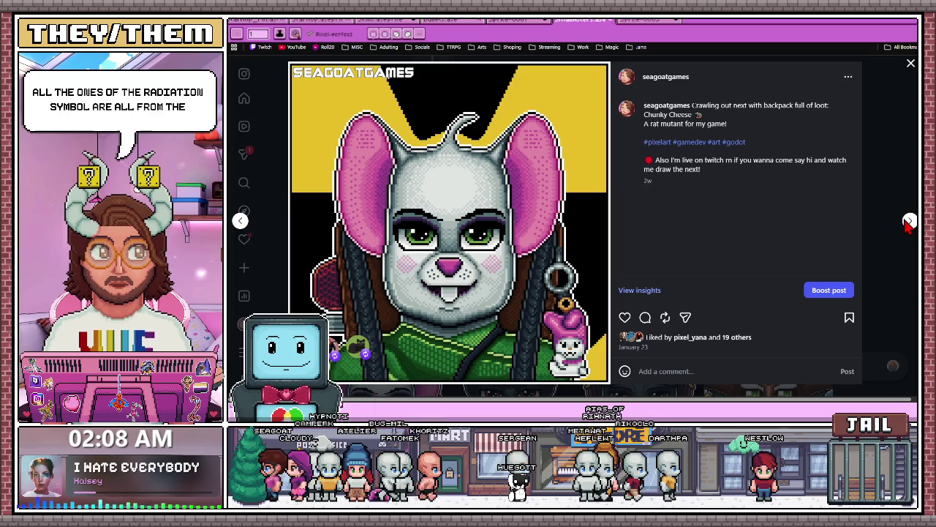
# Browse from the black cat post through the bat mutant, Fir Arthorn and Aurora posts to the green elf
pyautogui.click(910, 221)
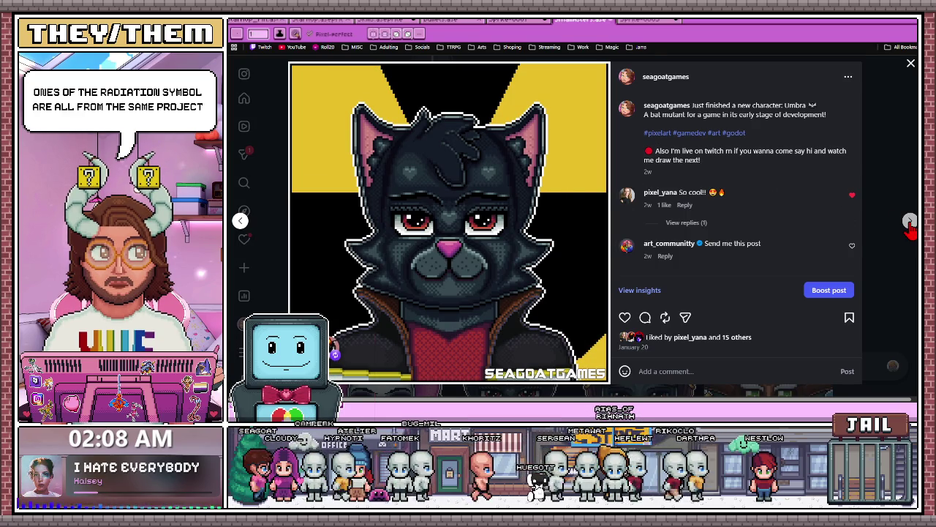
pyautogui.click(909, 223)
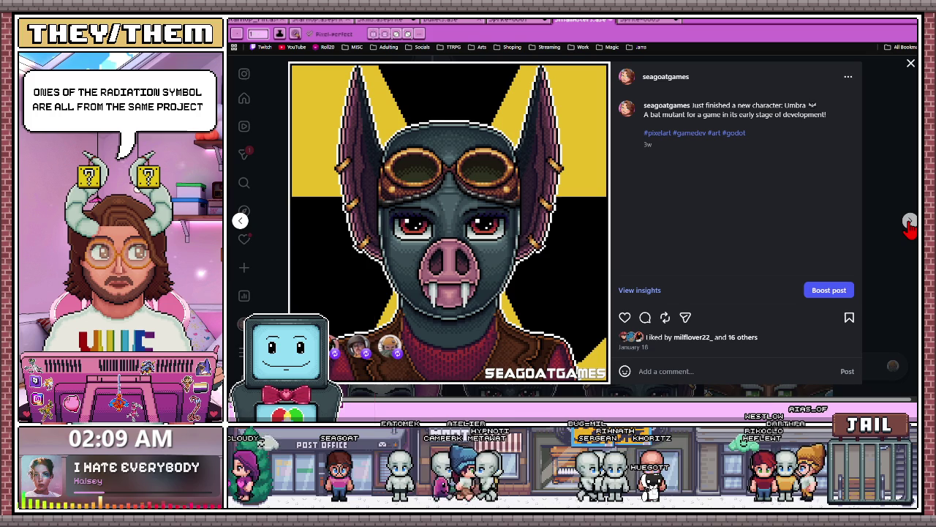
pyautogui.click(909, 222)
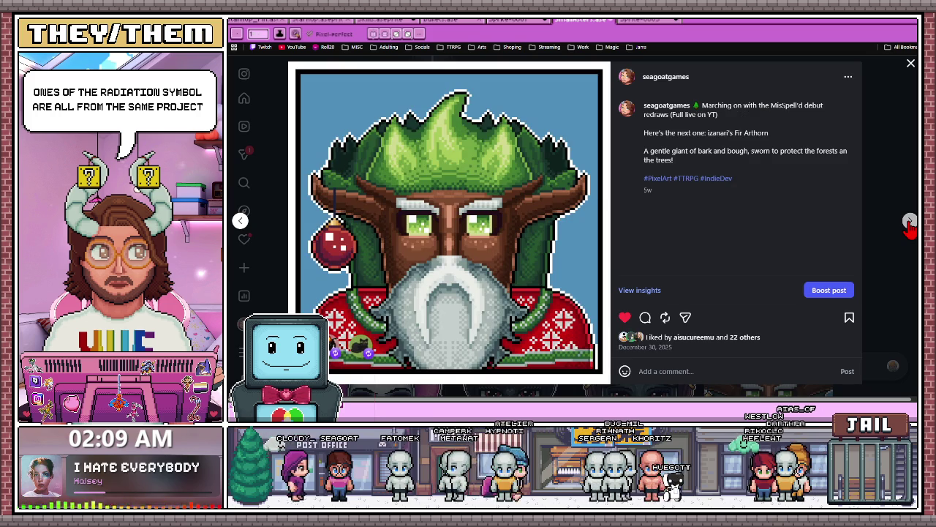
pyautogui.click(909, 223)
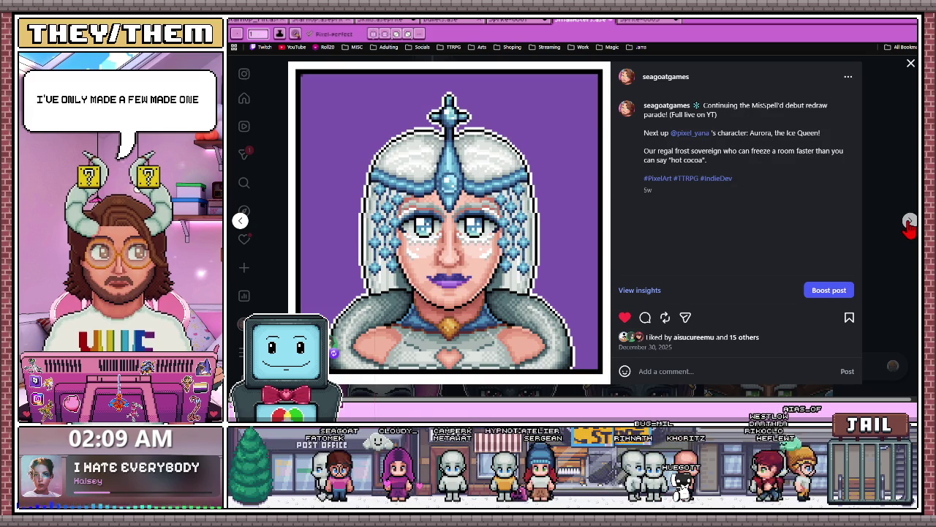
pyautogui.click(909, 222)
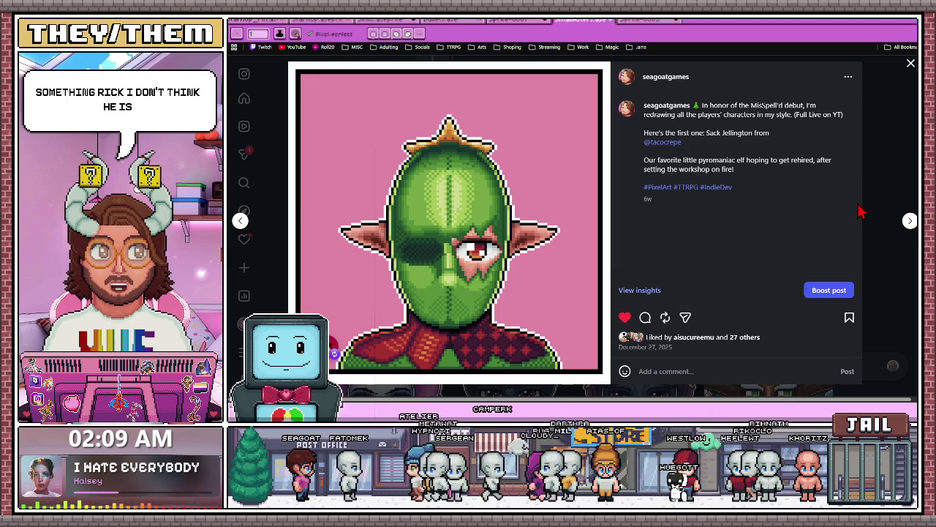
# Continue through the Santa, Hermey, Sam the Snowman and purple blob posts, then close the viewer
pyautogui.click(910, 221)
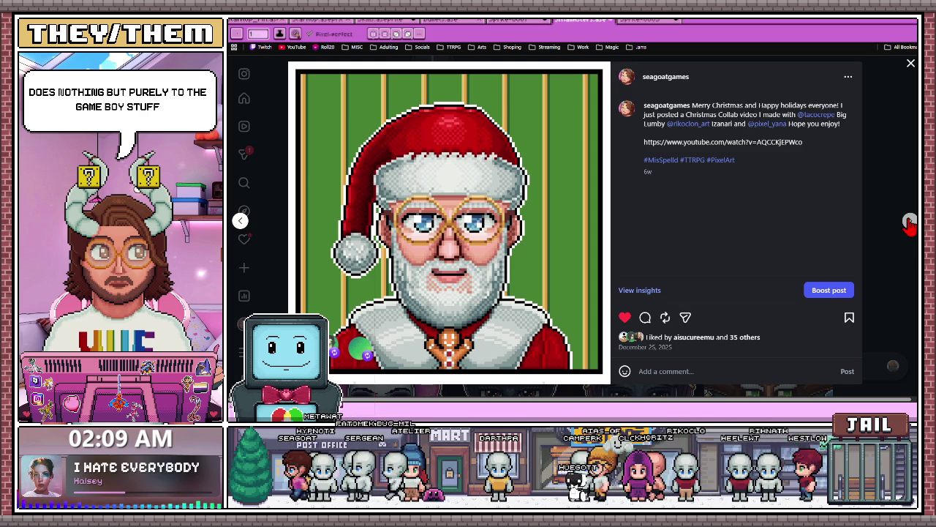
pyautogui.click(910, 223)
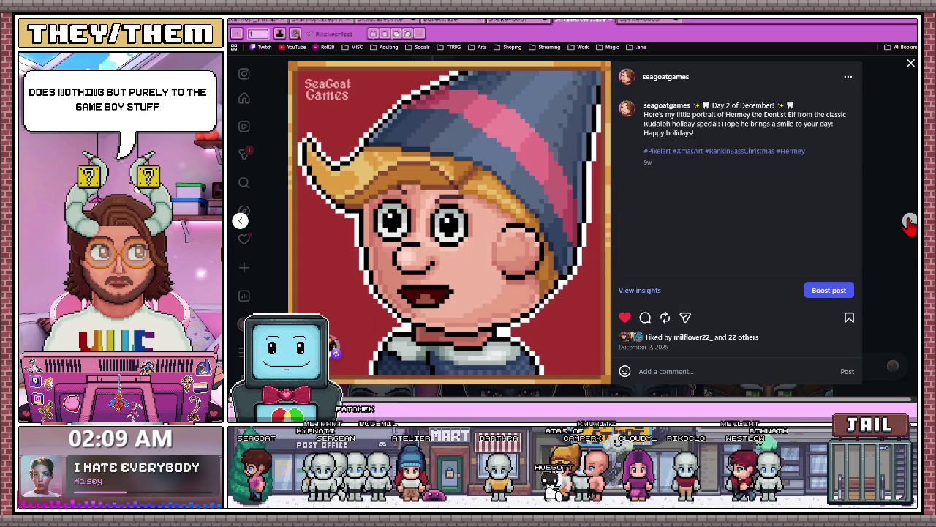
pyautogui.click(910, 223)
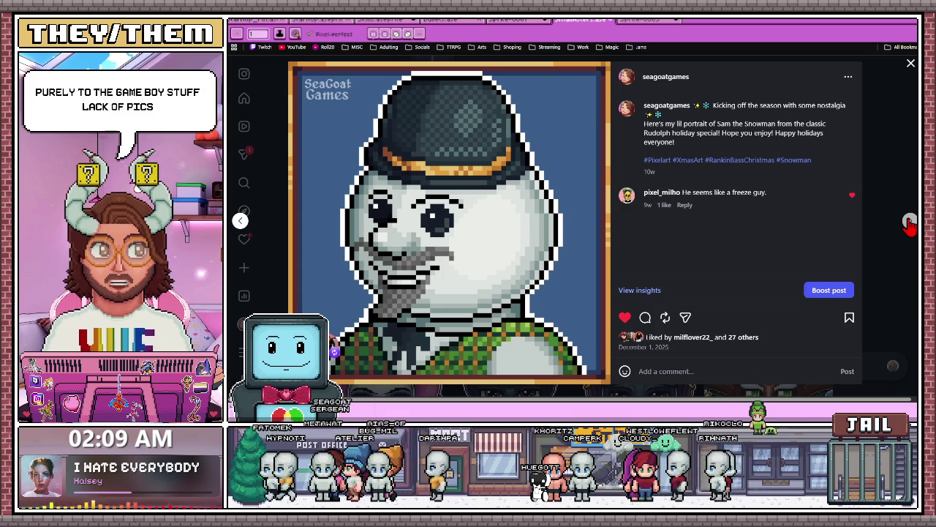
pyautogui.click(910, 223)
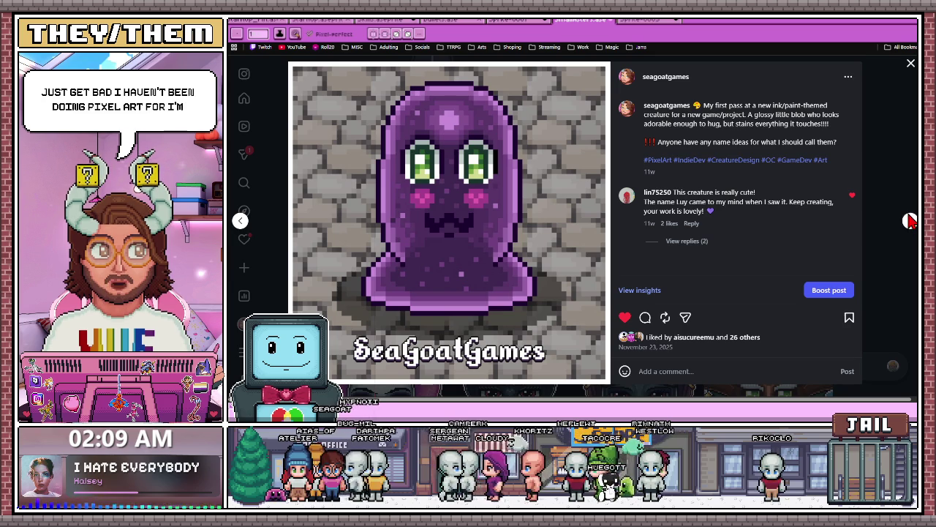
pyautogui.click(910, 221)
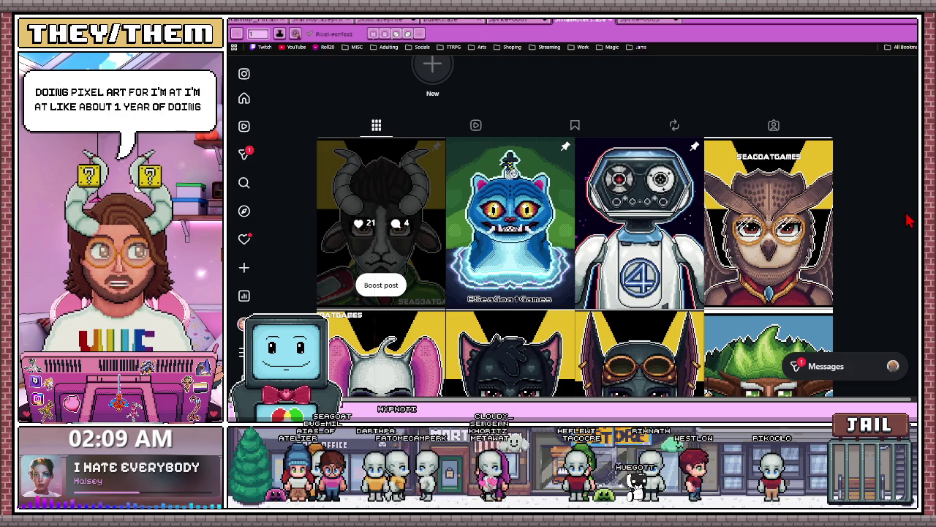
# Scroll down the profile grid and open the Sam the Snowman portrait post
pyautogui.scroll(-1, 878, 178)
pyautogui.scroll(-4, 812, 247)
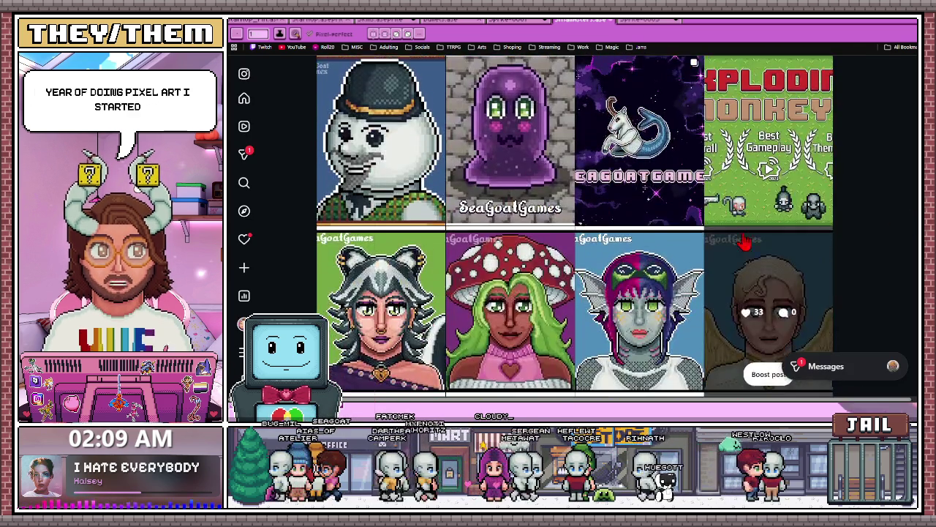
pyautogui.scroll(3, 413, 240)
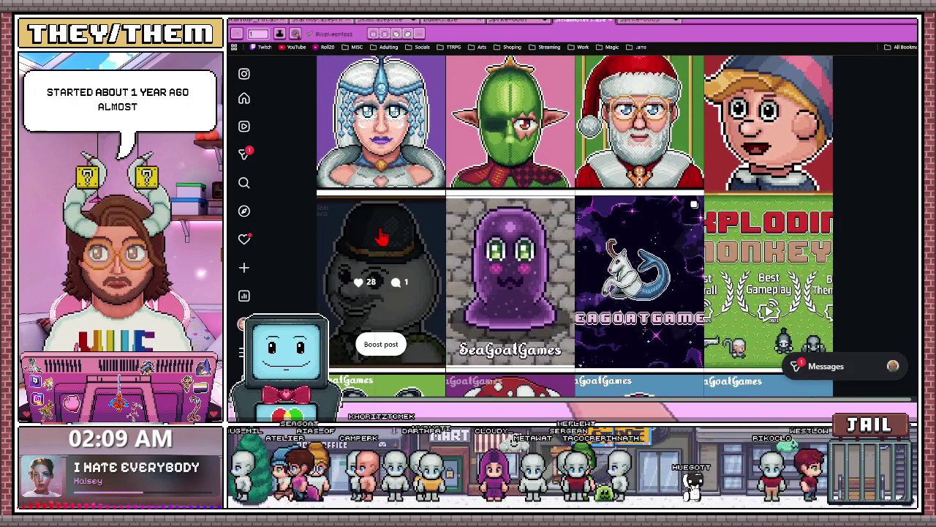
pyautogui.click(384, 233)
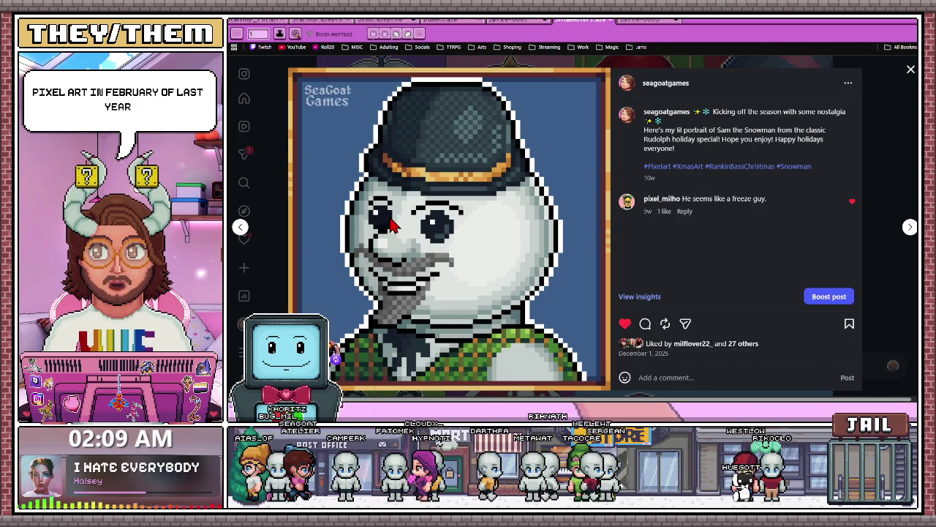
# Advance through the purple blob, boot-up screen, Exploding Monkeys, skunk and mushroom posts to Electrocyte
pyautogui.click(910, 227)
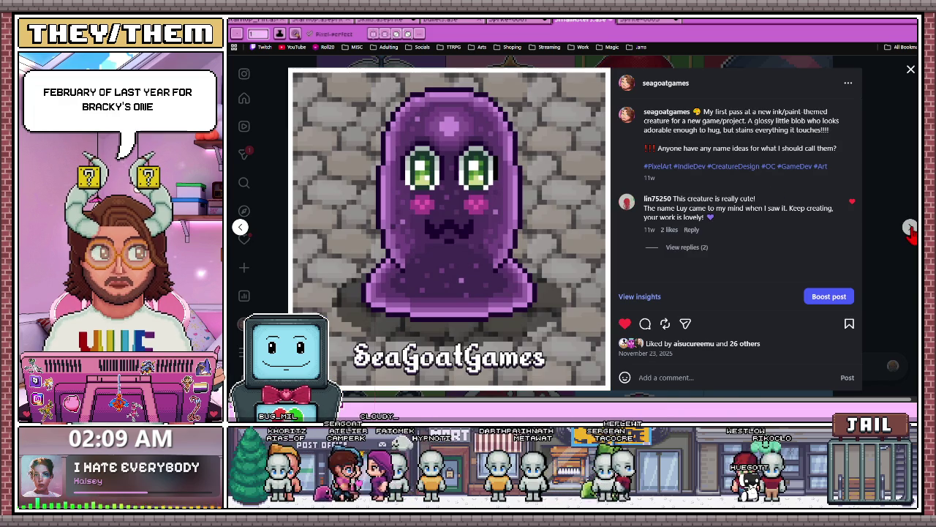
pyautogui.click(910, 228)
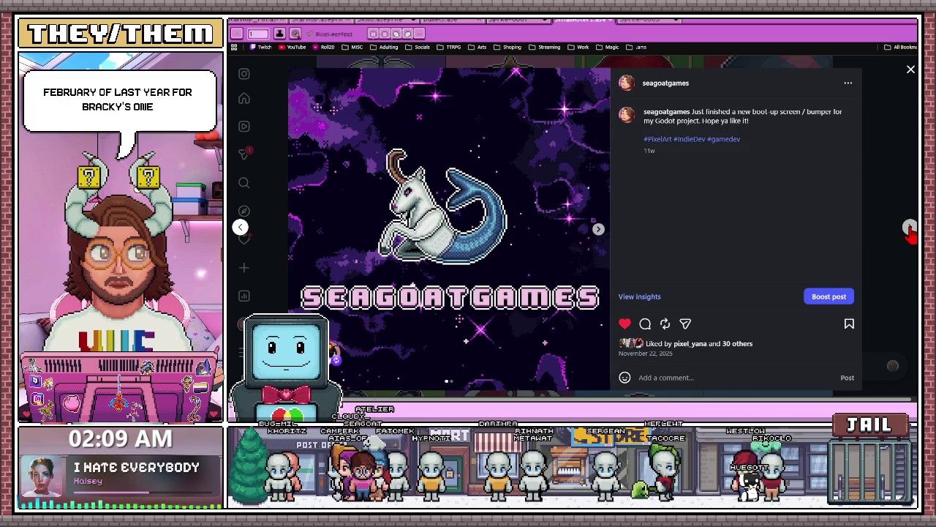
pyautogui.click(909, 227)
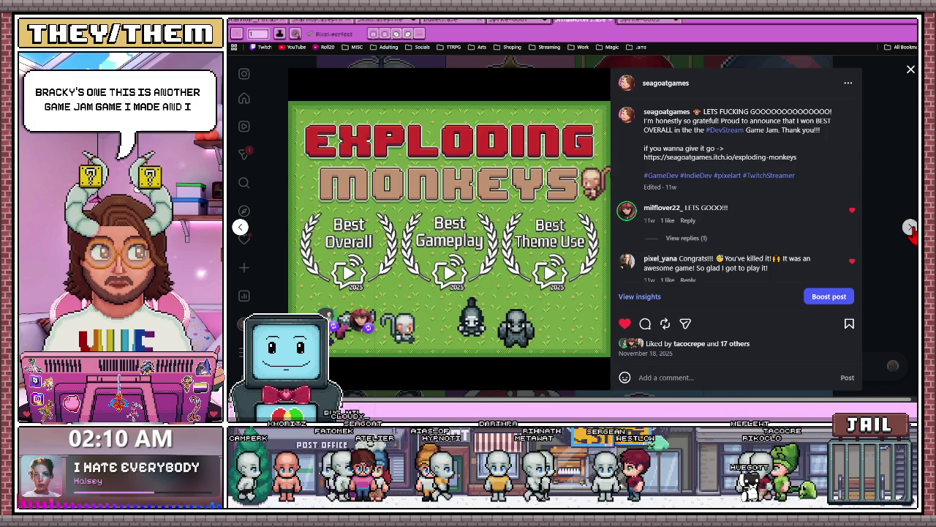
pyautogui.click(910, 228)
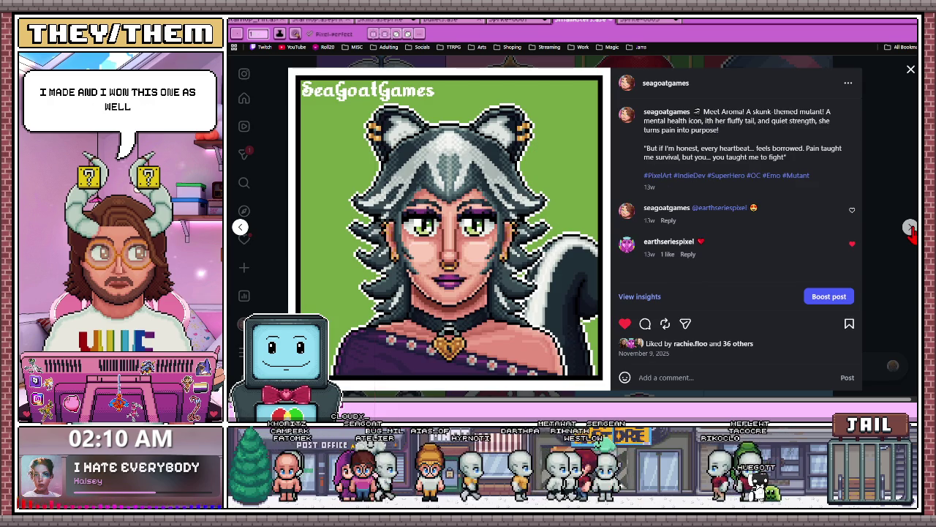
pyautogui.click(910, 228)
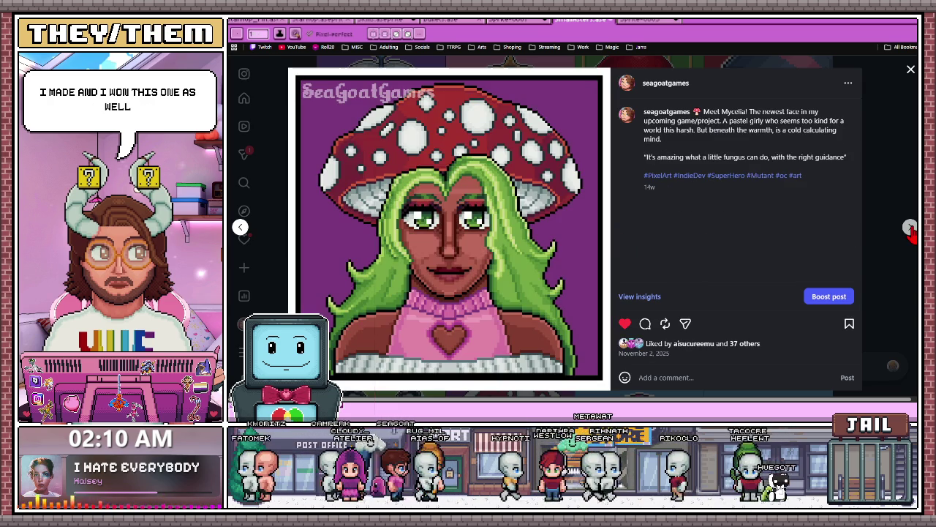
pyautogui.click(909, 228)
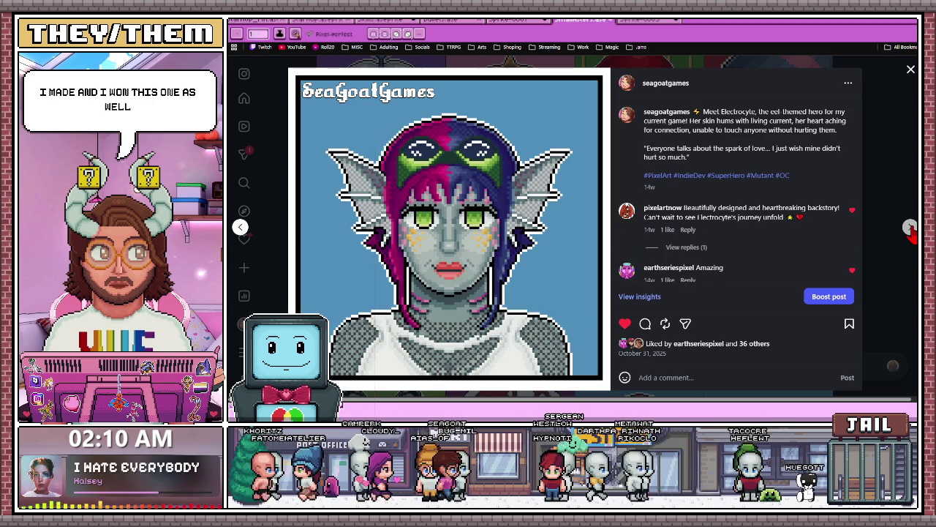
# Continue through the Seraph, Melomi, Bulwark and Cassie posts to the TARDIS isometric post
pyautogui.click(909, 228)
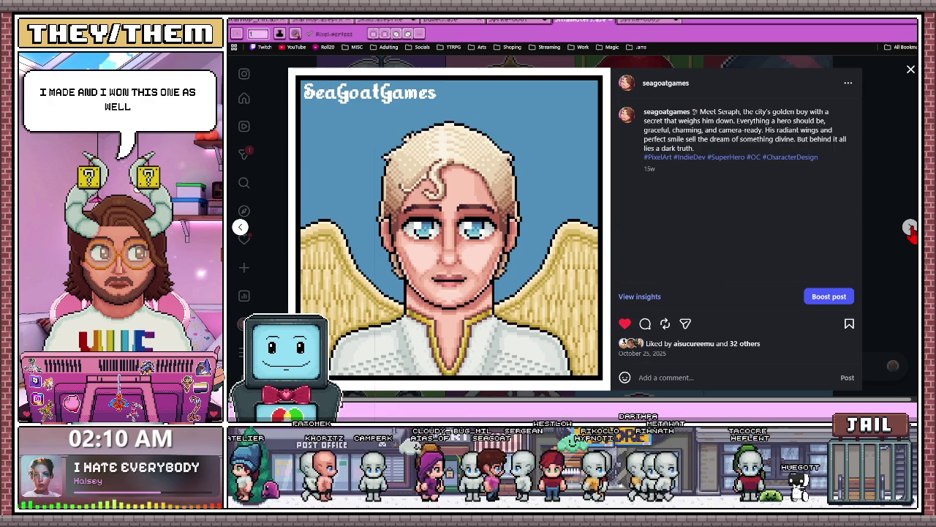
pyautogui.click(909, 228)
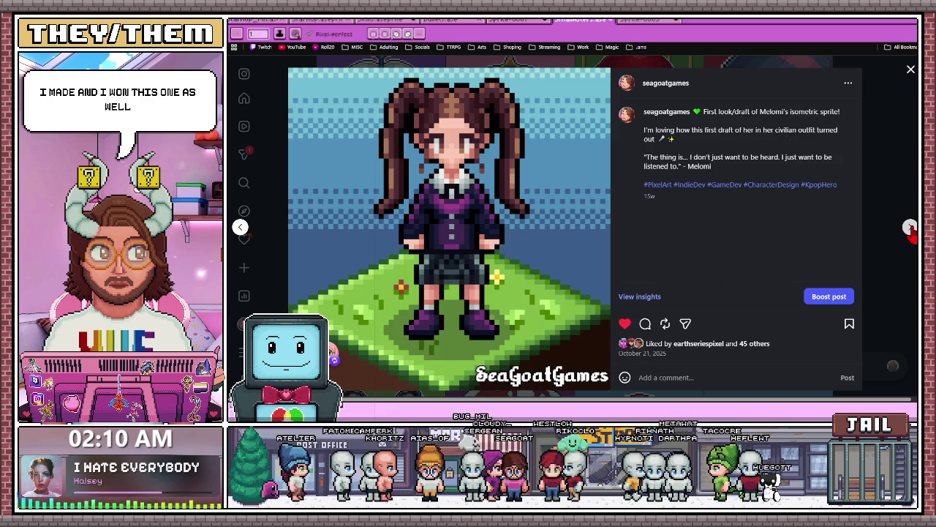
pyautogui.click(910, 228)
pyautogui.click(910, 227)
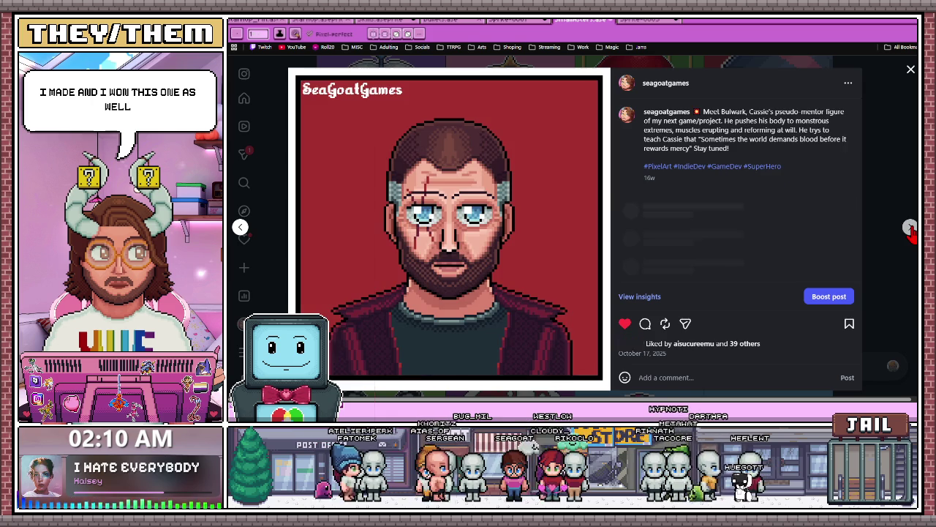
pyautogui.click(909, 227)
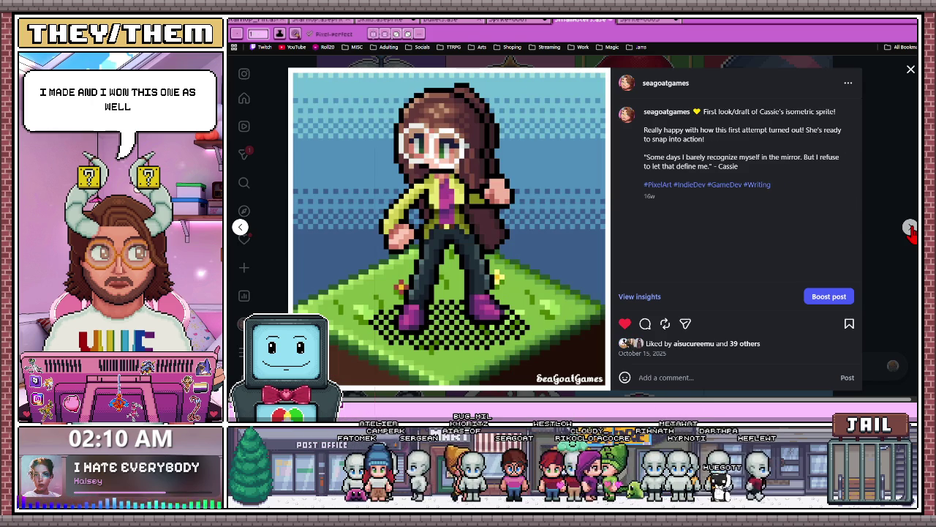
pyautogui.click(909, 227)
pyautogui.click(910, 227)
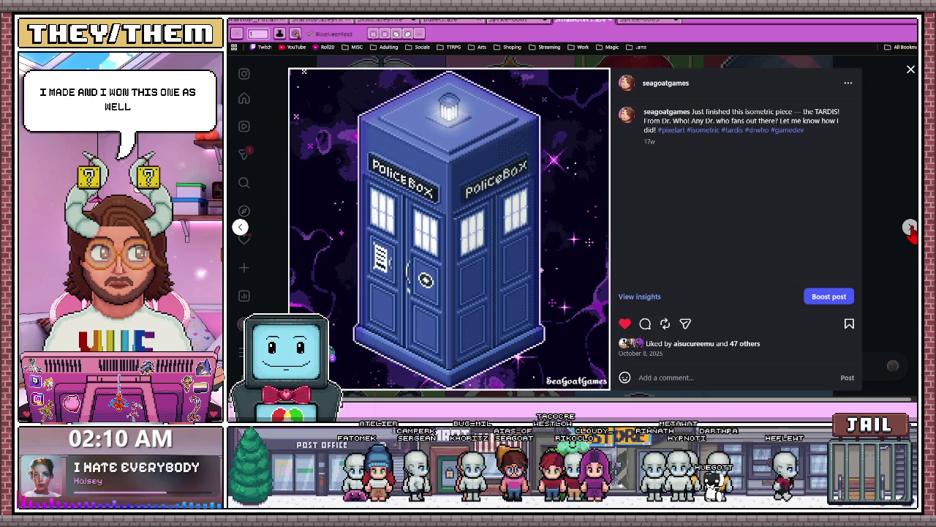
# Continue past the dumpster, Chiikawa, Bring Balance and Rogue posts to the 1-bit cat post
pyautogui.click(910, 228)
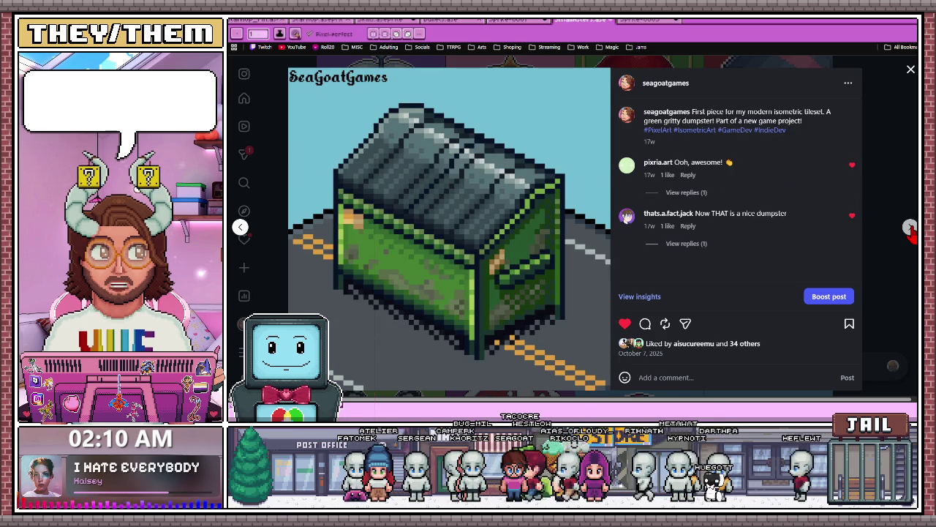
pyautogui.click(909, 227)
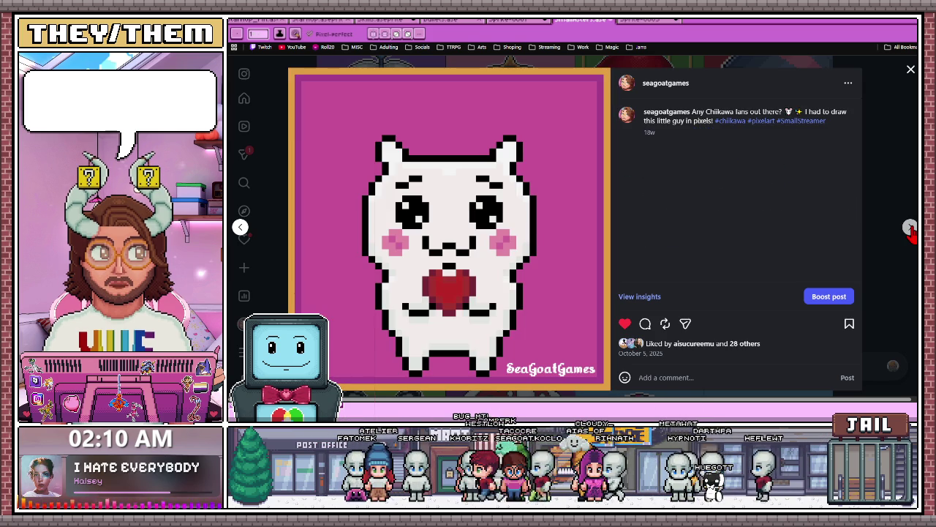
pyautogui.click(909, 227)
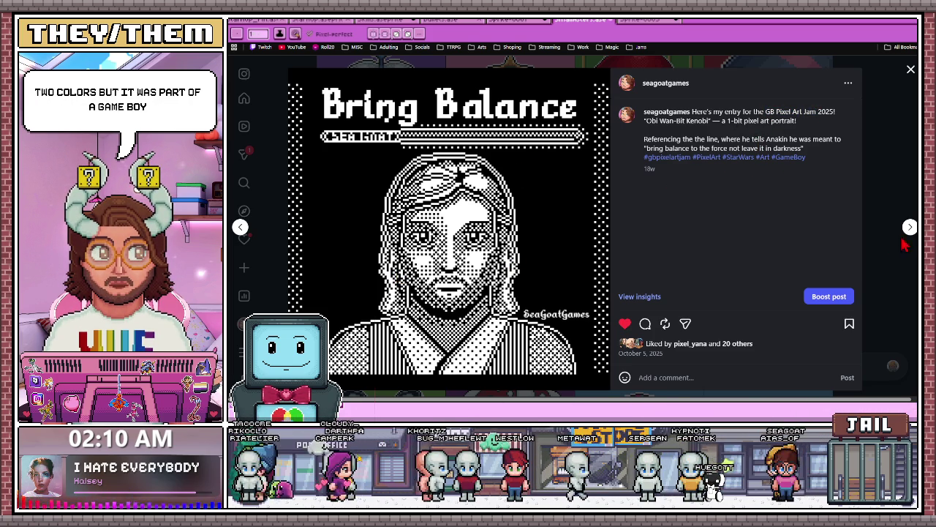
pyautogui.click(909, 229)
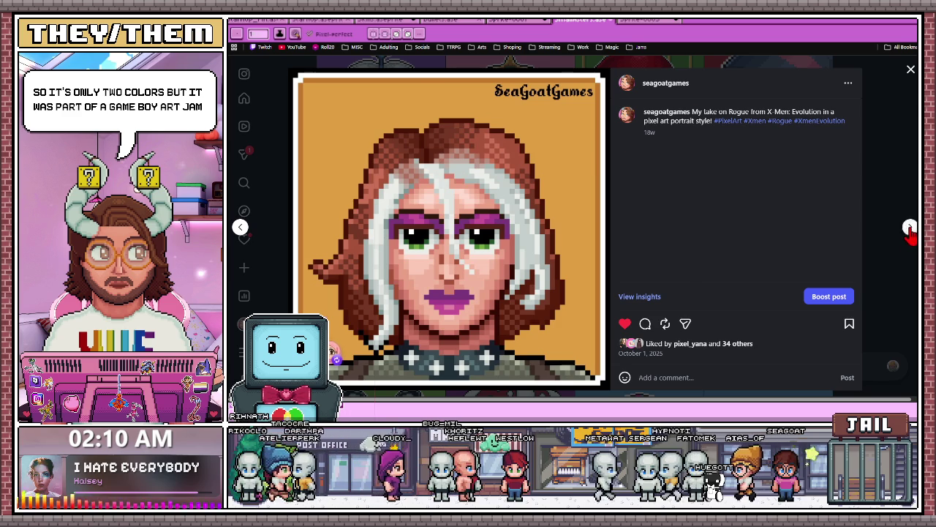
pyautogui.click(909, 228)
pyautogui.click(909, 228)
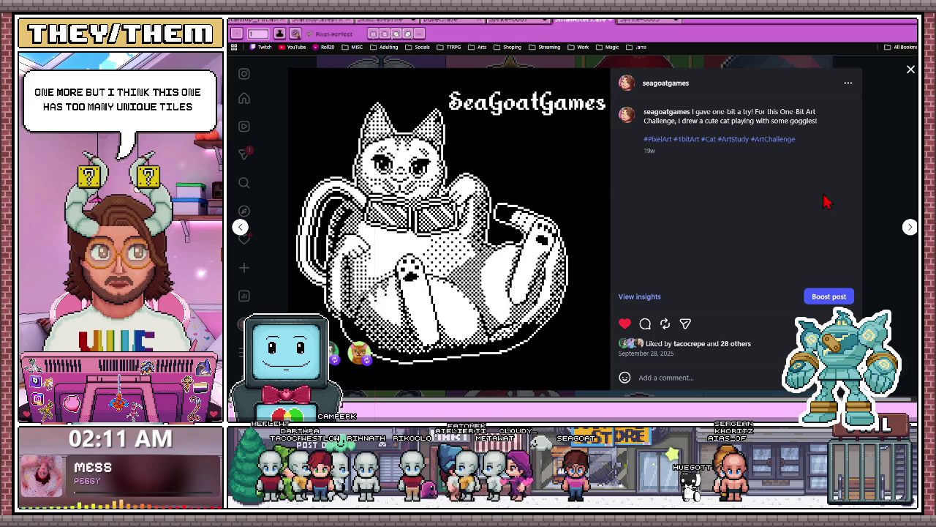
# Advance from the boot-screen reel through several portrait posts and Anya to the Bulma sprite post
pyautogui.click(910, 228)
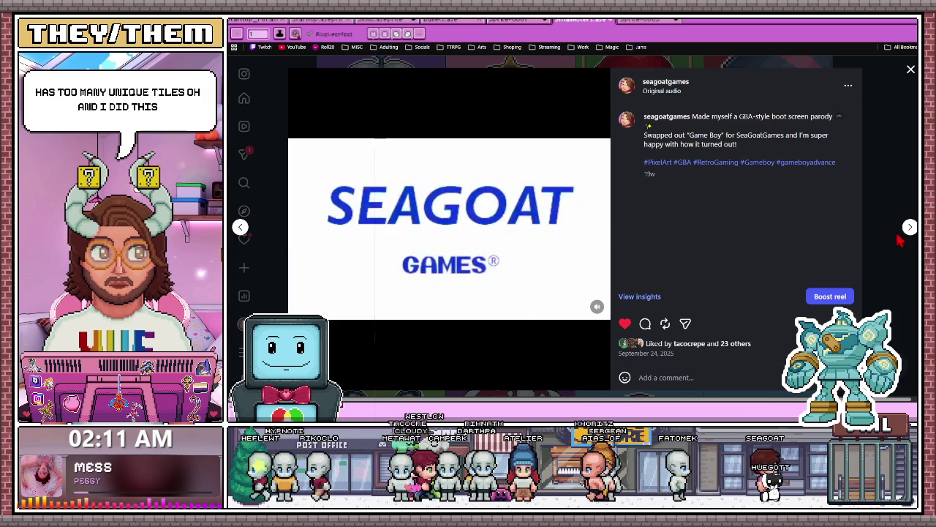
pyautogui.click(908, 228)
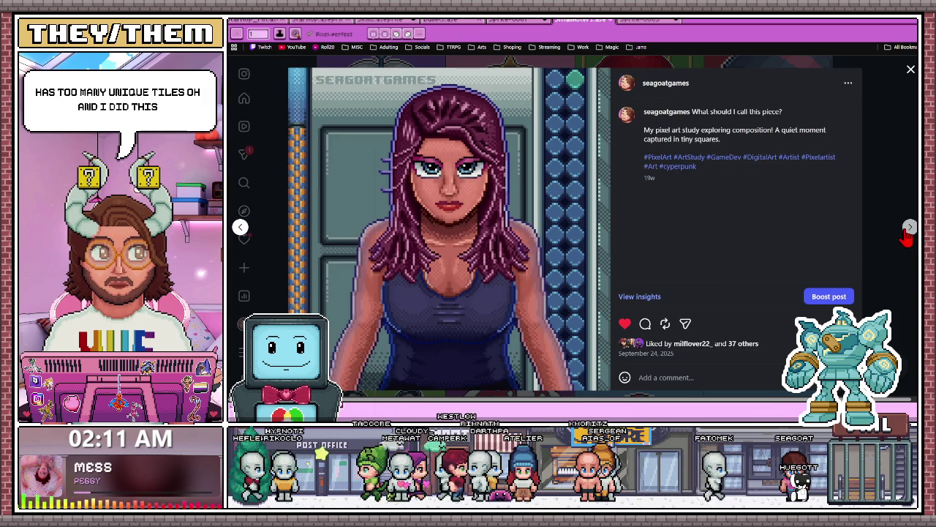
pyautogui.click(908, 228)
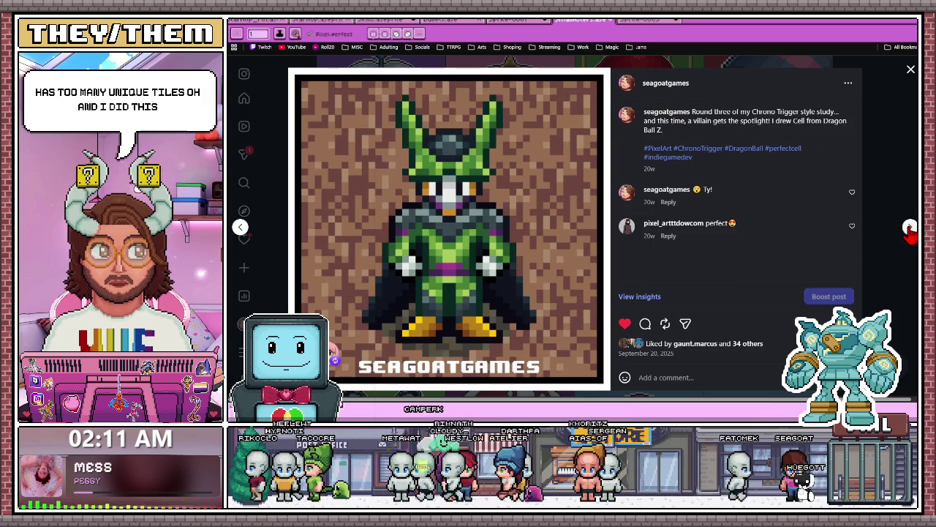
pyautogui.click(909, 228)
pyautogui.click(908, 229)
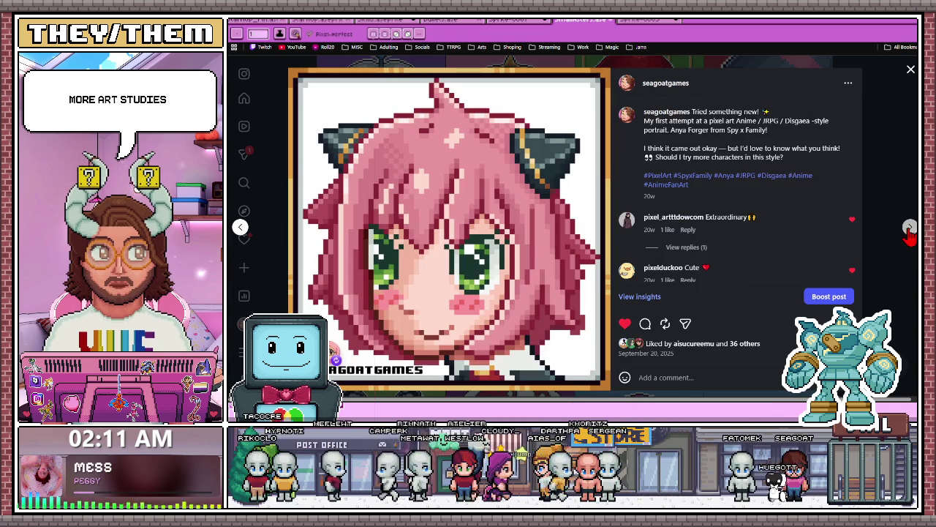
pyautogui.click(910, 228)
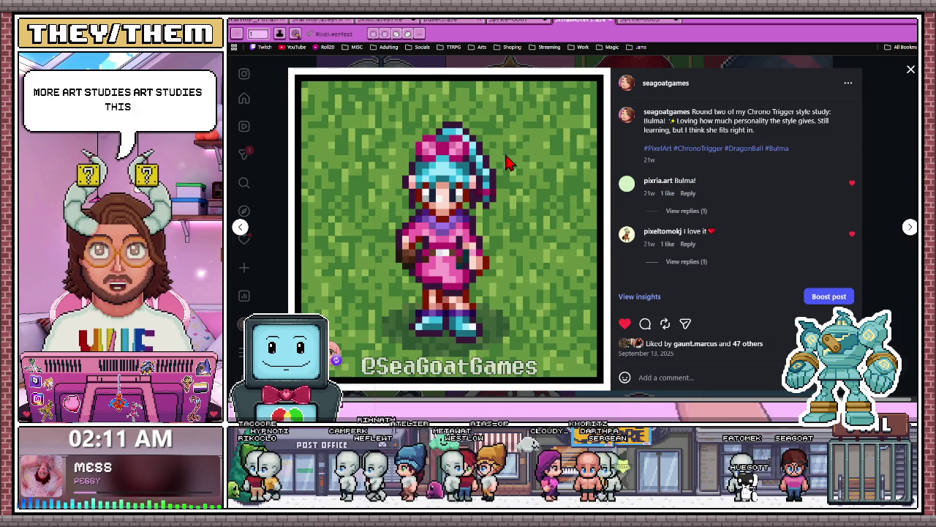
# Continue through Goku, hooded eyeball, chick, 200-followers, Bread tower and Angry Birds to the Spider Queen reel, then open a new tab
pyautogui.click(909, 228)
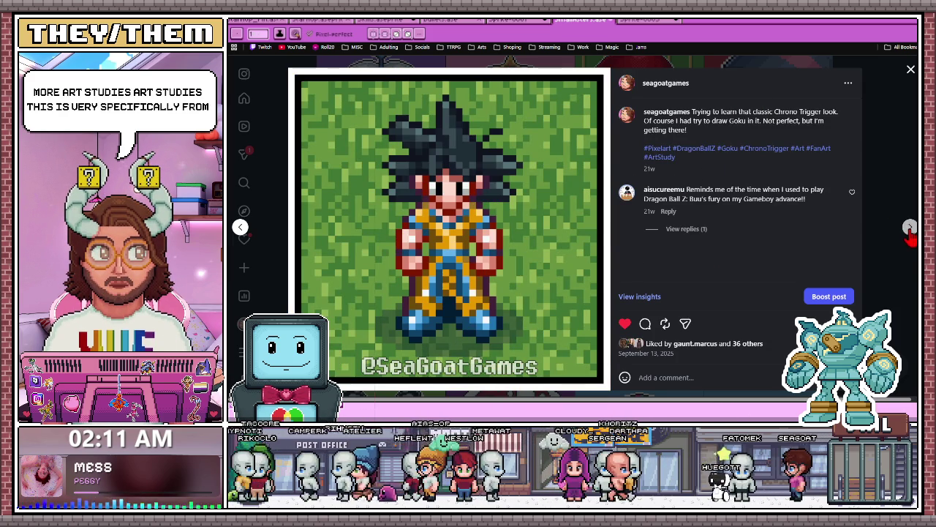
pyautogui.click(910, 228)
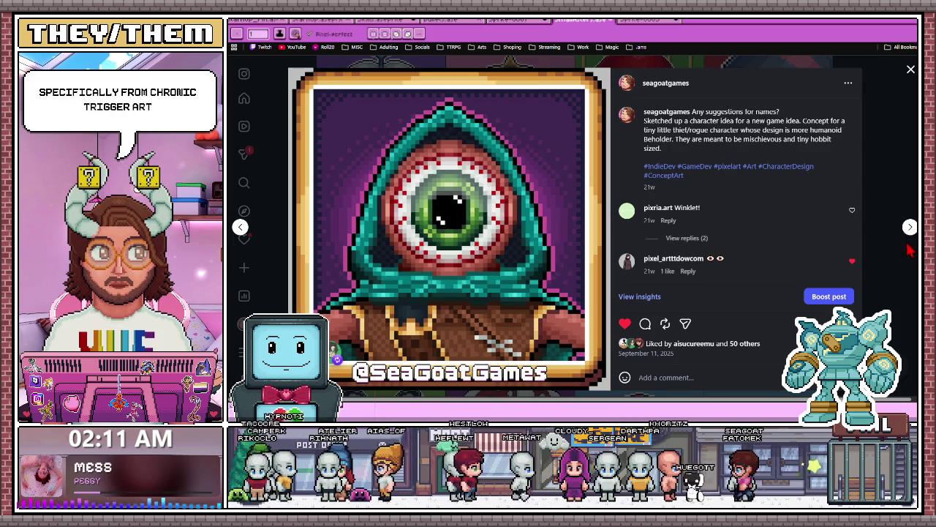
pyautogui.click(908, 233)
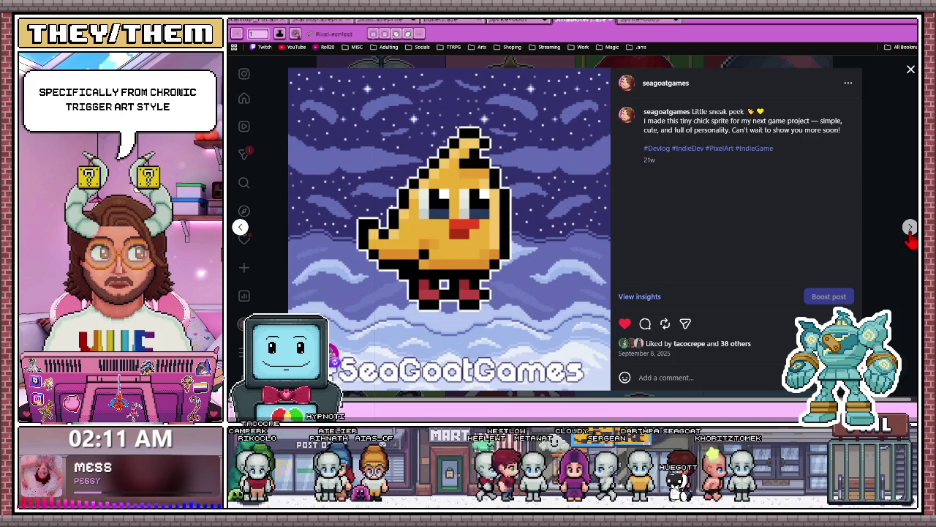
pyautogui.click(910, 228)
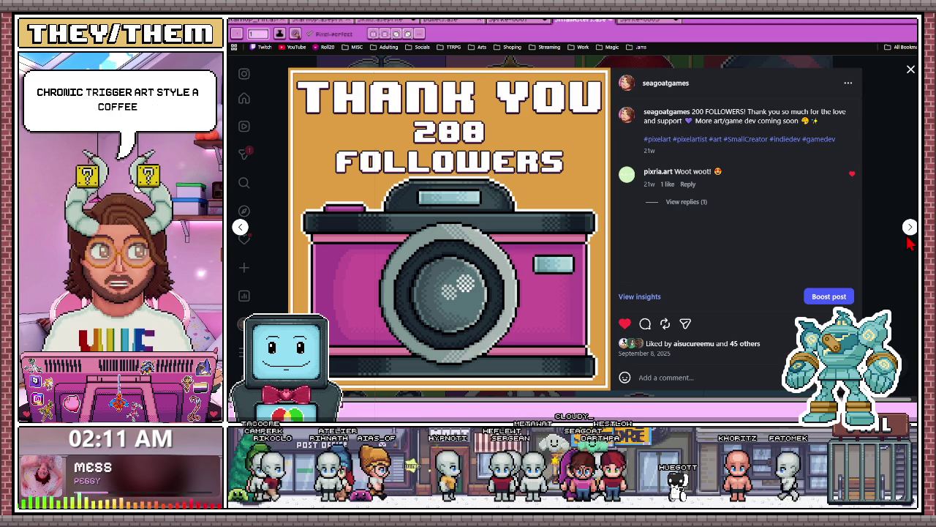
pyautogui.click(910, 228)
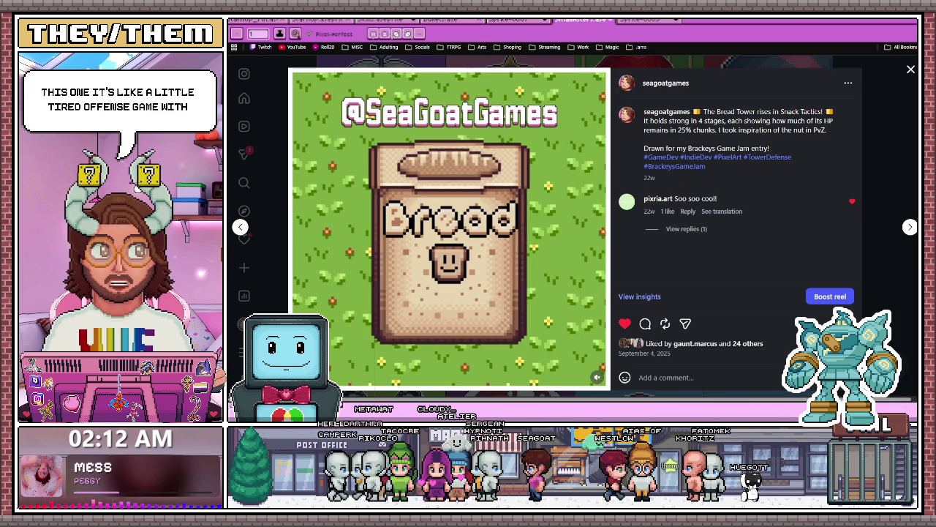
pyautogui.click(910, 227)
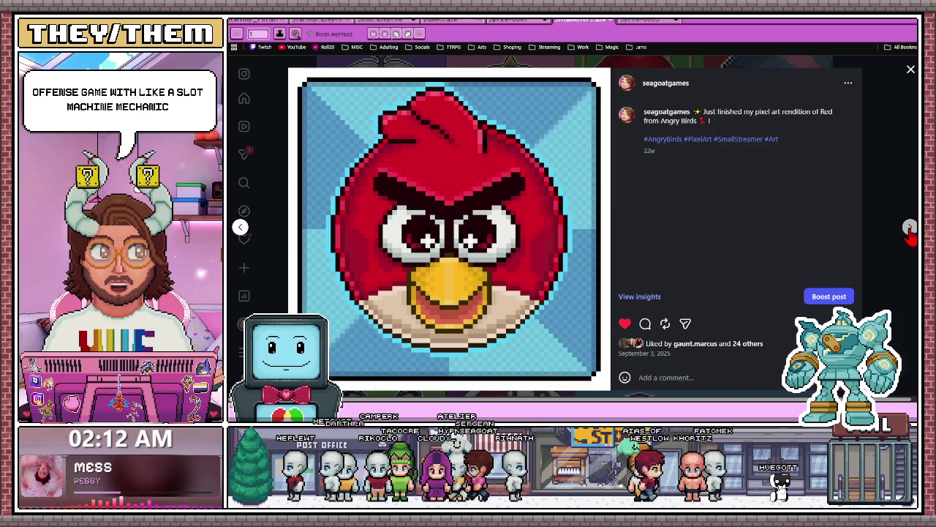
pyautogui.click(910, 226)
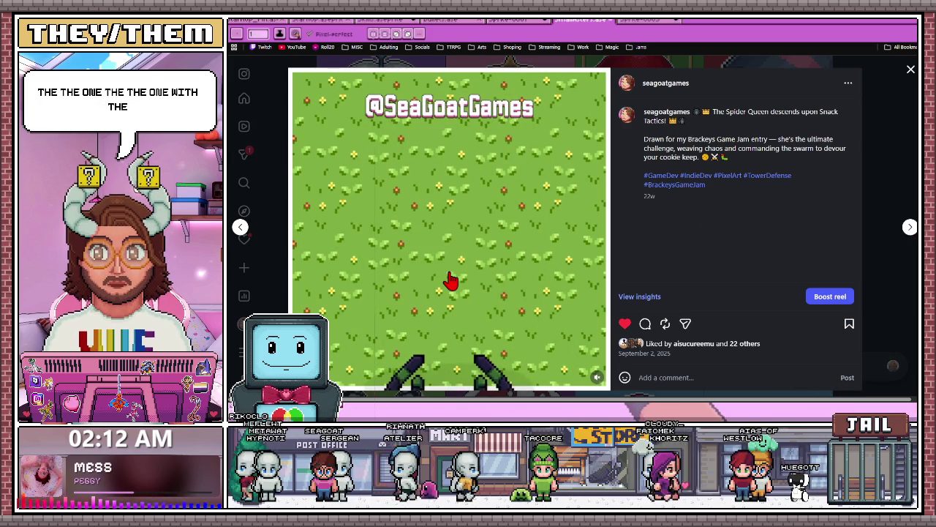
pyautogui.hotkey('ctrl', 't')
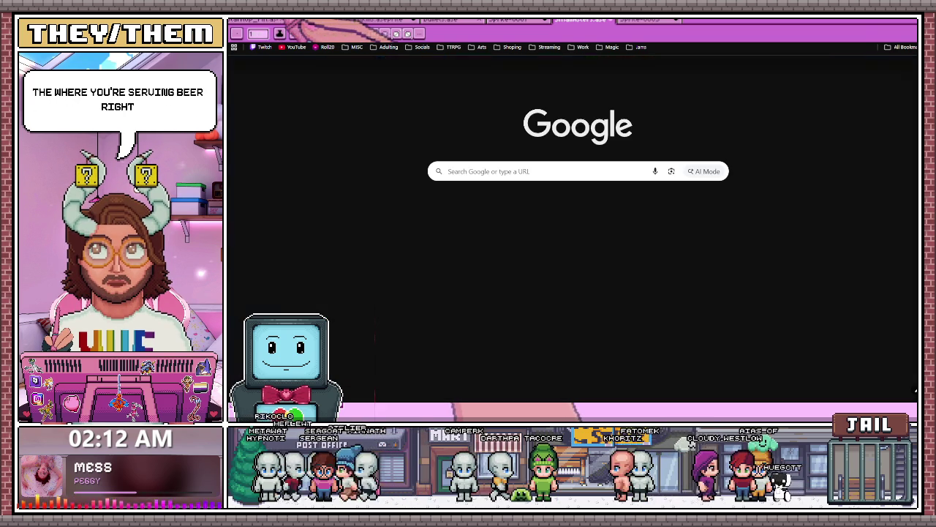
# Google the Tapper arcade game, view its image results, then switch back to the Instagram tab
pyautogui.write('tapper ha')
pyautogui.write(' game')
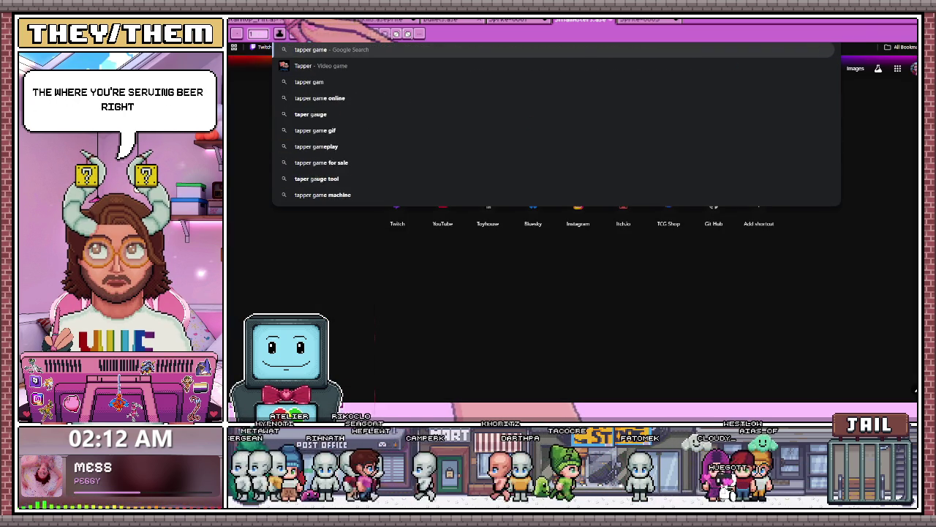
pyautogui.press('Return')
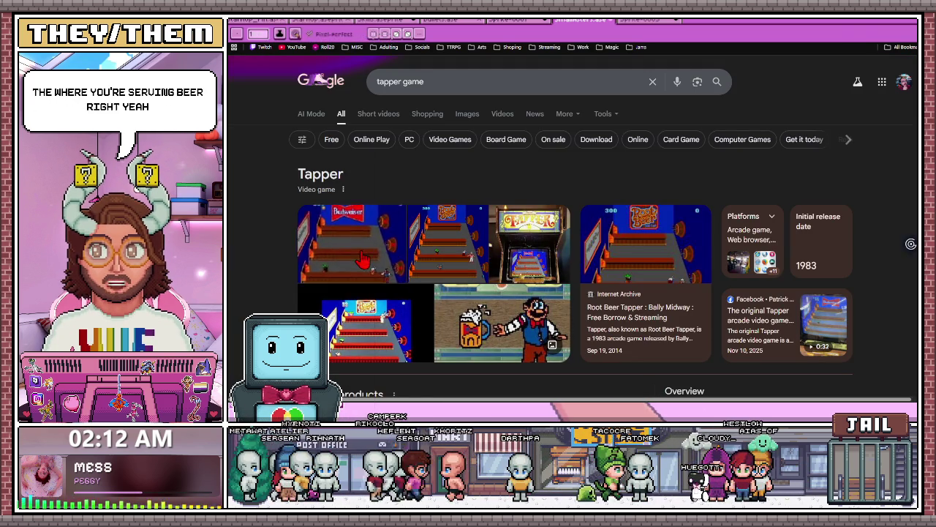
pyautogui.click(363, 258)
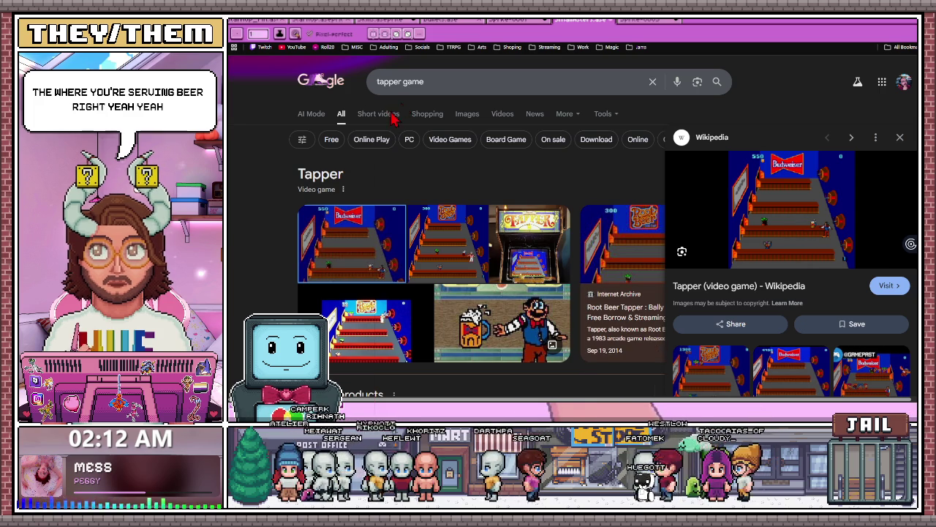
pyautogui.click(467, 114)
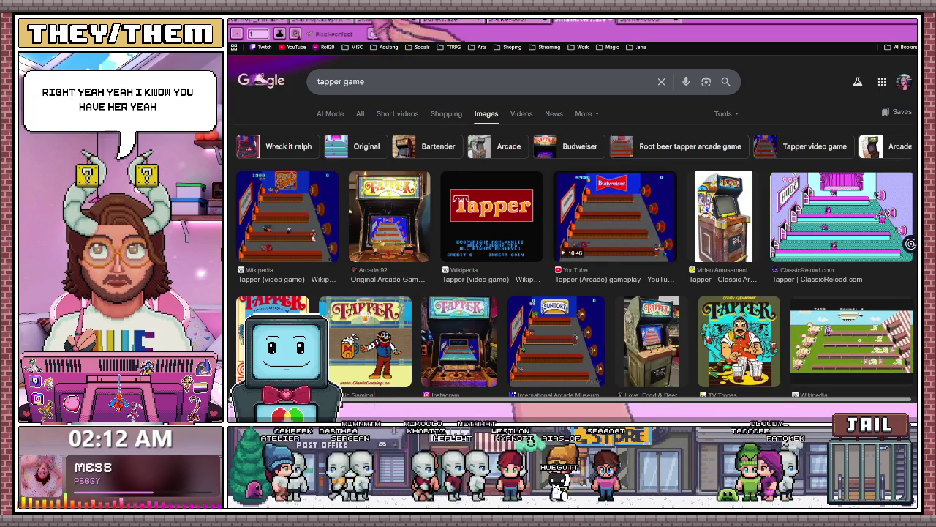
pyautogui.click(410, 20)
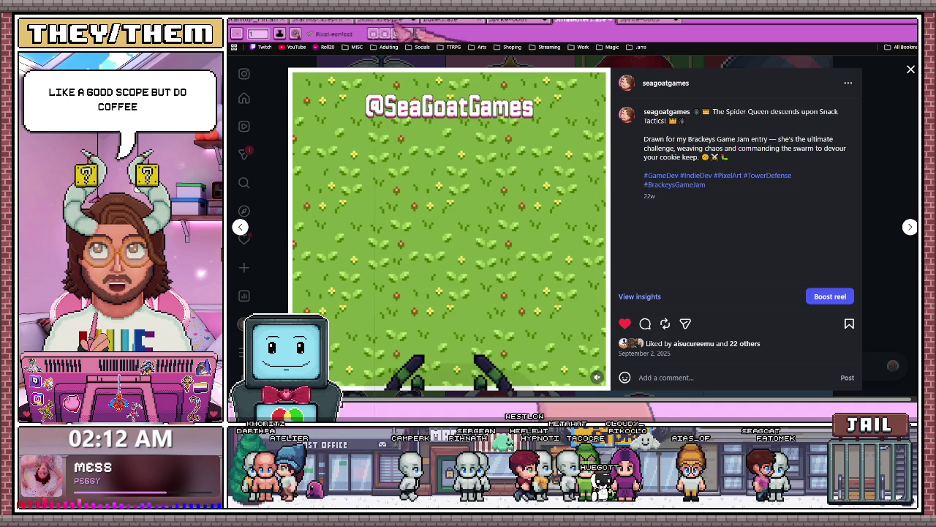
# Close the post, scroll the grid to the Guess the Character reel, then advance to the Gomez reel
pyautogui.click(905, 238)
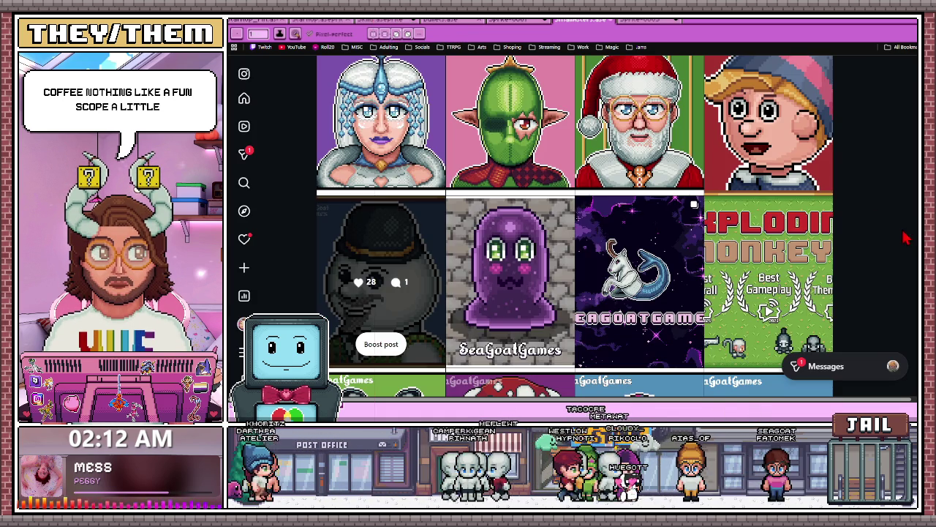
pyautogui.scroll(-2, 637, 266)
pyautogui.scroll(-5, 644, 263)
pyautogui.scroll(-1, 671, 250)
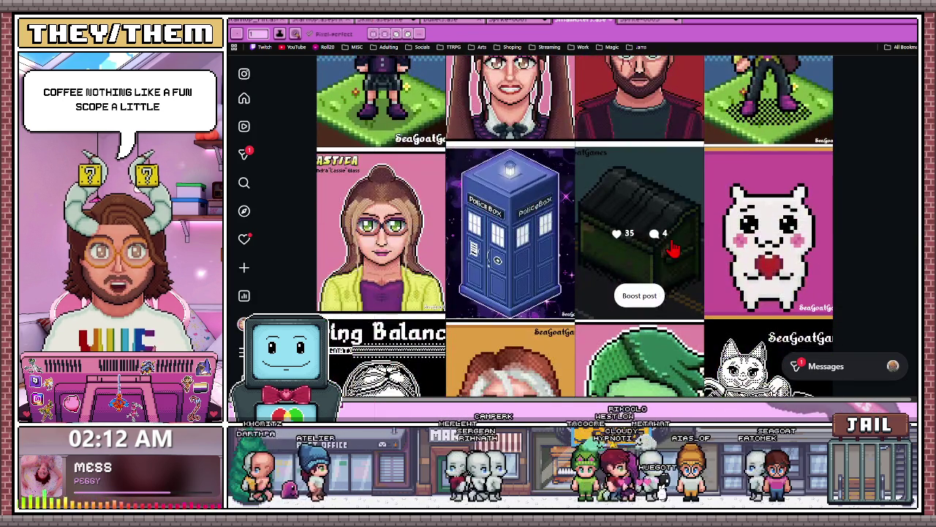
pyautogui.scroll(-3, 672, 250)
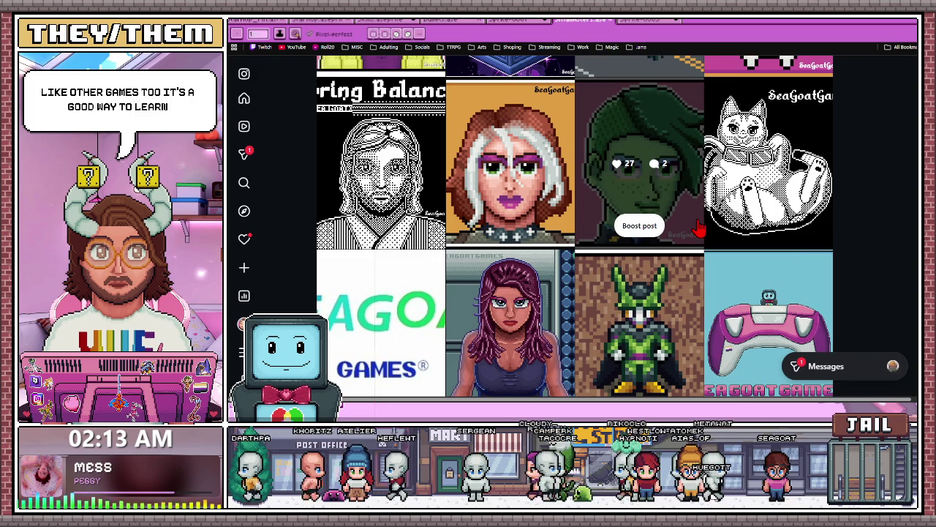
pyautogui.scroll(-2, 672, 254)
pyautogui.scroll(-3, 669, 267)
pyautogui.scroll(-3, 668, 271)
pyautogui.scroll(-5, 658, 263)
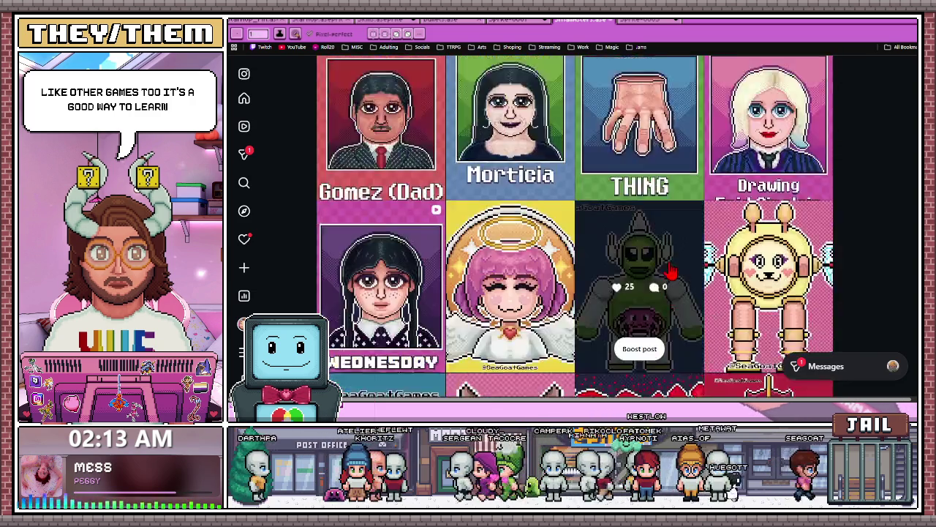
pyautogui.scroll(3, 741, 229)
pyautogui.click(772, 154)
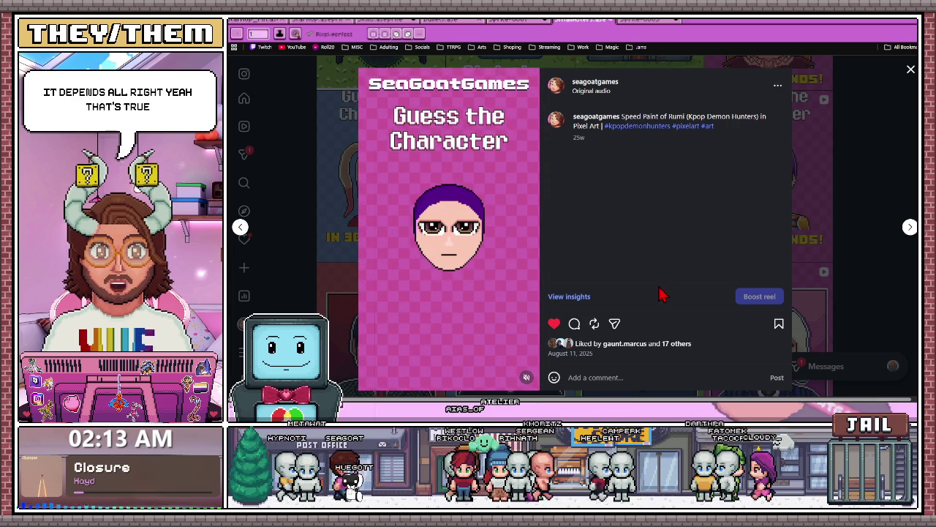
pyautogui.click(909, 228)
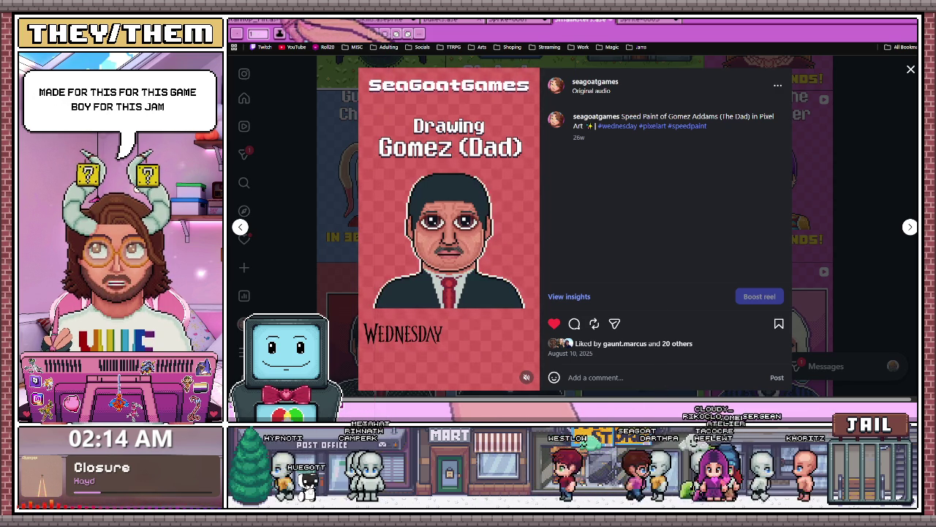
# Open a new tab and load the itch.io front page by entering 'itch'
pyautogui.hotkey('ctrl', 't')
pyautogui.write('itch')
pyautogui.press('Return')
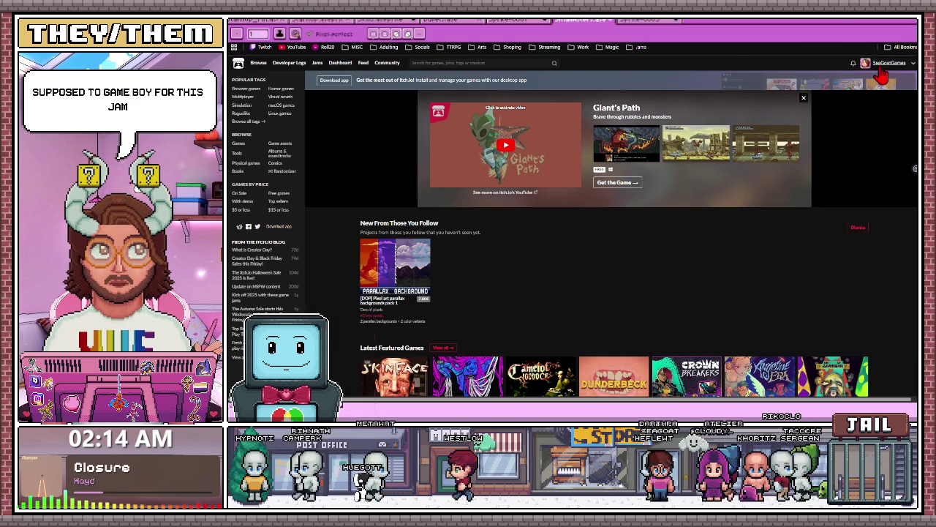
# From the SeaGoatGames profile, open Go Live Again In Cyberspace and run it in the page
pyautogui.click(883, 72)
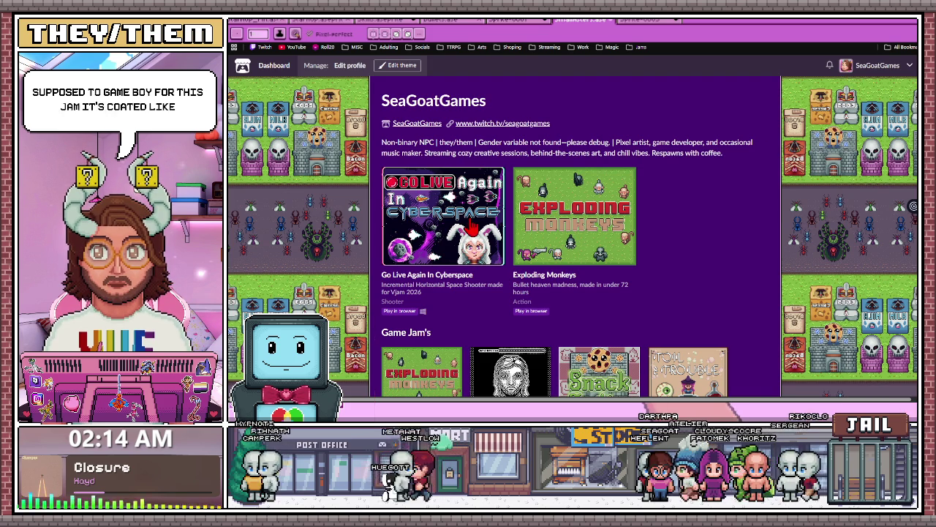
pyautogui.click(472, 229)
pyautogui.scroll(-3, 604, 283)
pyautogui.scroll(3, 611, 286)
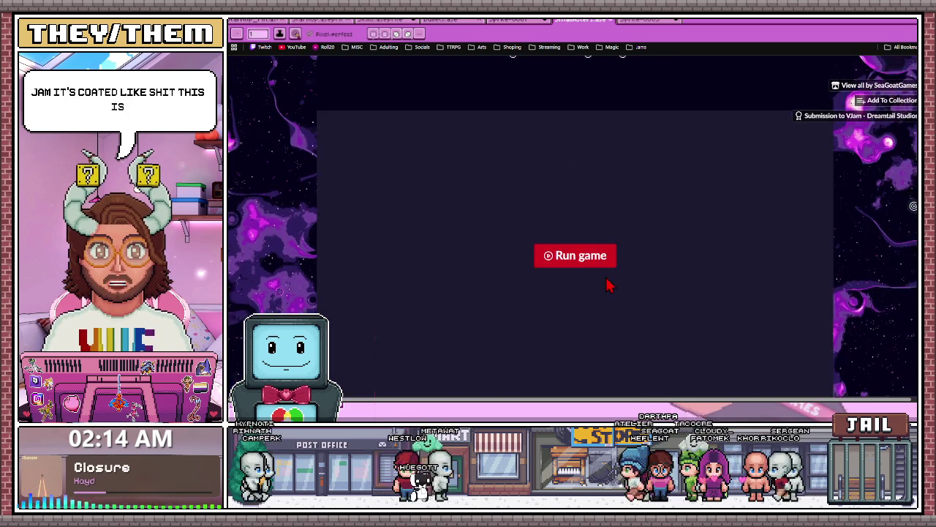
pyautogui.click(586, 282)
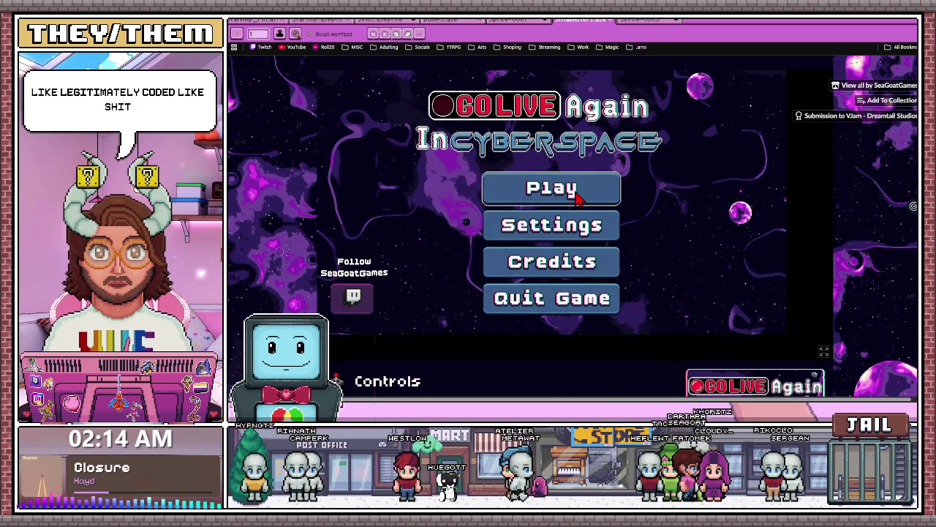
pyautogui.click(577, 192)
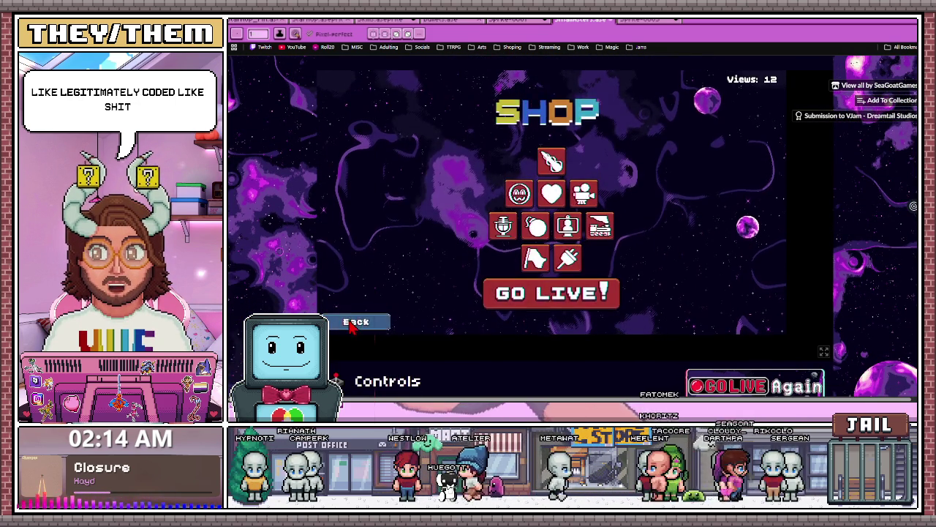
# Set the game's master volume to 0% in Settings, then start playing to reach the SHOP screen
pyautogui.click(351, 326)
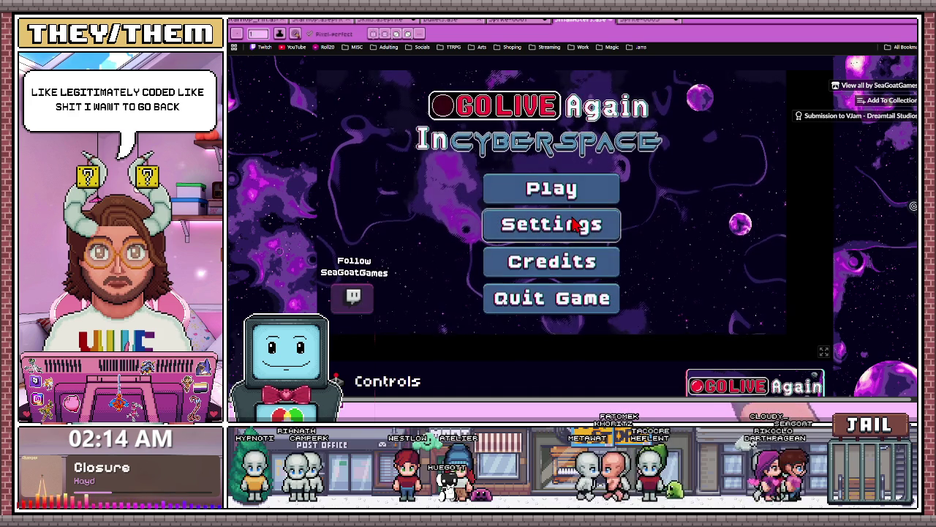
pyautogui.click(565, 242)
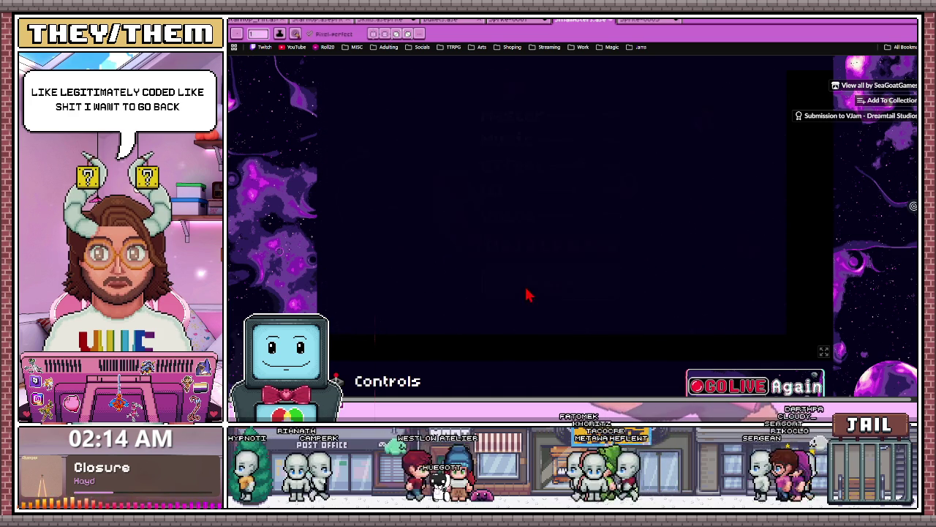
pyautogui.moveTo(582, 115); pyautogui.dragTo(545, 116)
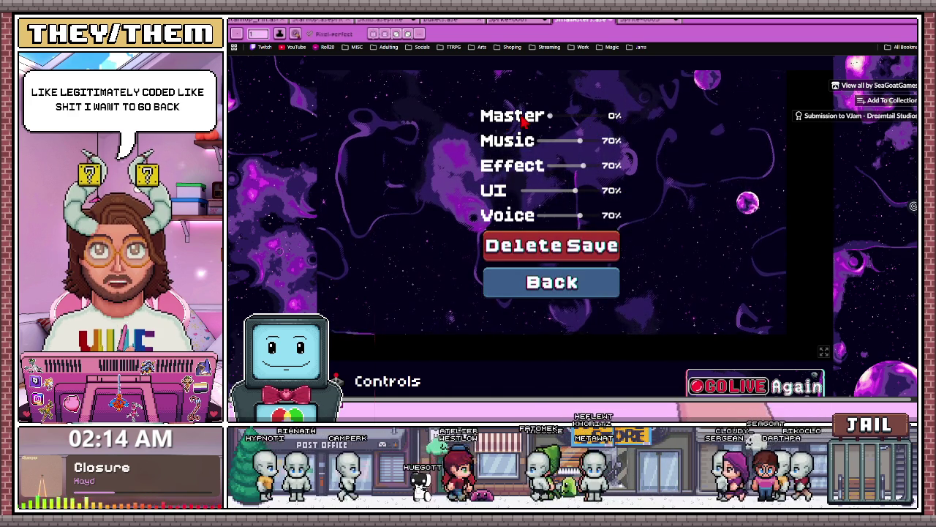
pyautogui.click(582, 292)
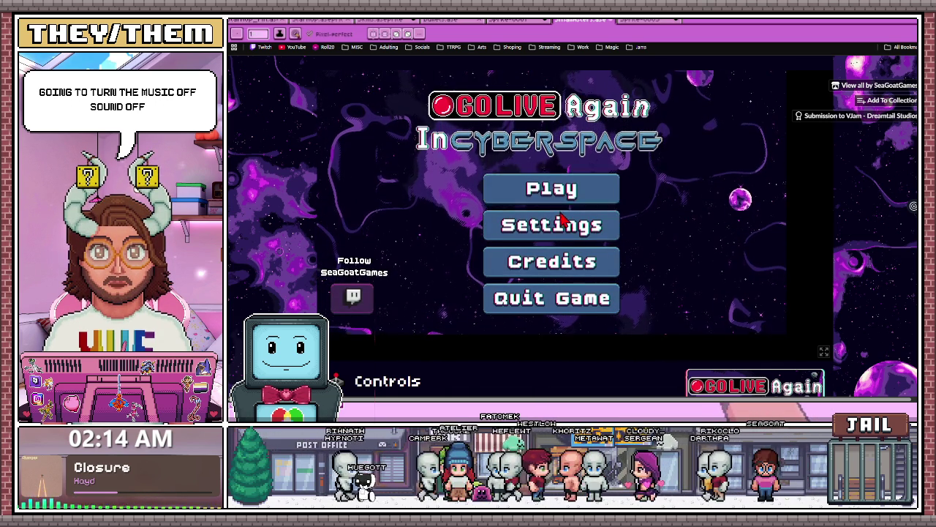
pyautogui.click(569, 198)
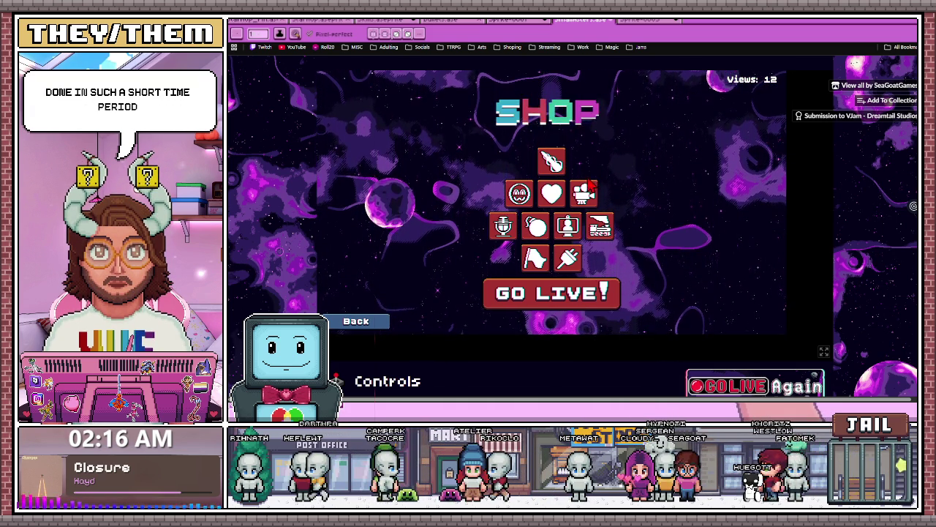
# Switch back to the Instagram tab showing the Drawing Gomez (Dad) reel
pyautogui.click(424, 19)
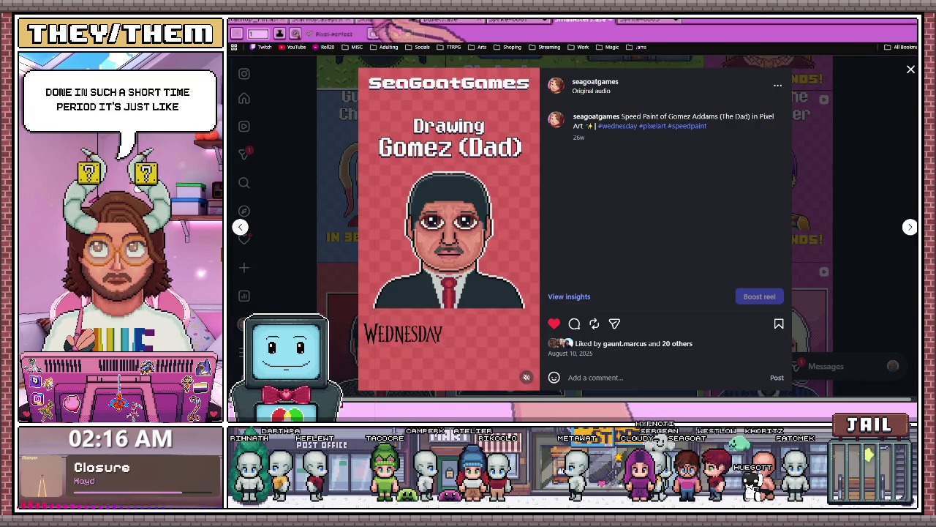
# Step through the Morticia and Thing speed-paint posts, then close the post viewer
pyautogui.click(910, 227)
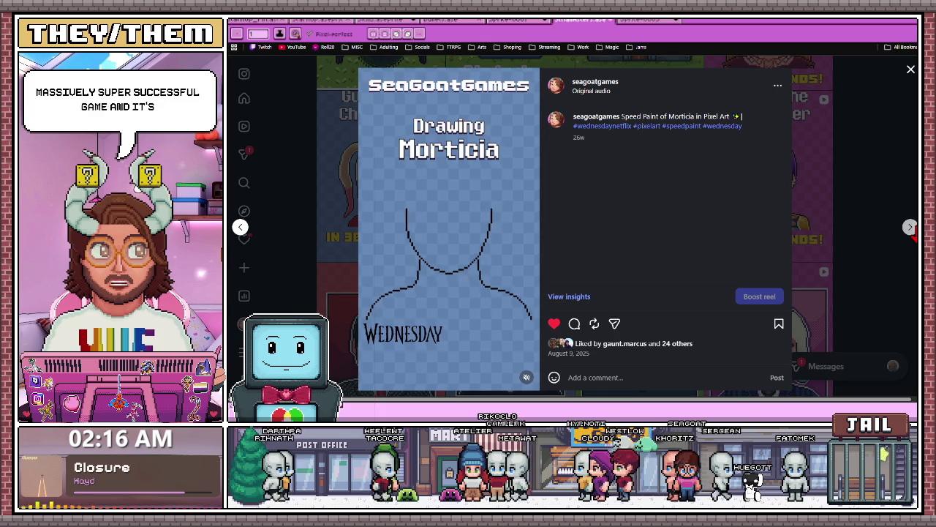
pyautogui.click(910, 227)
pyautogui.press('Escape')
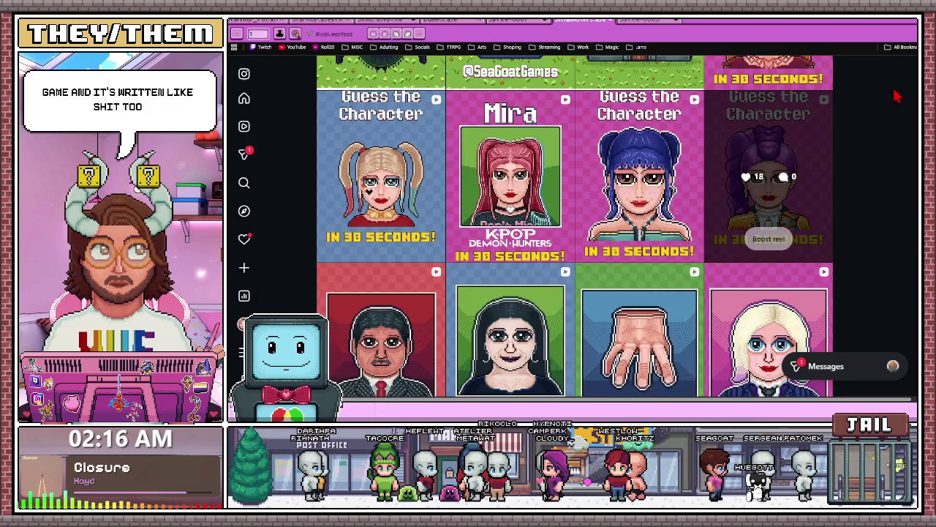
# Scroll through the older profile posts and open the Marvel Rivals Thing pixel-art post
pyautogui.scroll(-1, 634, 306)
pyautogui.scroll(-5, 634, 305)
pyautogui.scroll(-5, 634, 306)
pyautogui.scroll(-5, 634, 306)
pyautogui.scroll(-3, 634, 306)
pyautogui.scroll(-5, 622, 307)
pyautogui.scroll(-5, 613, 307)
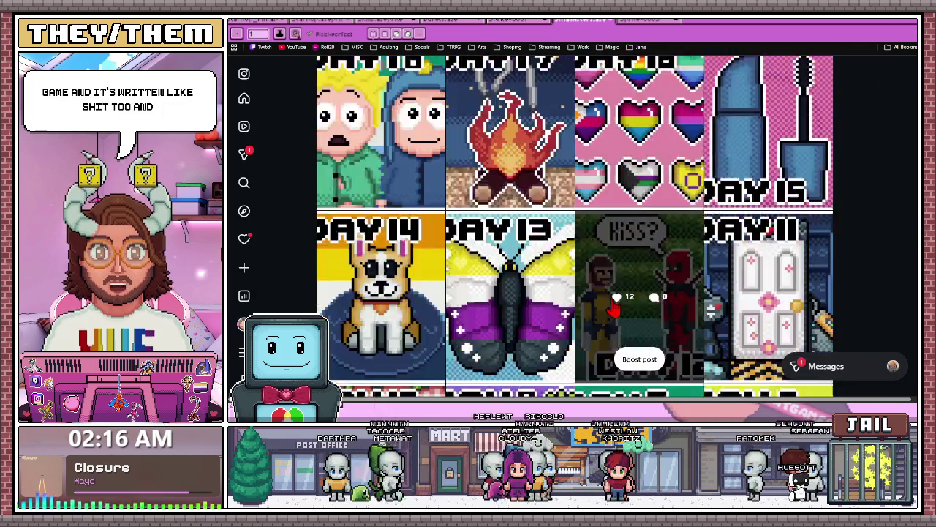
pyautogui.scroll(-5, 613, 307)
pyautogui.scroll(-5, 610, 309)
pyautogui.scroll(-5, 608, 312)
pyautogui.scroll(-3, 600, 318)
pyautogui.scroll(1, 549, 219)
pyautogui.scroll(1, 498, 196)
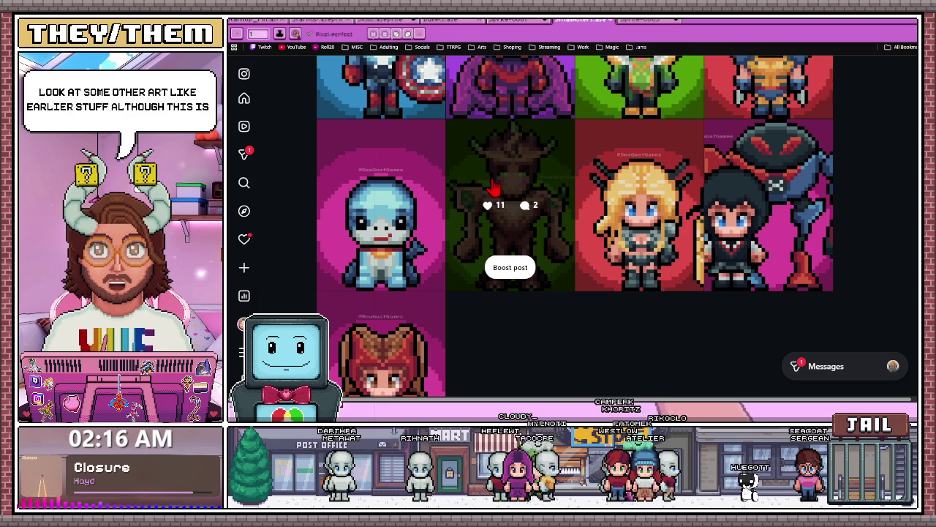
pyautogui.scroll(3, 439, 249)
pyautogui.scroll(3, 439, 249)
pyautogui.scroll(3, 437, 247)
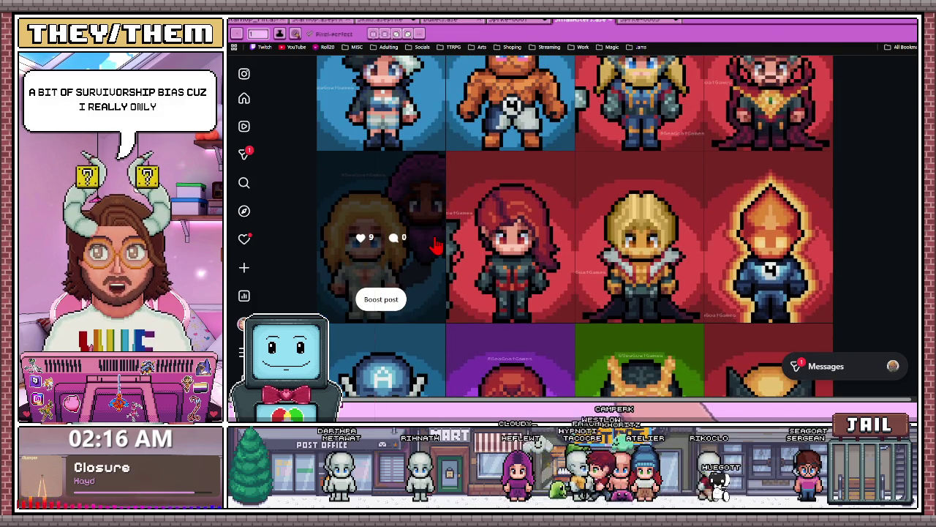
pyautogui.scroll(2, 437, 248)
pyautogui.scroll(1, 439, 251)
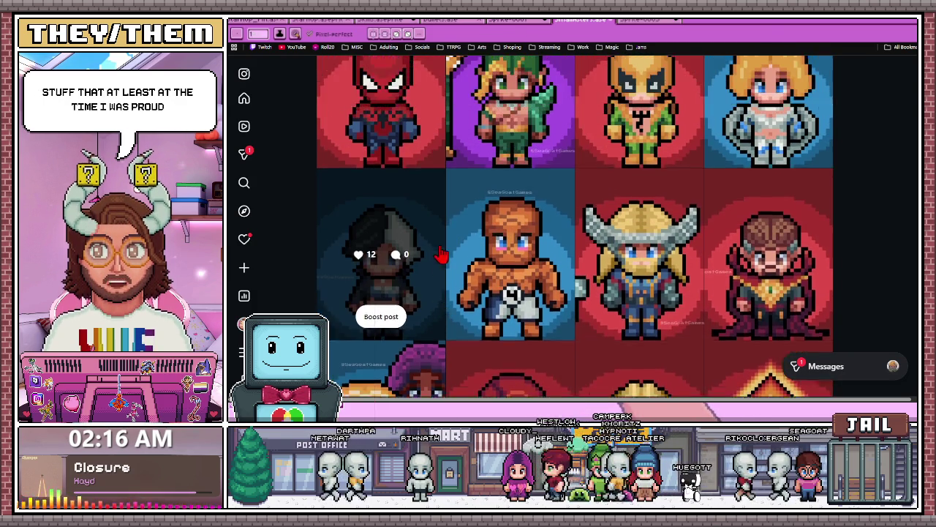
pyautogui.scroll(2, 439, 253)
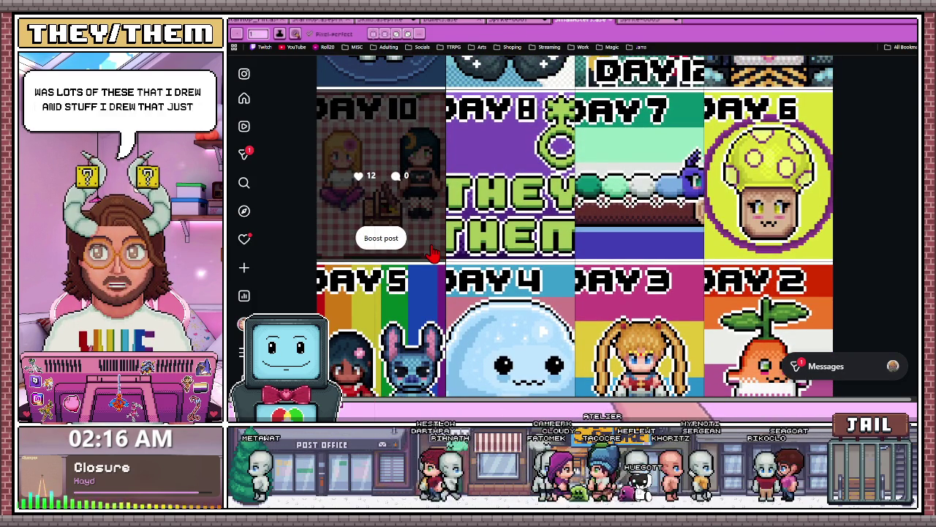
pyautogui.scroll(1, 443, 245)
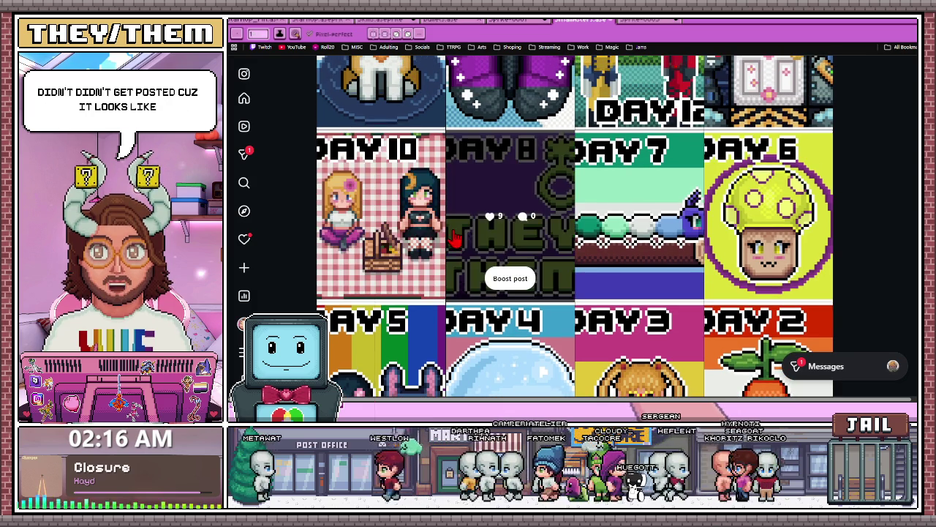
pyautogui.scroll(-3, 450, 241)
pyautogui.scroll(-4, 497, 227)
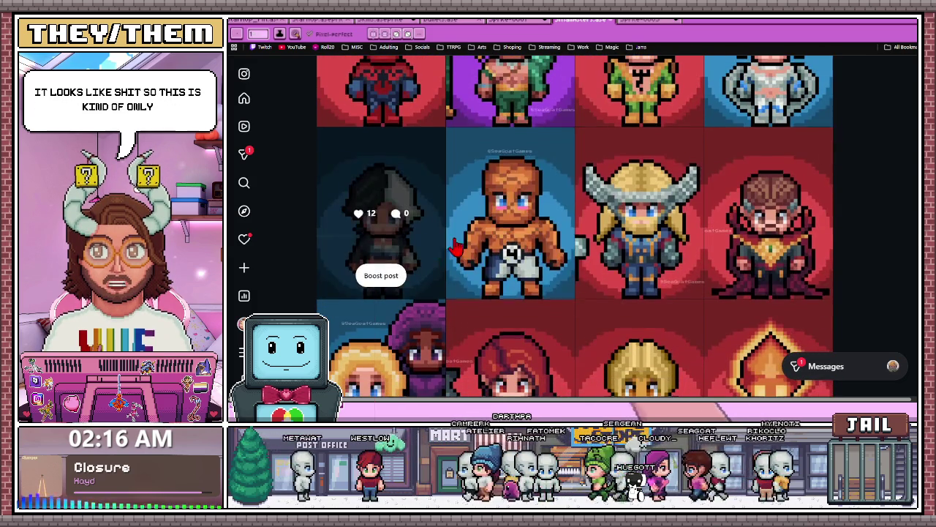
pyautogui.click(545, 218)
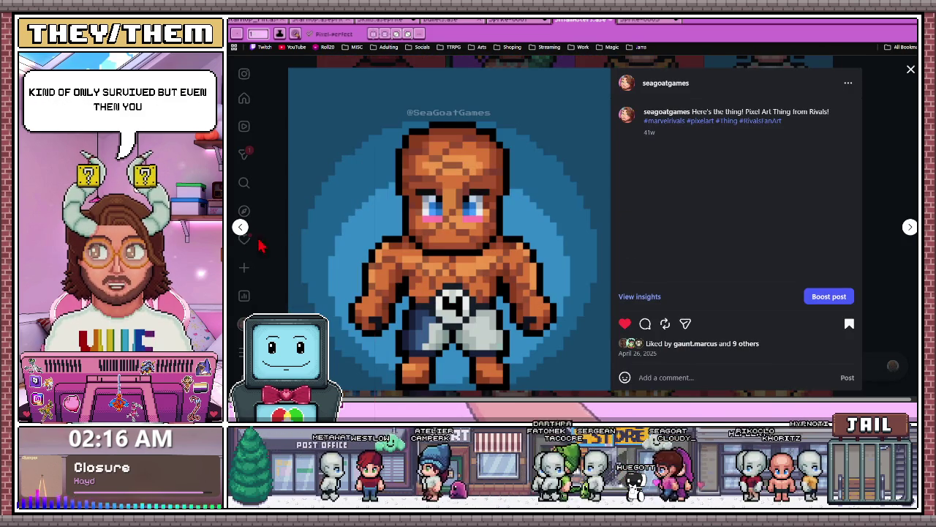
# Step back two posts to the Iron Fist post and close it
pyautogui.click(241, 227)
pyautogui.click(241, 227)
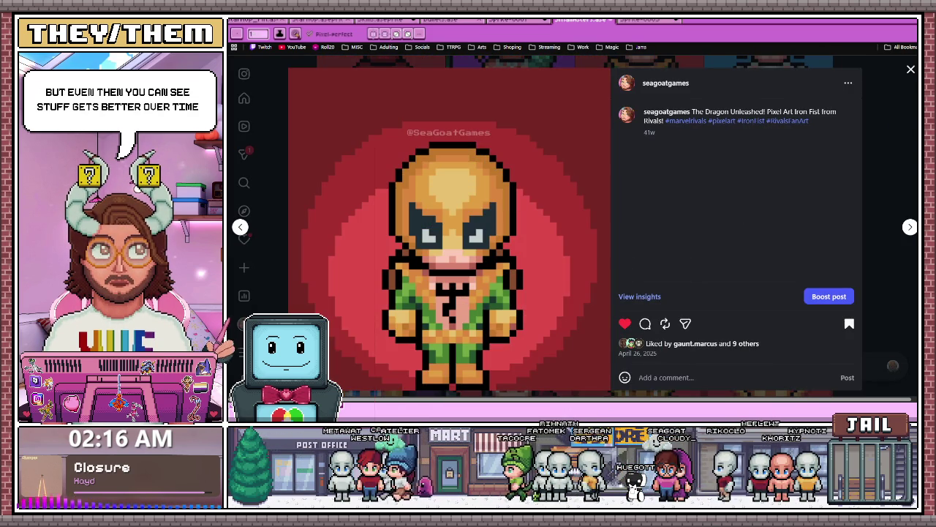
pyautogui.click(910, 70)
# View the Spider-Man pixel-art post, then close it
pyautogui.scroll(5, 541, 249)
pyautogui.scroll(5, 547, 251)
pyautogui.scroll(-10, 547, 250)
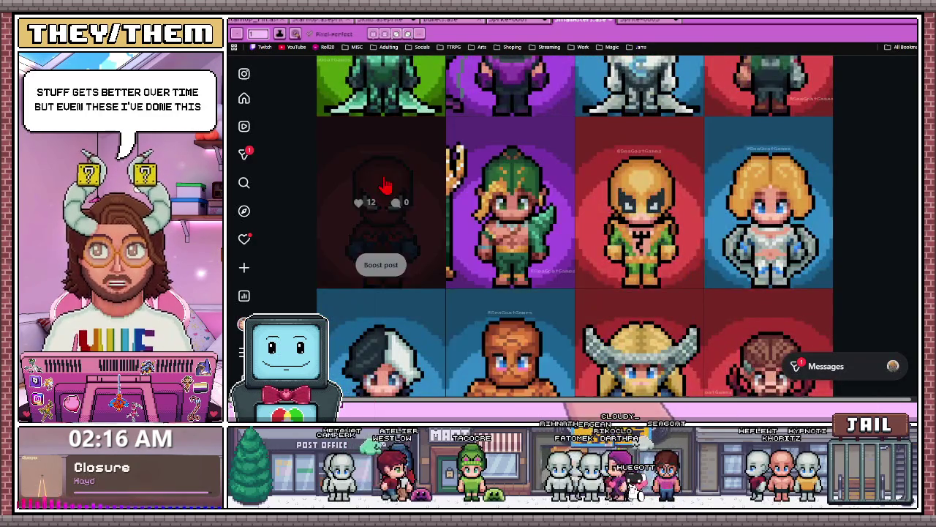
pyautogui.click(409, 219)
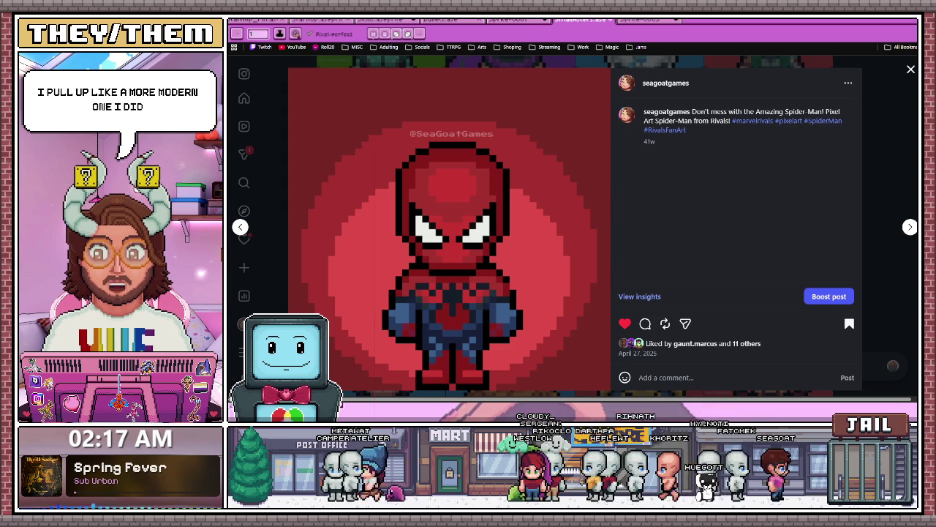
pyautogui.click(910, 71)
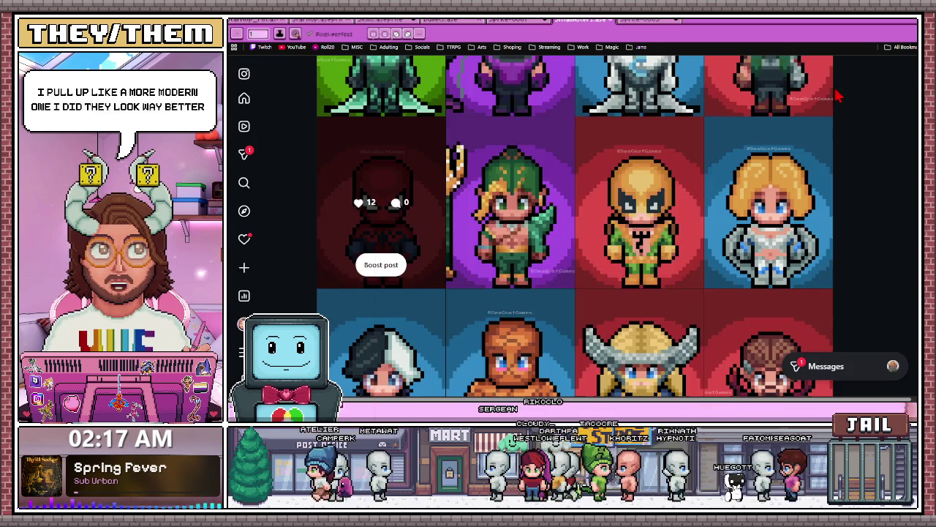
# Scroll up the grid to view the Goku pixel-art post, close it, and return to Aseprite
pyautogui.scroll(-5, 532, 205)
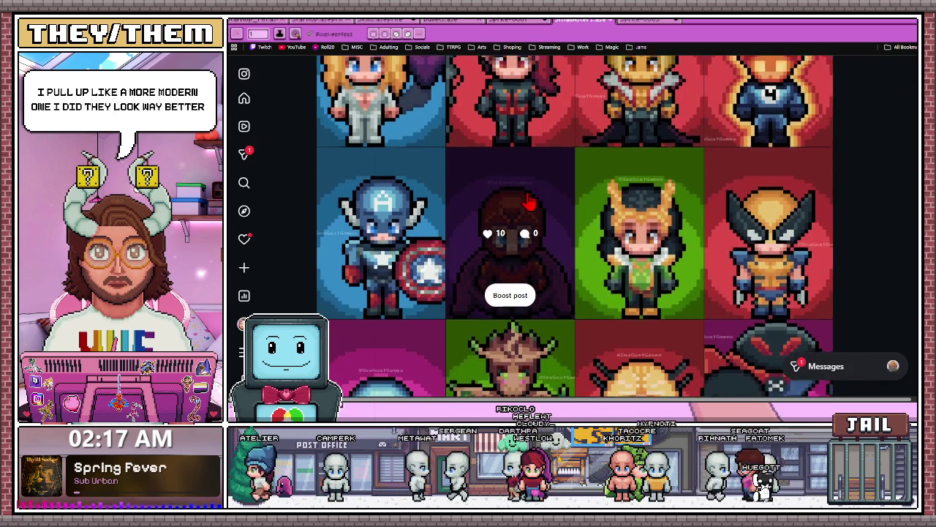
pyautogui.scroll(-4, 532, 203)
pyautogui.scroll(2, 529, 202)
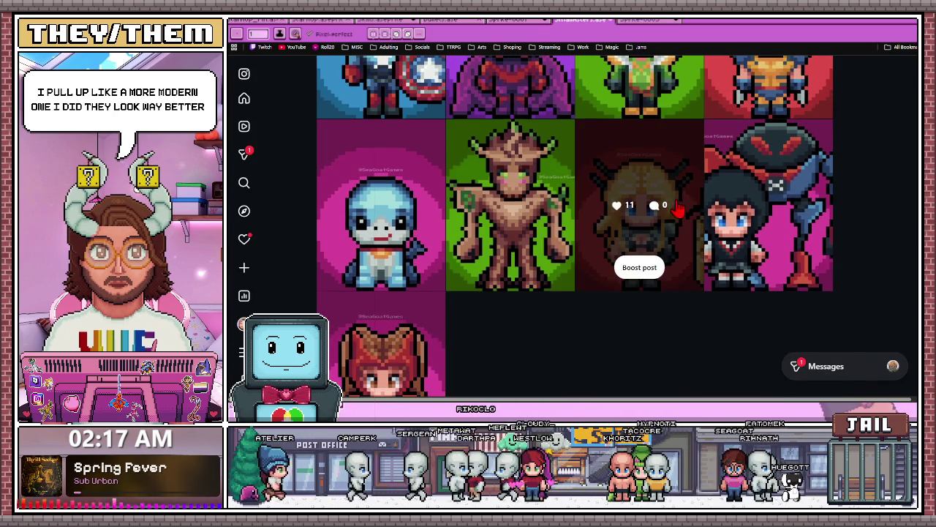
pyautogui.scroll(1, 677, 213)
pyautogui.scroll(3, 679, 224)
pyautogui.scroll(3, 679, 224)
pyautogui.scroll(3, 679, 224)
pyautogui.scroll(3, 678, 225)
pyautogui.scroll(3, 676, 226)
pyautogui.scroll(3, 675, 227)
pyautogui.scroll(3, 674, 227)
pyautogui.scroll(3, 675, 227)
pyautogui.scroll(3, 674, 226)
pyautogui.scroll(1, 675, 227)
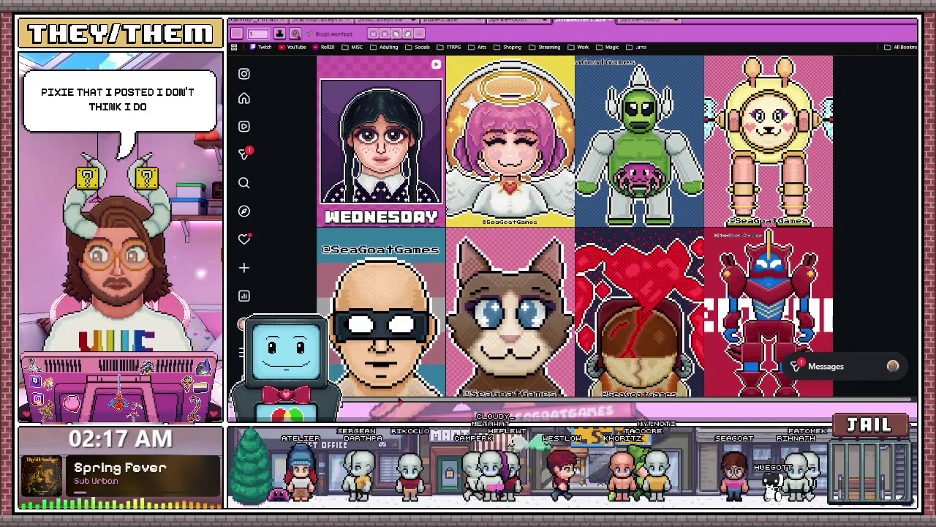
pyautogui.scroll(2, 463, 338)
pyautogui.scroll(3, 468, 337)
pyautogui.scroll(3, 483, 333)
pyautogui.scroll(3, 505, 329)
pyautogui.scroll(3, 519, 328)
pyautogui.click(622, 292)
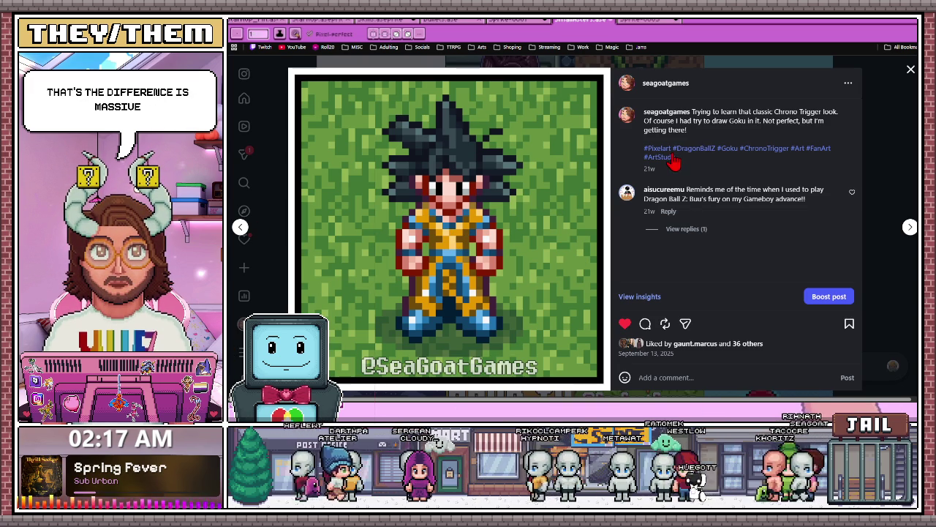
pyautogui.click(910, 72)
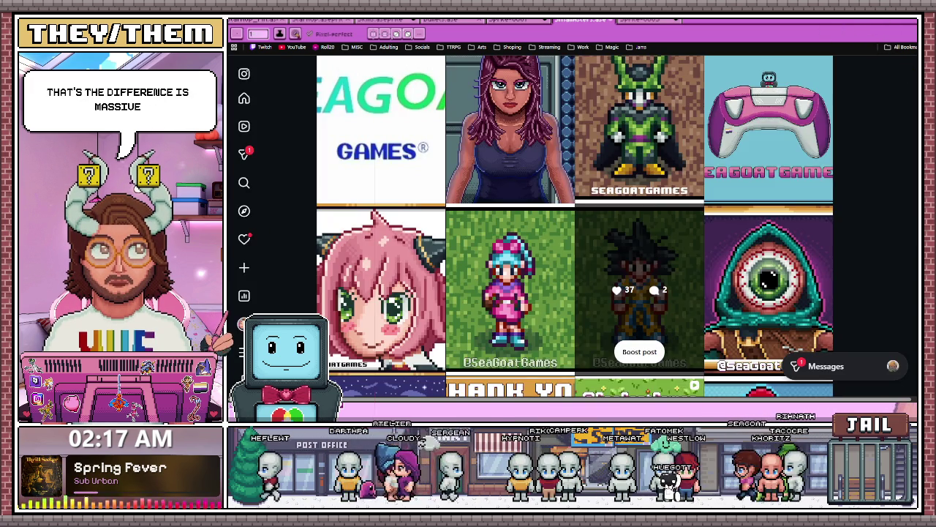
pyautogui.hotkey('alt', 'Tab')
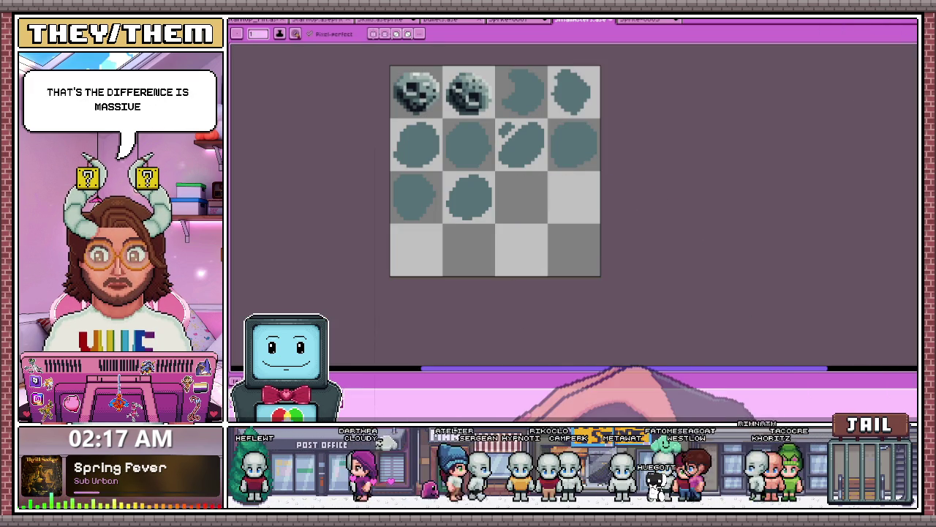
# Sketch the left side of a teal rock outline in the empty cell
pyautogui.scroll(1, 542, 206)
pyautogui.scroll(2, 541, 205)
pyautogui.moveTo(449, 199); pyautogui.dragTo(513, 154)
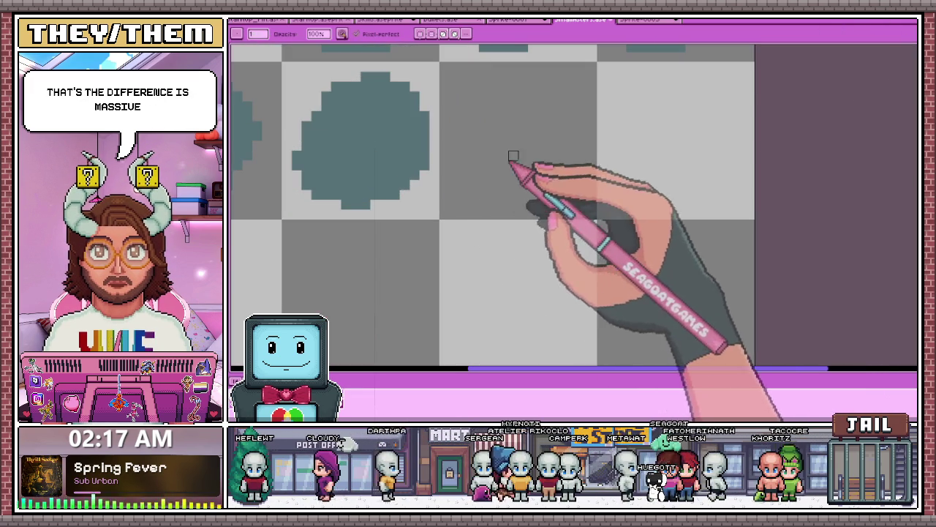
pyautogui.scroll(-1, 509, 157)
pyautogui.scroll(-1, 512, 155)
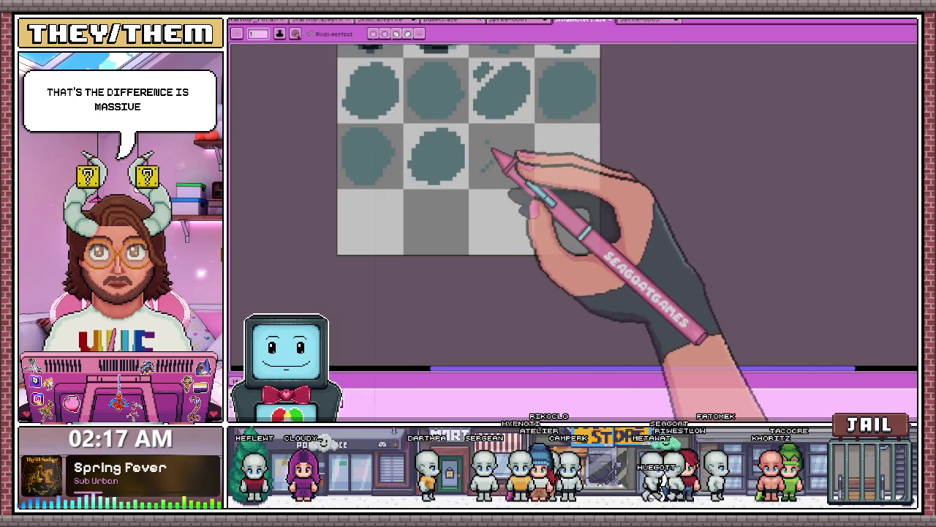
pyautogui.scroll(2, 490, 152)
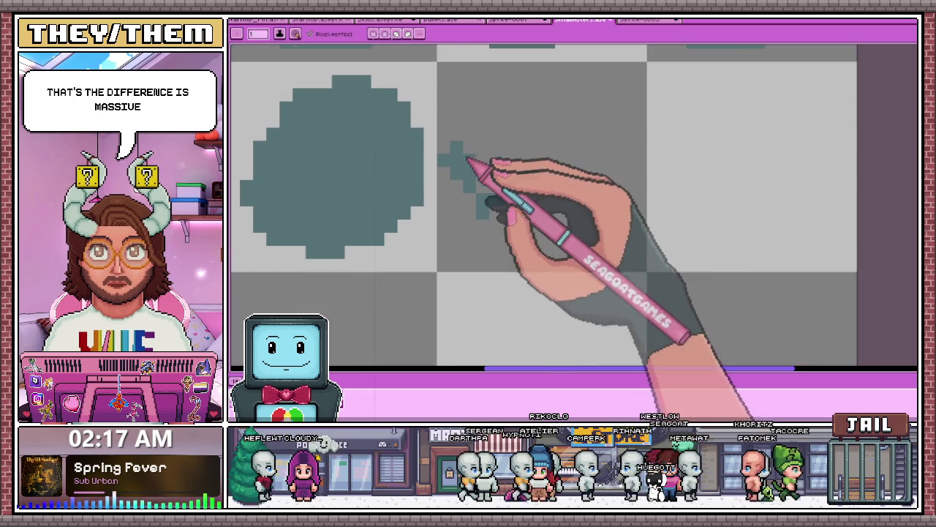
pyautogui.moveTo(476, 165); pyautogui.dragTo(487, 226)
pyautogui.moveTo(467, 155); pyautogui.dragTo(493, 237)
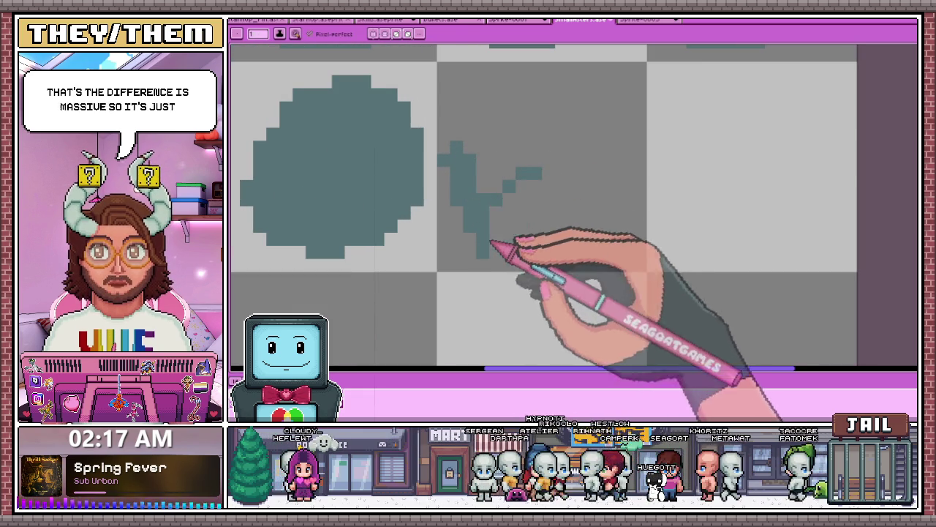
pyautogui.moveTo(455, 170); pyautogui.dragTo(485, 115)
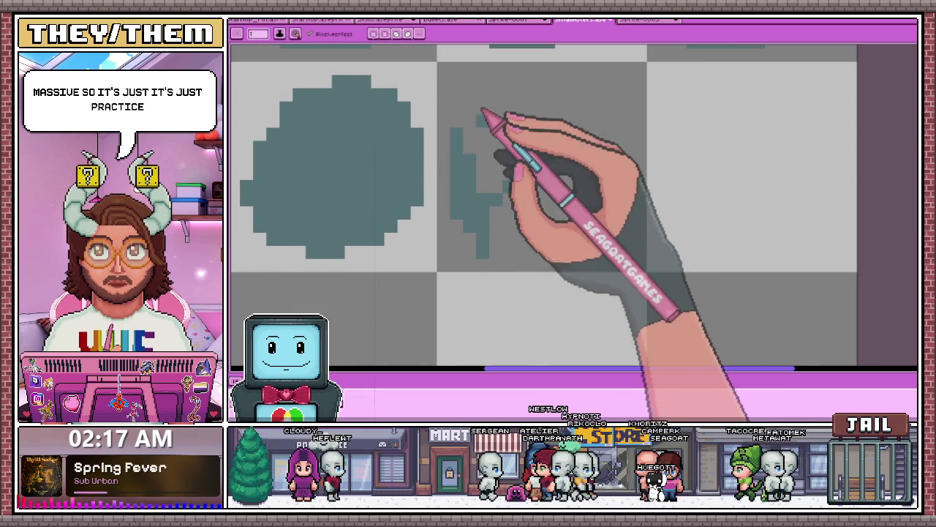
# Draw the rock outline's top arc and extend it down the right side
pyautogui.scroll(-1, 485, 156)
pyautogui.scroll(1, 431, 165)
pyautogui.moveTo(407, 188); pyautogui.dragTo(487, 153)
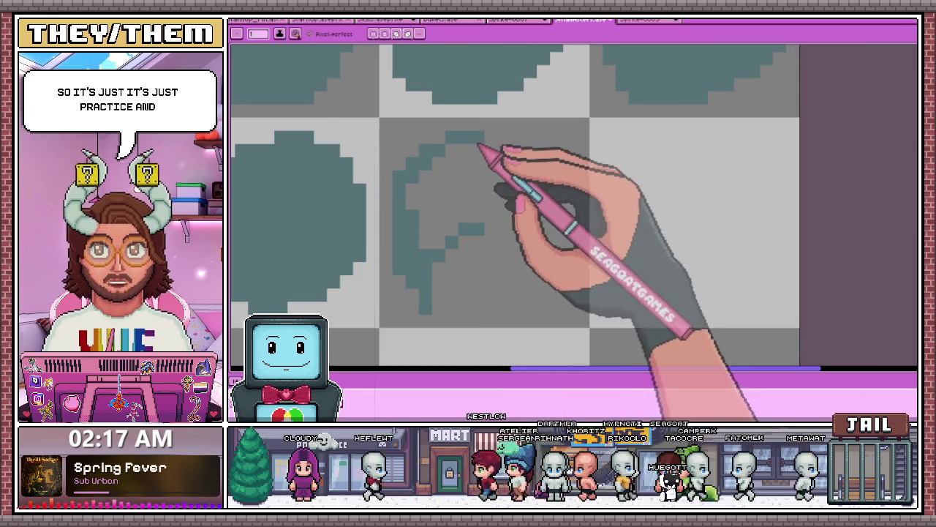
pyautogui.scroll(-1, 490, 151)
pyautogui.scroll(1, 490, 152)
pyautogui.scroll(1, 479, 150)
pyautogui.scroll(-2, 541, 190)
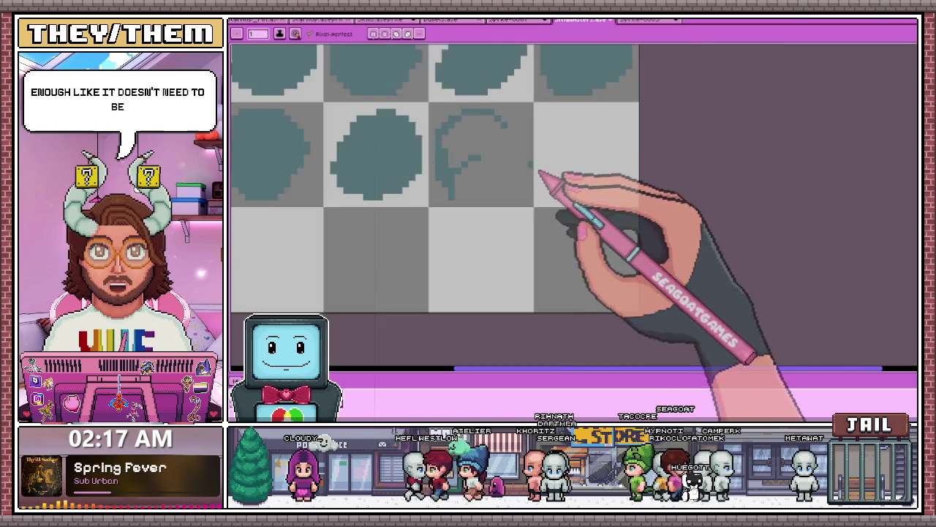
pyautogui.scroll(1, 512, 146)
pyautogui.moveTo(502, 109)
pyautogui.mouseDown()
pyautogui.moveTo(523, 142)
pyautogui.moveTo(422, 219)
pyautogui.mouseUp()
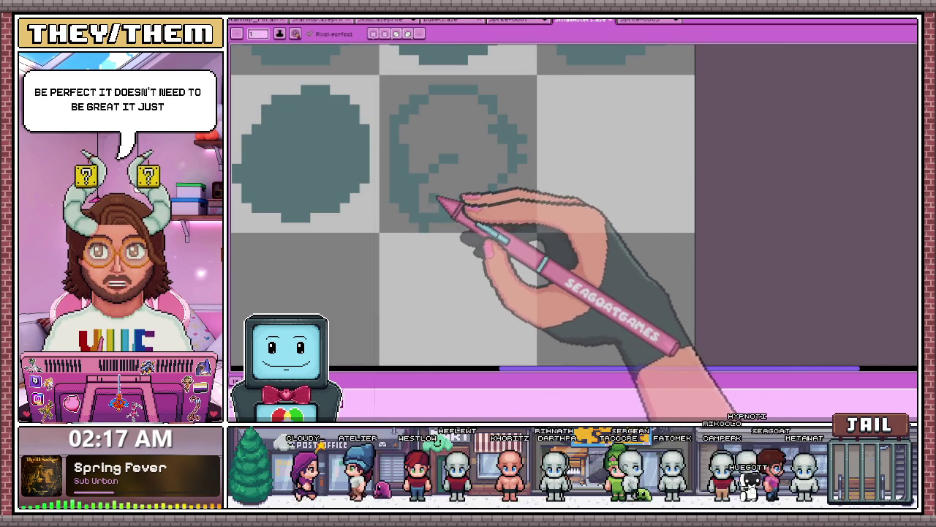
# Fill the outlined rock solid teal and begin the next empty cell's outline
pyautogui.press('e')
pyautogui.press('b')
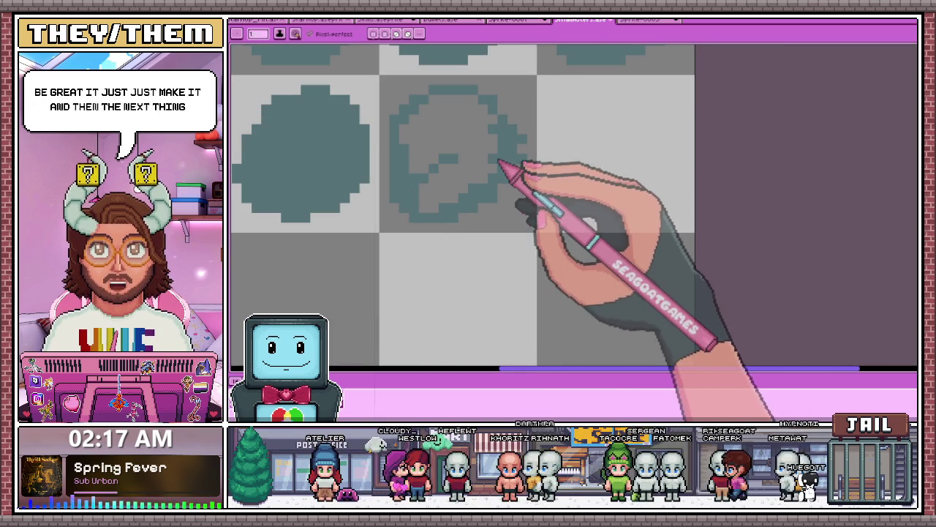
pyautogui.moveTo(445, 198)
pyautogui.mouseDown()
pyautogui.moveTo(476, 154)
pyautogui.moveTo(417, 154)
pyautogui.moveTo(455, 111)
pyautogui.moveTo(479, 106)
pyautogui.mouseUp()
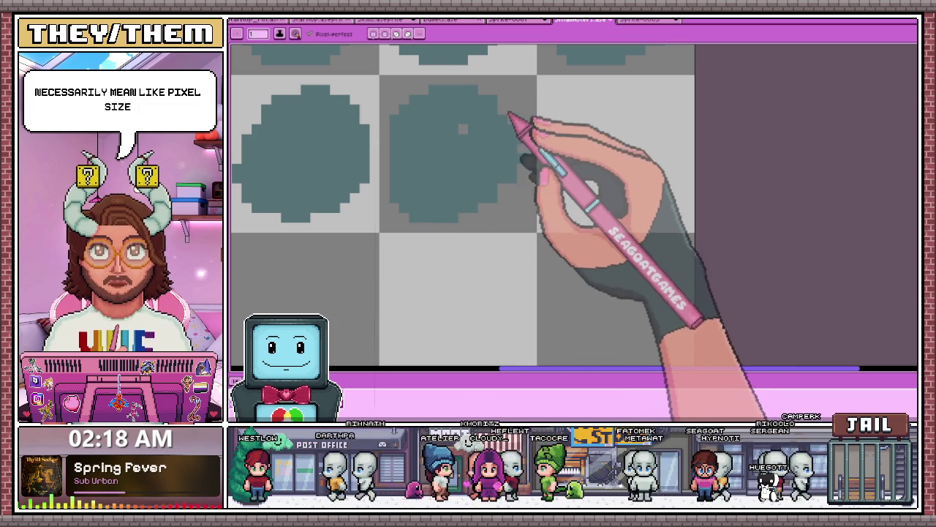
pyautogui.scroll(1, 504, 121)
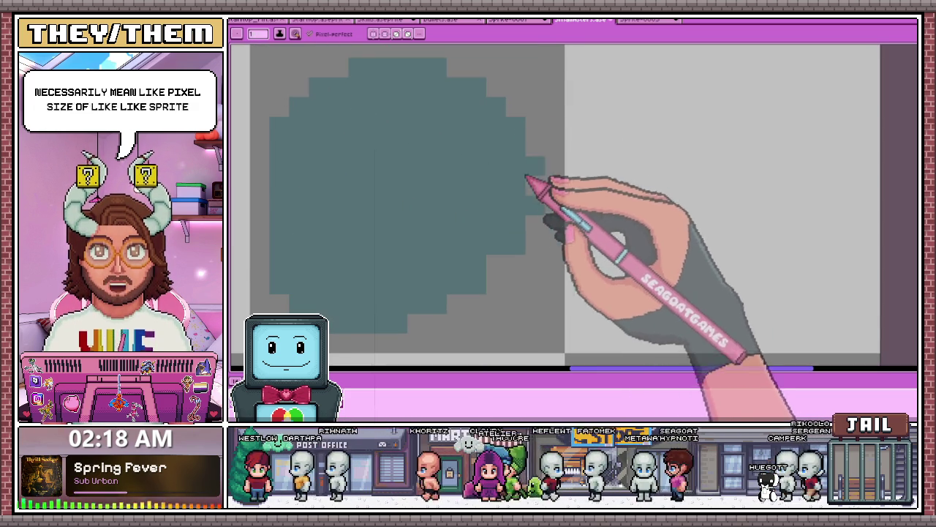
pyautogui.scroll(-1, 515, 197)
pyautogui.scroll(-2, 529, 170)
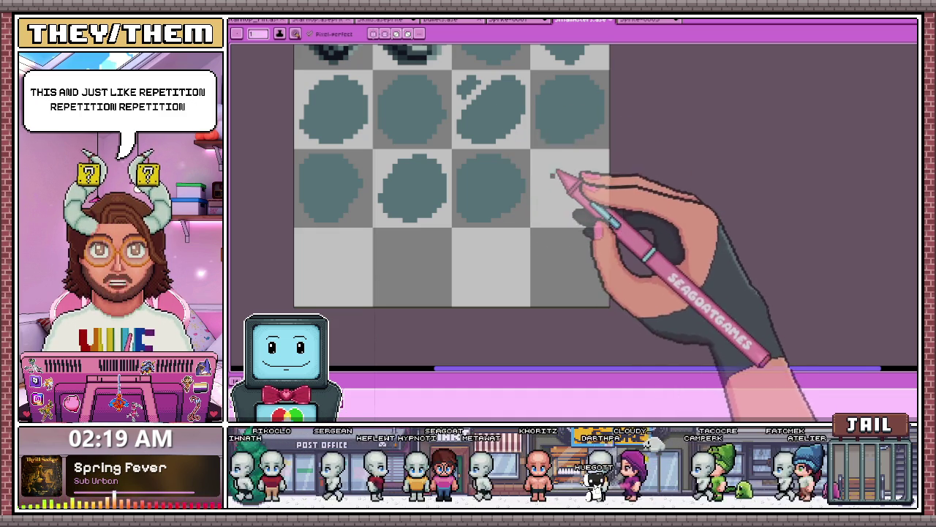
pyautogui.scroll(3, 543, 115)
pyautogui.moveTo(559, 106)
pyautogui.mouseDown()
pyautogui.moveTo(532, 213)
pyautogui.moveTo(542, 237)
pyautogui.mouseUp()
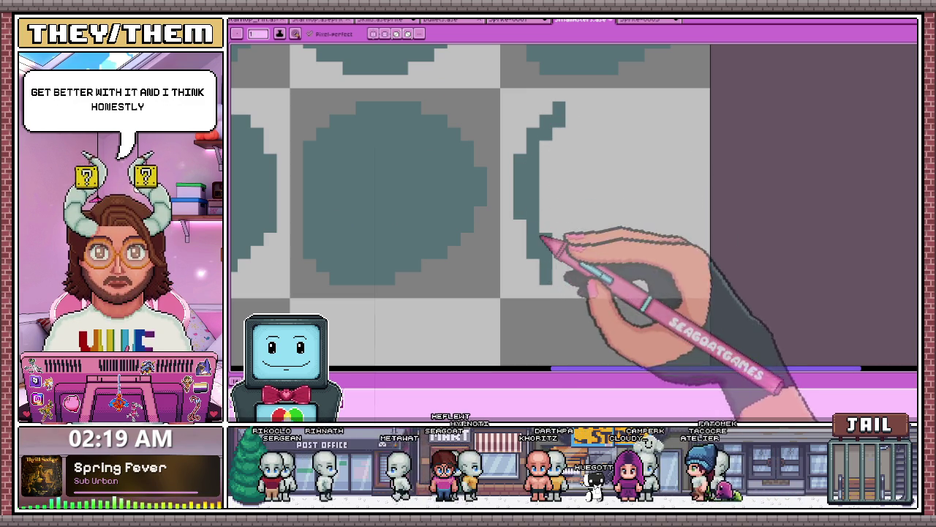
# Add a bottom hook and curved top edge to the rock outline in the last cell
pyautogui.moveTo(545, 276); pyautogui.dragTo(591, 260)
pyautogui.scroll(-2, 564, 267)
pyautogui.scroll(2, 493, 155)
pyautogui.click(575, 191)
pyautogui.moveTo(558, 171); pyautogui.dragTo(625, 192)
pyautogui.scroll(-2, 643, 192)
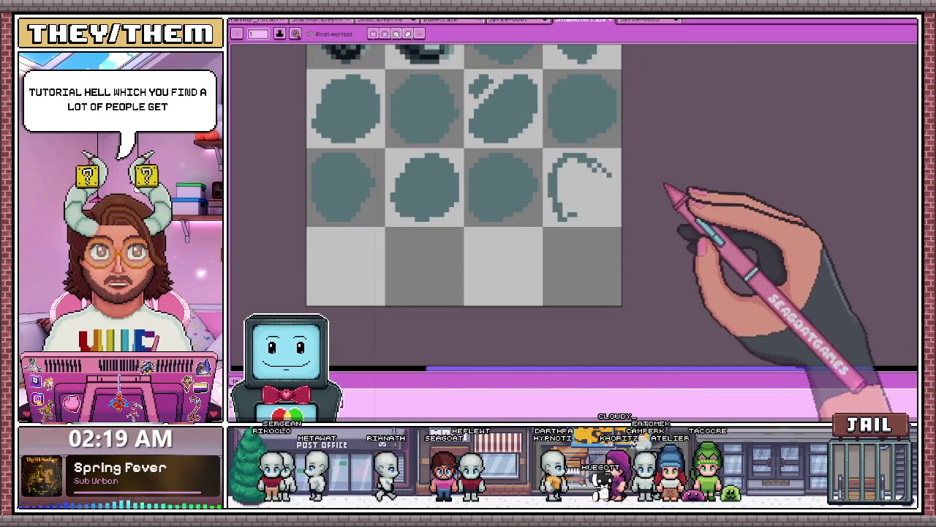
pyautogui.scroll(3, 562, 162)
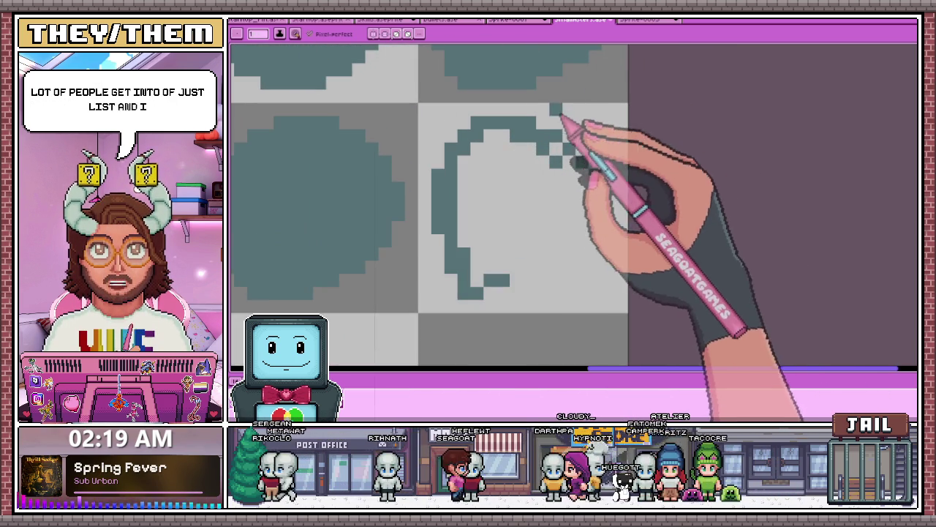
# Reshape the outline's upper-right curve, undoing a stray bump and flattening the top
pyautogui.moveTo(541, 108); pyautogui.dragTo(575, 139)
pyautogui.hotkey('ctrl', 'z')
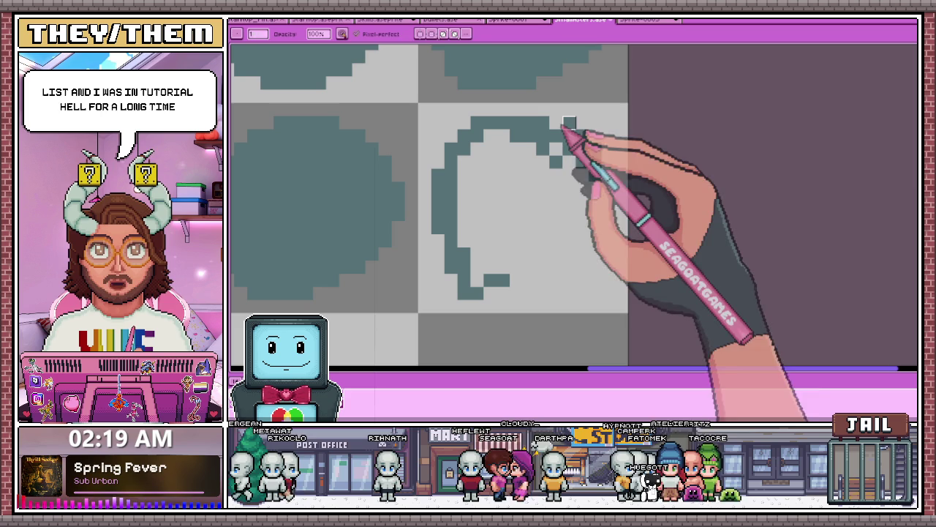
pyautogui.moveTo(569, 129); pyautogui.dragTo(593, 131)
pyautogui.scroll(-1, 602, 91)
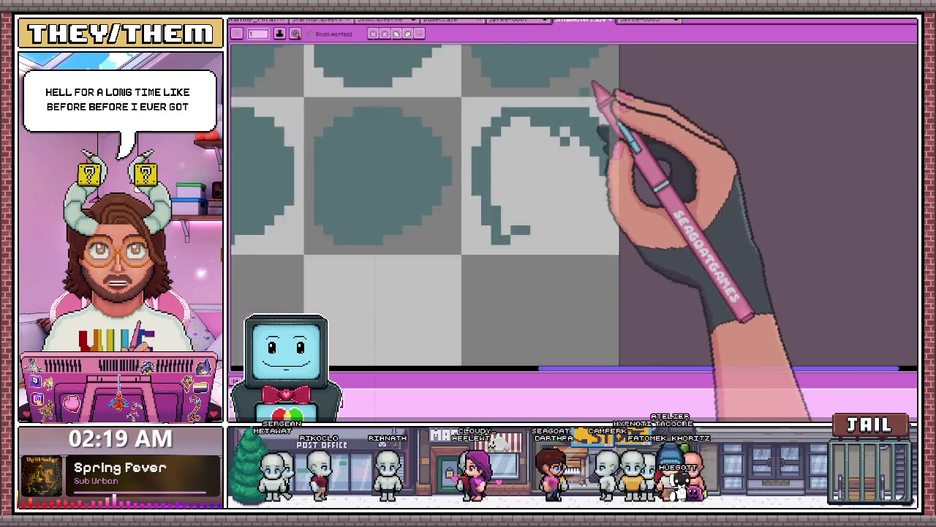
pyautogui.scroll(1, 607, 99)
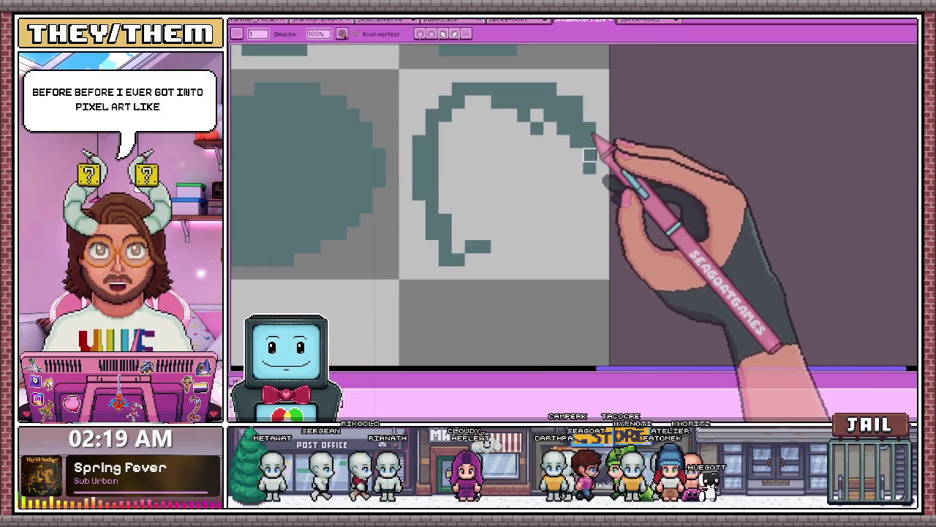
# Draw the rock's right side, close the lower-right edge and thicken the inner edge
pyautogui.moveTo(575, 94); pyautogui.dragTo(589, 189)
pyautogui.scroll(1, 586, 189)
pyautogui.moveTo(549, 247); pyautogui.dragTo(470, 271)
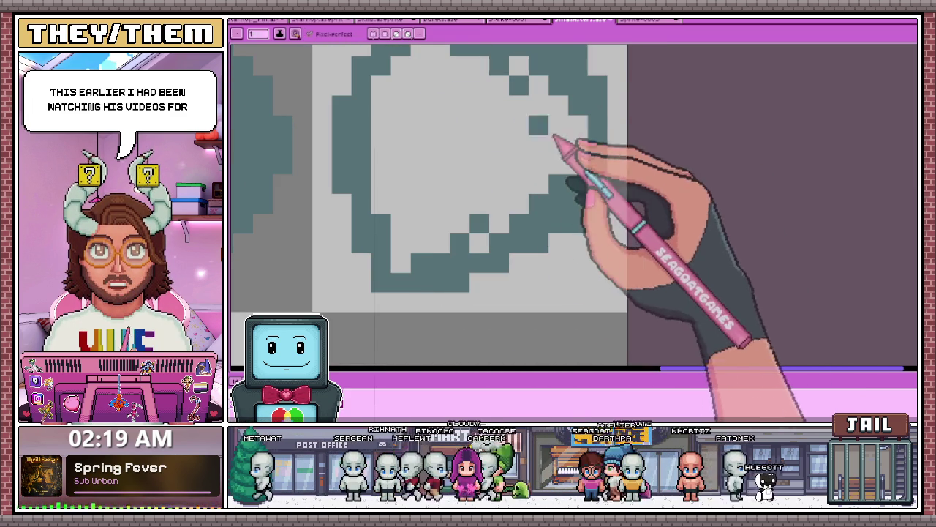
pyautogui.scroll(-2, 558, 158)
pyautogui.moveTo(553, 169); pyautogui.dragTo(541, 197)
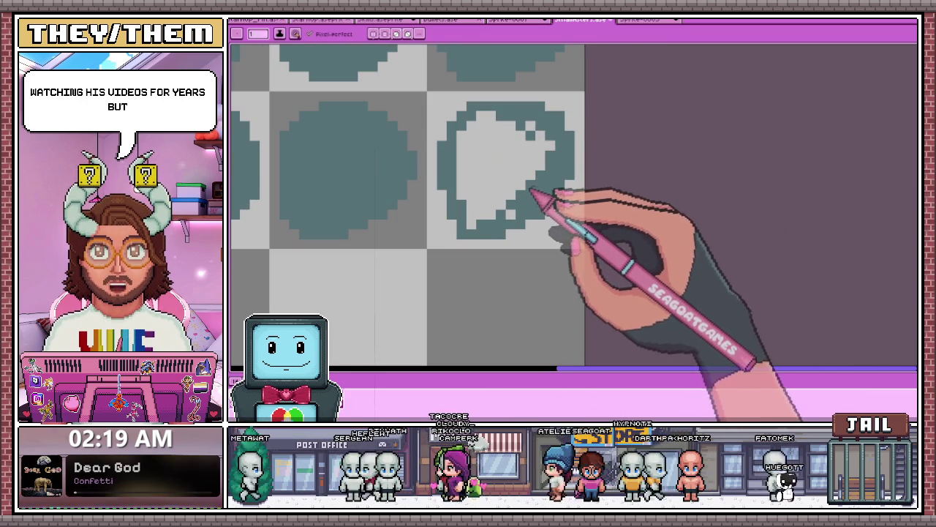
# Clean up the lower-left interior, fill the rock teal, and start the bottom row's first rock
pyautogui.moveTo(518, 152)
pyautogui.mouseDown()
pyautogui.moveTo(476, 195)
pyautogui.moveTo(491, 219)
pyautogui.moveTo(519, 204)
pyautogui.mouseUp()
pyautogui.scroll(1, 477, 194)
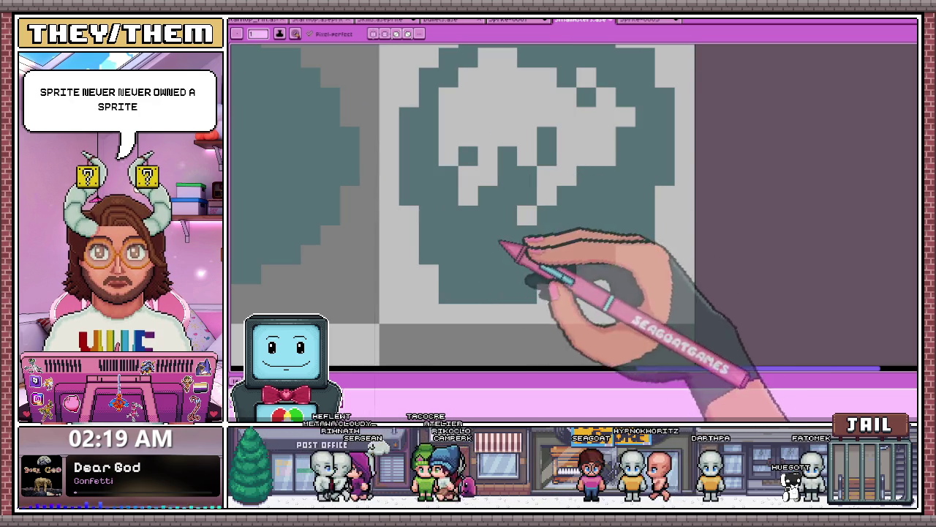
pyautogui.moveTo(566, 184)
pyautogui.mouseDown()
pyautogui.moveTo(627, 125)
pyautogui.moveTo(564, 142)
pyautogui.moveTo(500, 180)
pyautogui.moveTo(506, 105)
pyautogui.moveTo(523, 92)
pyautogui.mouseUp()
pyautogui.scroll(-1, 500, 180)
pyautogui.scroll(-1, 548, 100)
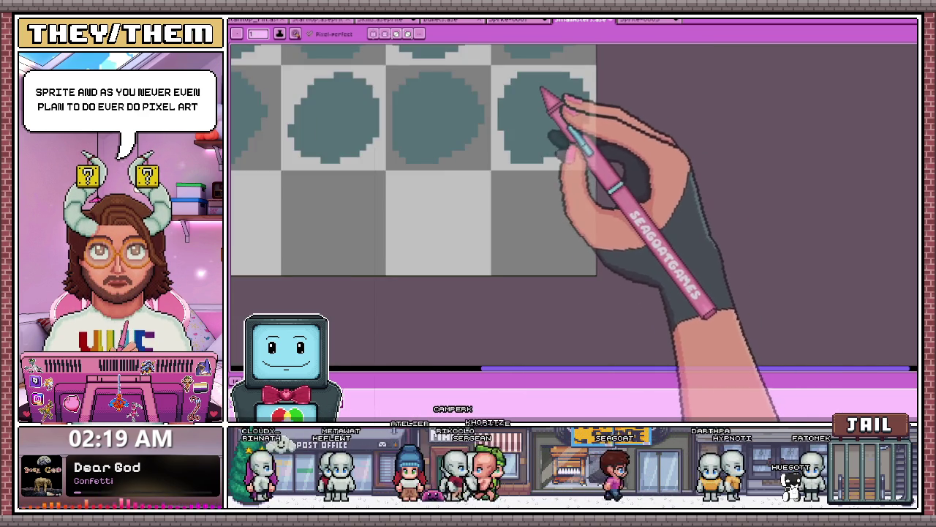
pyautogui.scroll(-2, 548, 95)
pyautogui.scroll(1, 556, 131)
pyautogui.scroll(1, 550, 212)
pyautogui.scroll(1, 562, 194)
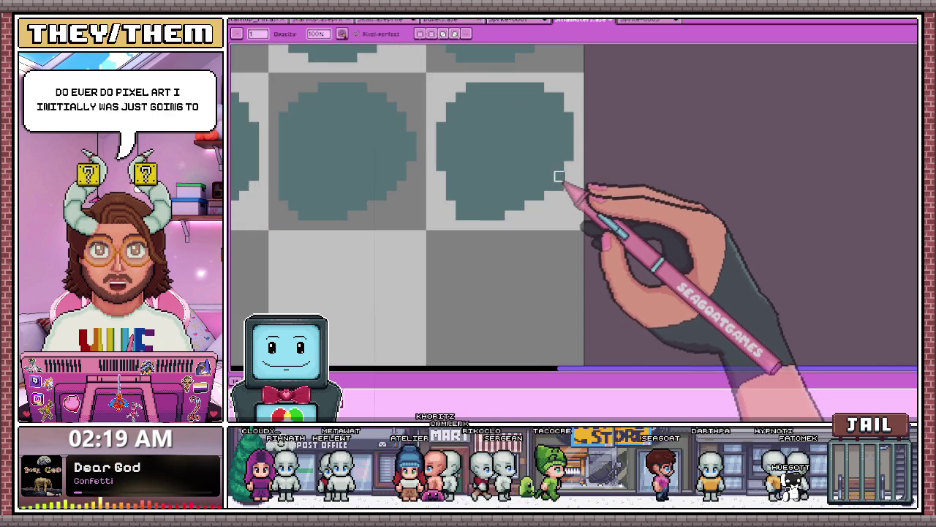
pyautogui.scroll(-2, 559, 195)
pyautogui.scroll(1, 554, 204)
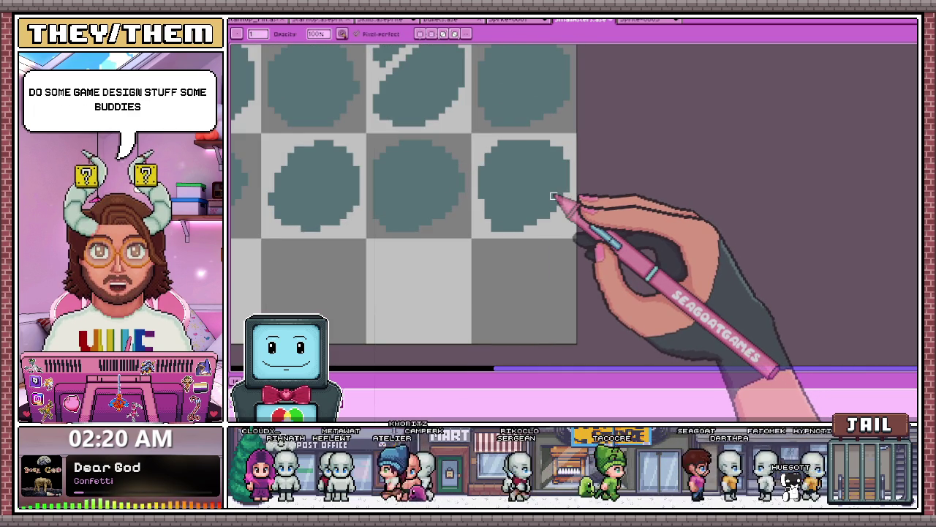
pyautogui.scroll(-1, 527, 172)
pyautogui.scroll(1, 548, 157)
pyautogui.scroll(2, 527, 146)
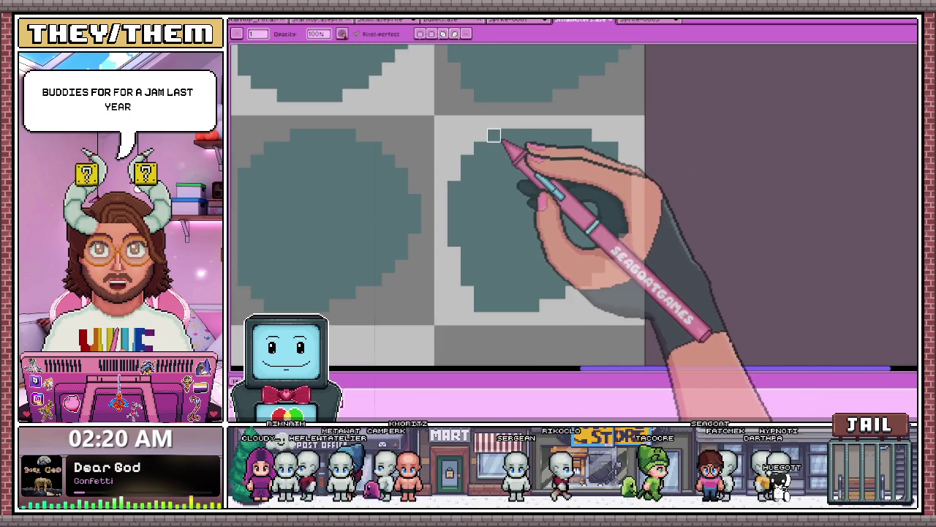
pyautogui.scroll(-1, 488, 154)
pyautogui.scroll(1, 505, 139)
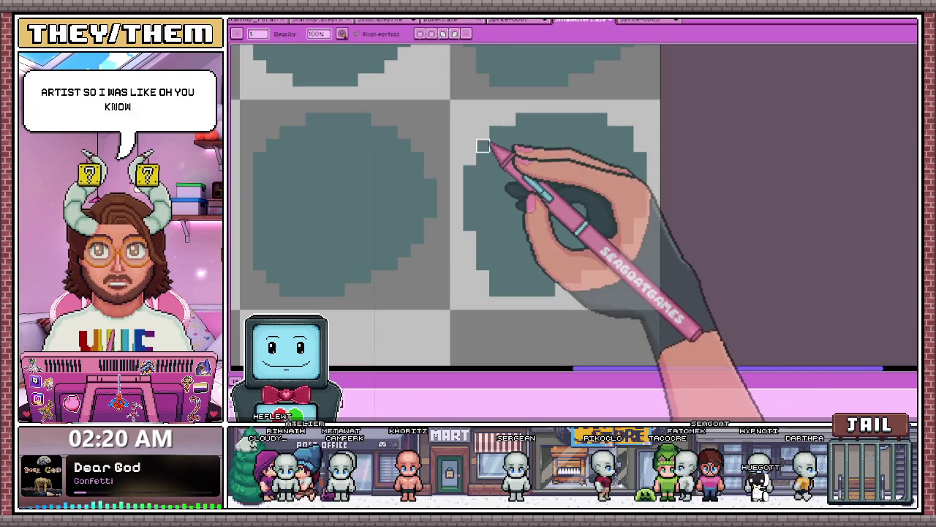
pyautogui.scroll(-1, 470, 117)
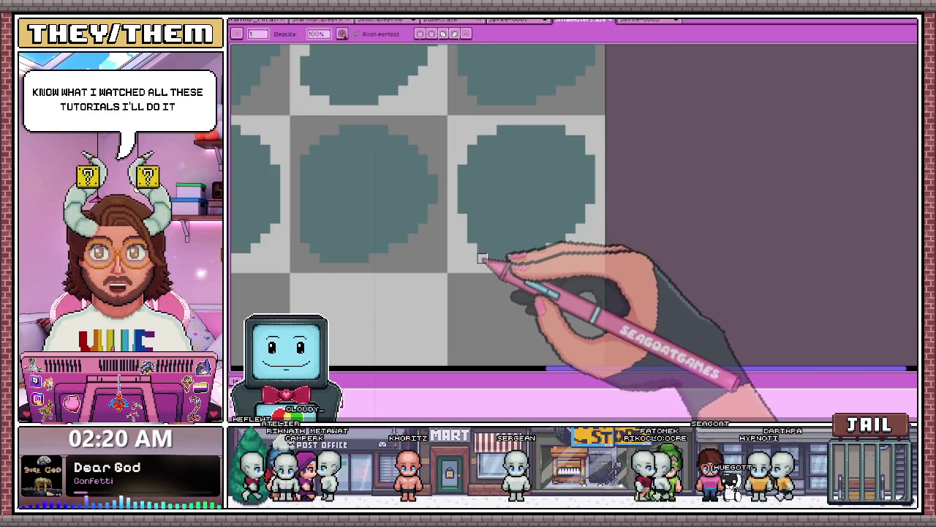
pyautogui.scroll(-1, 410, 190)
pyautogui.scroll(-1, 549, 190)
pyautogui.scroll(-1, 472, 212)
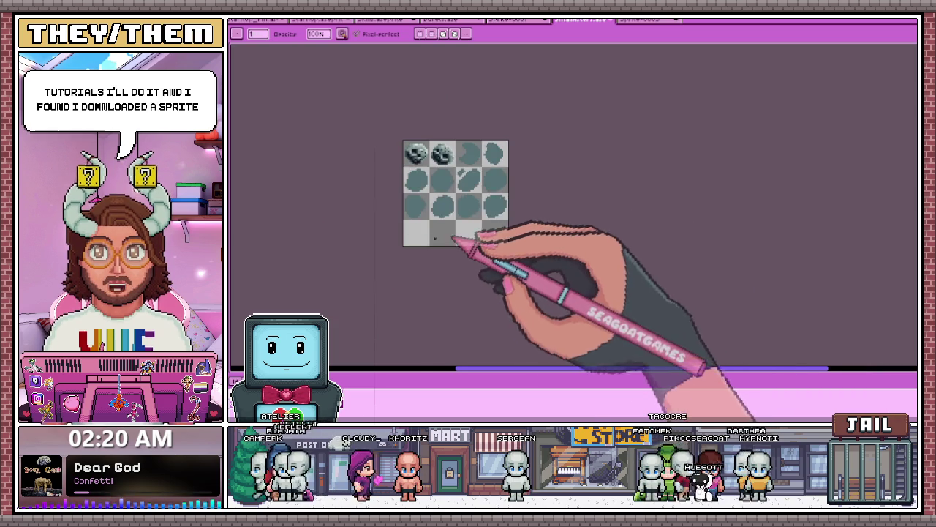
pyautogui.scroll(2, 456, 241)
pyautogui.scroll(1, 417, 219)
pyautogui.moveTo(454, 170)
pyautogui.mouseDown()
pyautogui.moveTo(407, 223)
pyautogui.moveTo(404, 277)
pyautogui.moveTo(431, 296)
pyautogui.moveTo(516, 264)
pyautogui.moveTo(505, 187)
pyautogui.moveTo(461, 170)
pyautogui.moveTo(528, 219)
pyautogui.moveTo(545, 202)
pyautogui.mouseUp()
# Extend the bottom-left outline and rework the upper-right arc of the bottom-row rock
pyautogui.press('e')
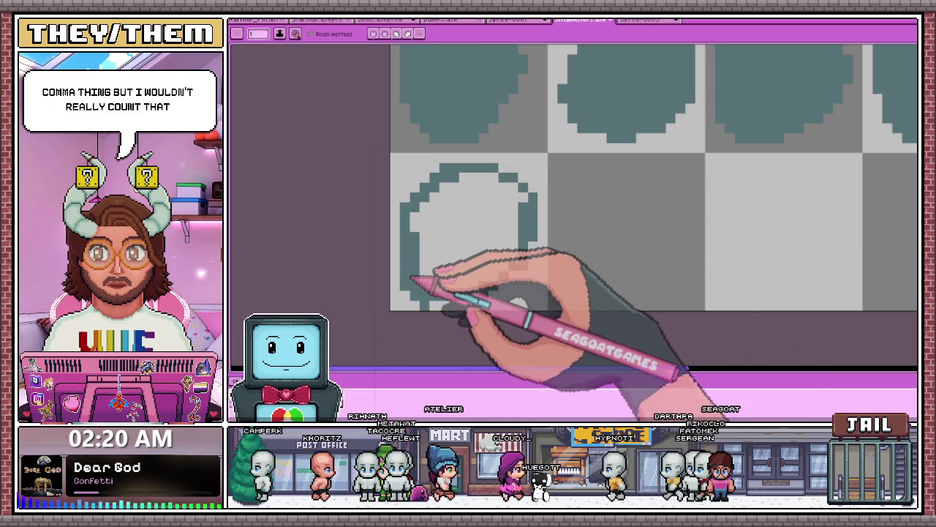
pyautogui.press('b')
pyautogui.moveTo(443, 284); pyautogui.dragTo(468, 279)
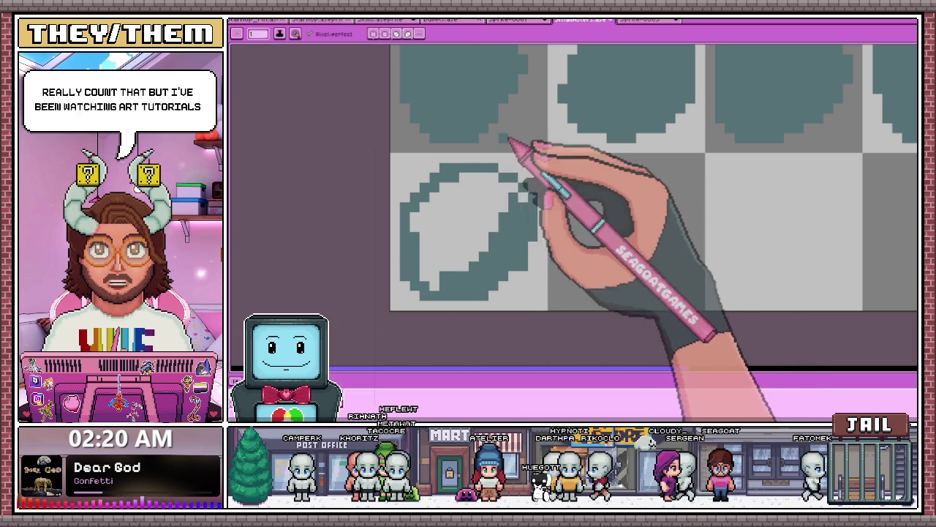
pyautogui.moveTo(534, 194); pyautogui.dragTo(468, 176)
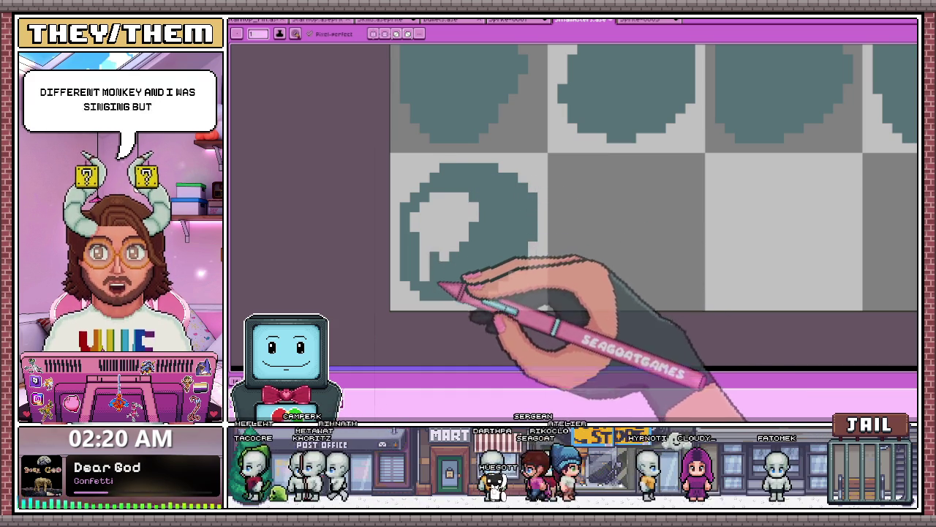
# Fill the bottom-left rock's interior with solid teal
pyautogui.moveTo(453, 273)
pyautogui.mouseDown()
pyautogui.moveTo(444, 208)
pyautogui.moveTo(405, 207)
pyautogui.mouseUp()
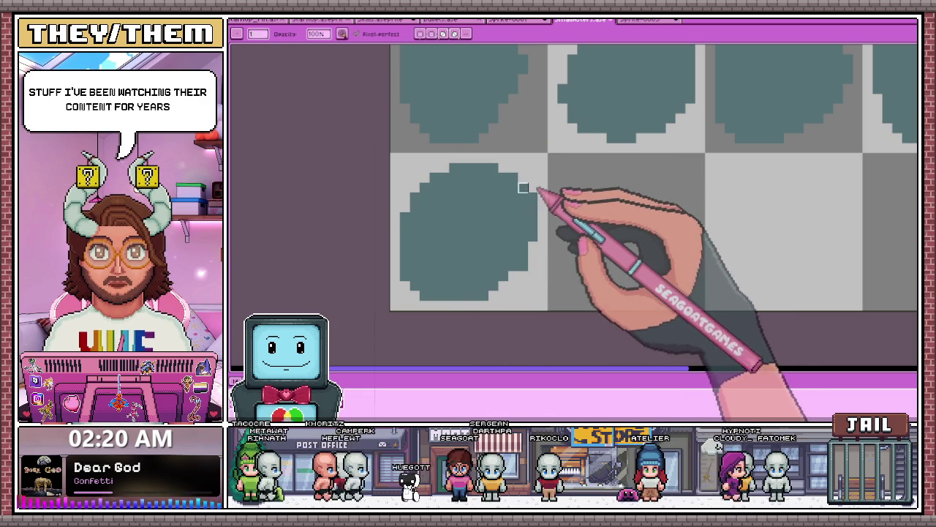
pyautogui.scroll(-2, 486, 178)
pyautogui.scroll(1, 483, 180)
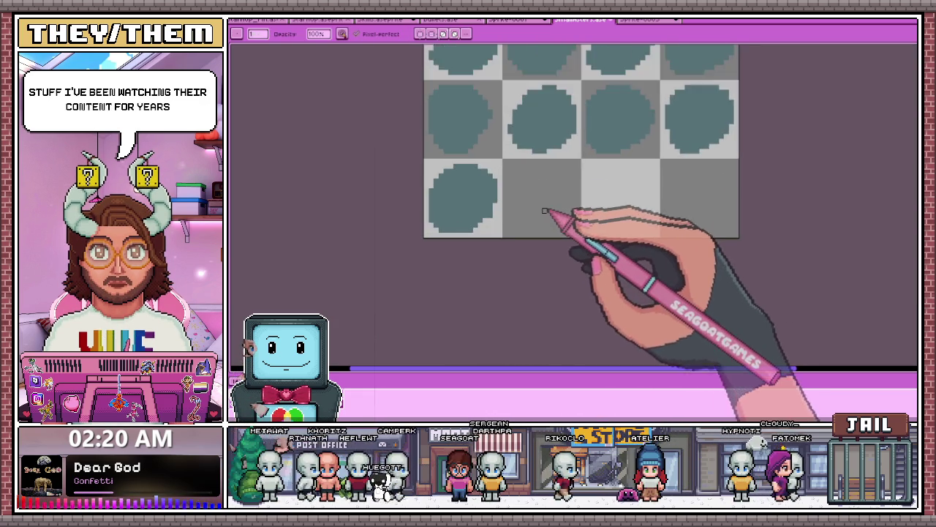
pyautogui.scroll(1, 479, 190)
pyautogui.scroll(1, 469, 205)
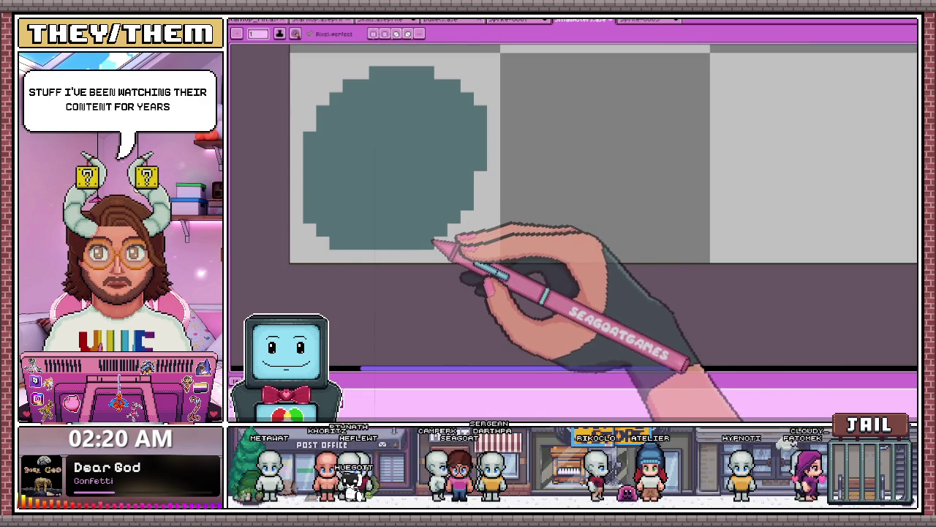
pyautogui.scroll(-1, 435, 234)
pyautogui.scroll(-1, 442, 249)
pyautogui.scroll(-1, 447, 242)
pyautogui.scroll(2, 457, 234)
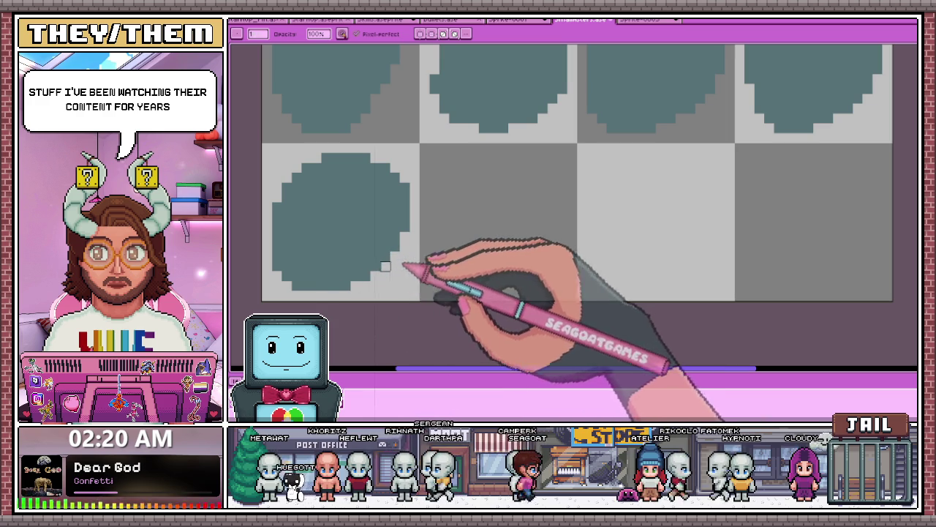
pyautogui.scroll(-1, 395, 256)
pyautogui.scroll(1, 387, 263)
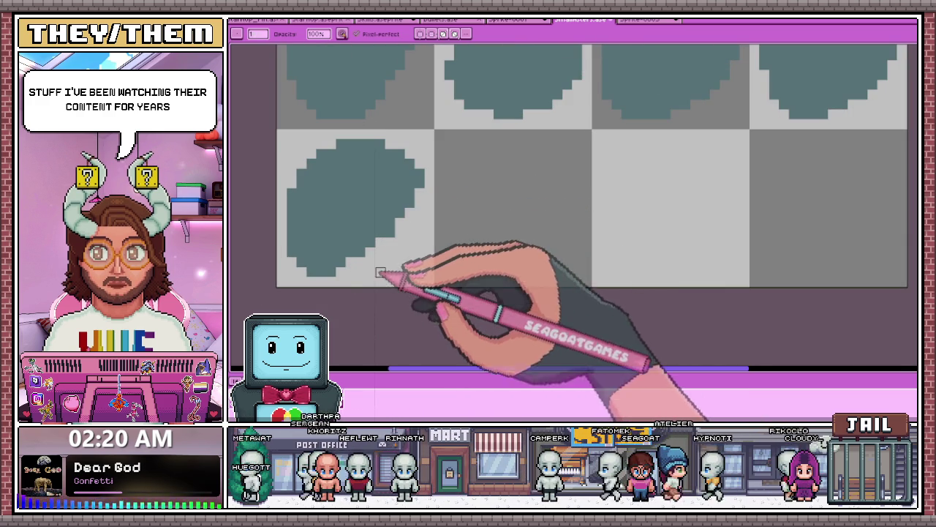
pyautogui.scroll(-1, 402, 234)
pyautogui.scroll(1, 428, 194)
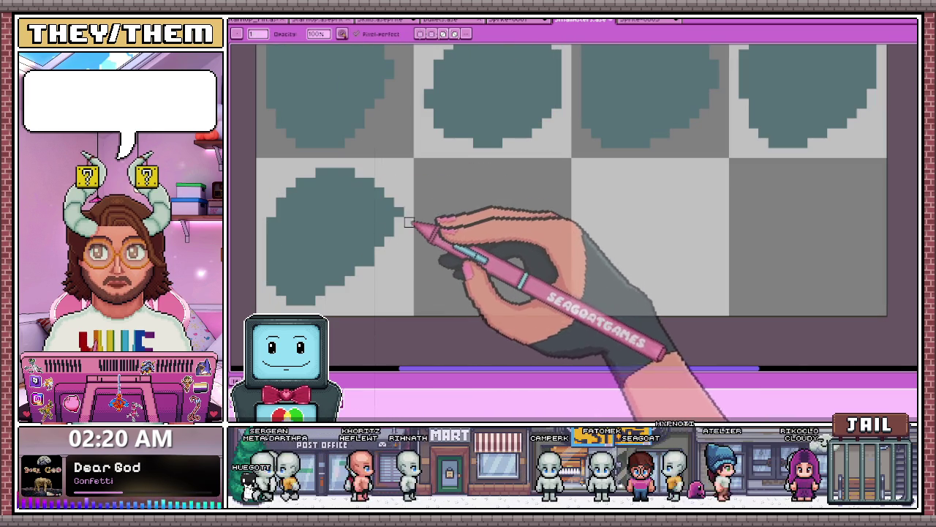
# Begin outlining a new rock in the bottom row's second cell
pyautogui.press('b')
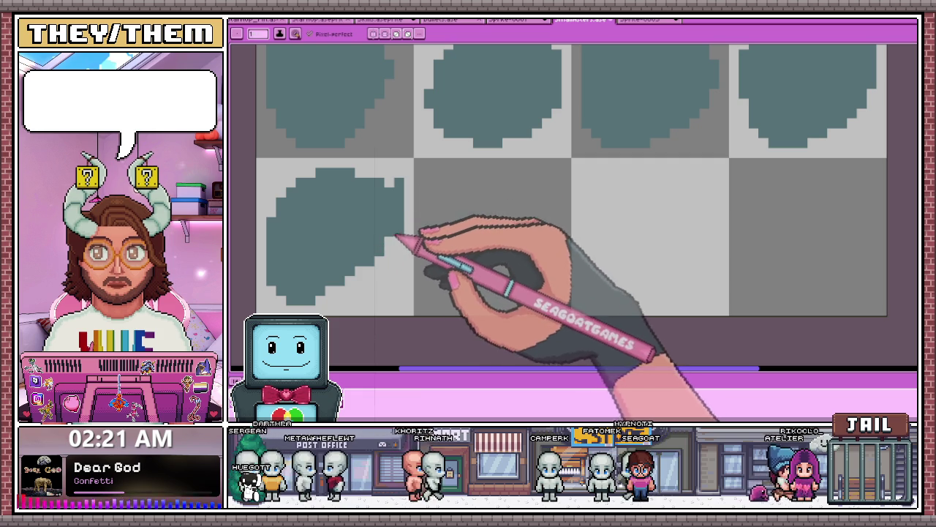
pyautogui.press('e')
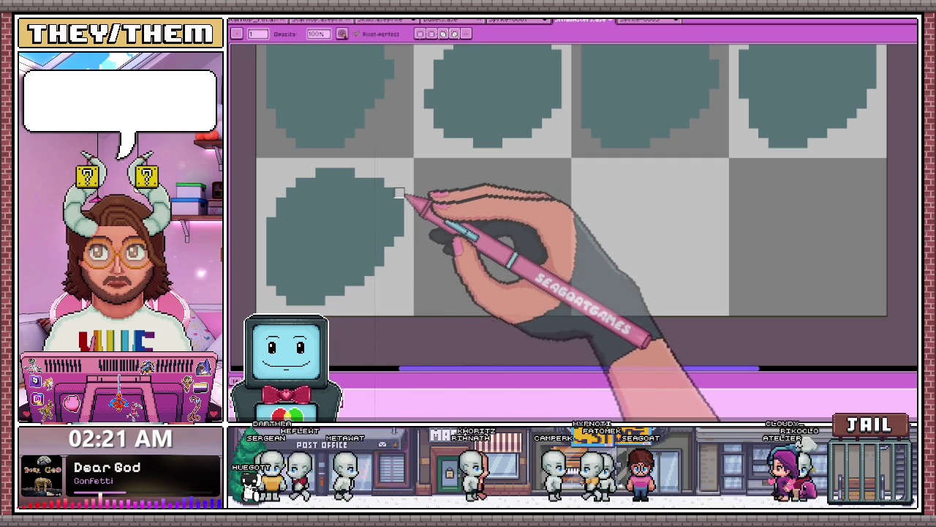
pyautogui.scroll(-2, 400, 197)
pyautogui.scroll(-2, 414, 208)
pyautogui.scroll(-1, 417, 212)
pyautogui.scroll(1, 417, 214)
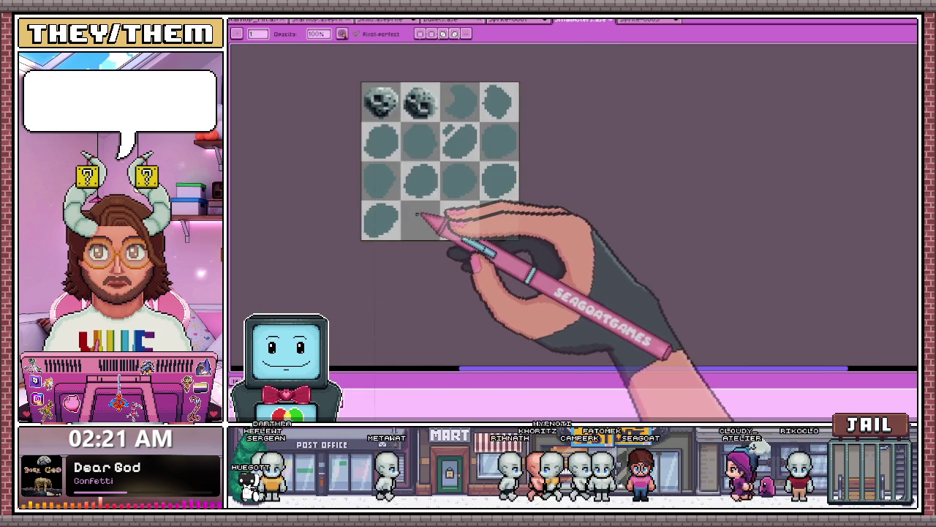
pyautogui.scroll(2, 417, 214)
pyautogui.scroll(1, 399, 212)
pyautogui.moveTo(384, 207)
pyautogui.mouseDown()
pyautogui.moveTo(429, 163)
pyautogui.moveTo(507, 183)
pyautogui.moveTo(445, 272)
pyautogui.moveTo(407, 255)
pyautogui.moveTo(414, 203)
pyautogui.mouseUp()
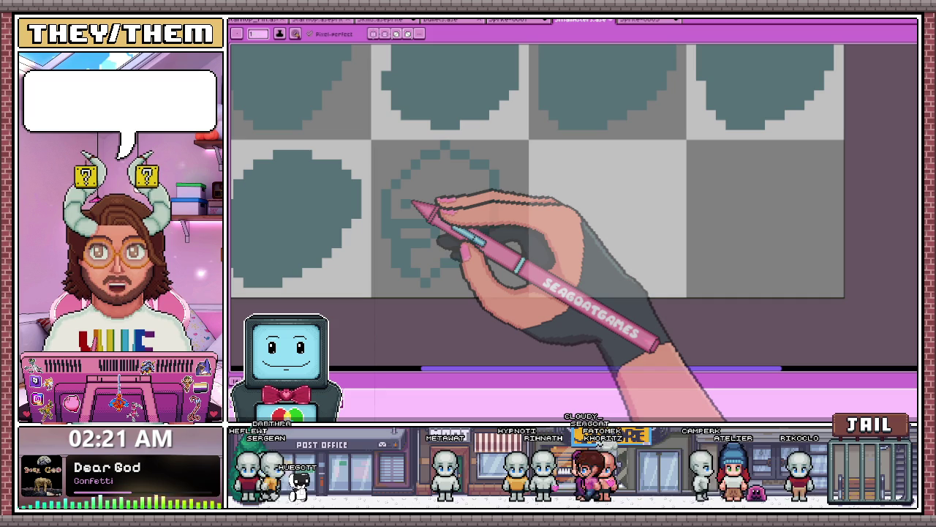
# Paint teal into the new rock's left and upper interior
pyautogui.moveTo(417, 247)
pyautogui.mouseDown()
pyautogui.moveTo(445, 153)
pyautogui.moveTo(429, 195)
pyautogui.moveTo(428, 178)
pyautogui.mouseUp()
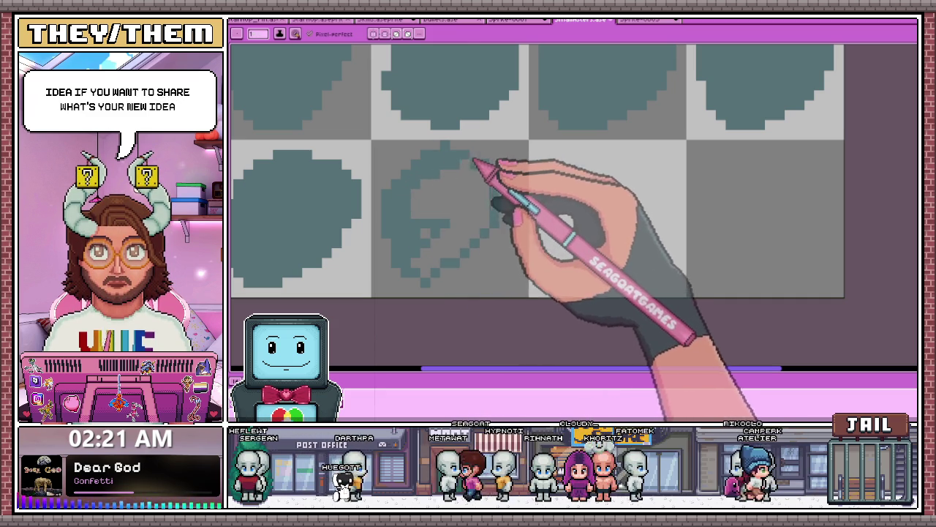
pyautogui.press('b')
pyautogui.press('e')
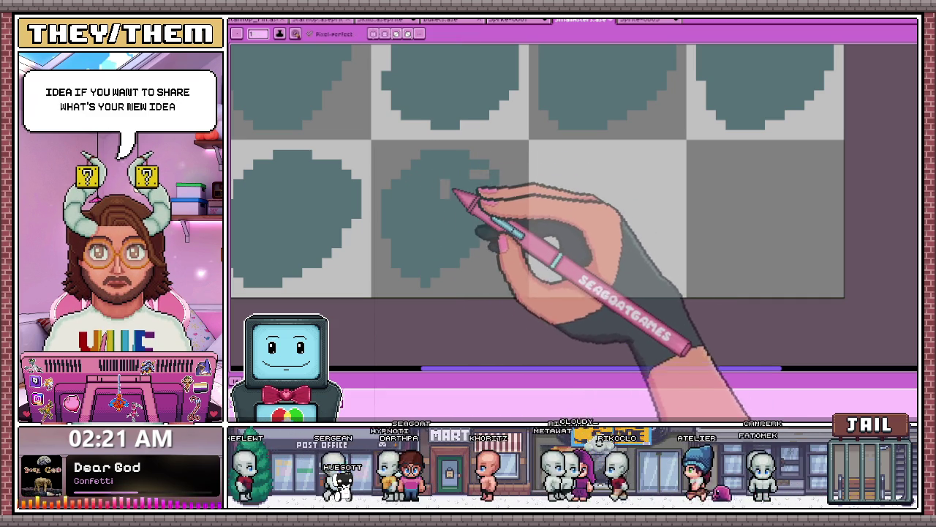
# Zoom in and redraw the teal blob's lower-left edge pixels with pencil and eraser
pyautogui.scroll(1, 492, 169)
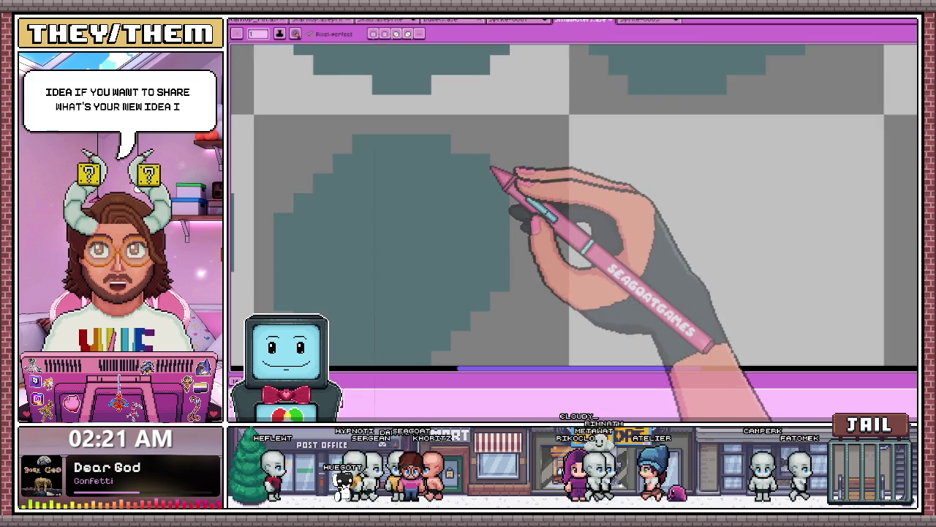
pyautogui.scroll(1, 497, 180)
pyautogui.scroll(-2, 503, 194)
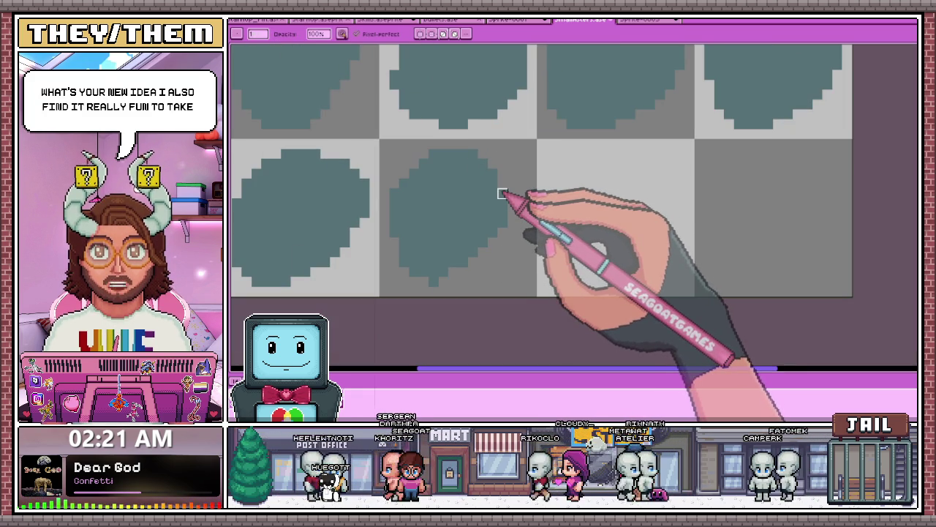
pyautogui.press('e')
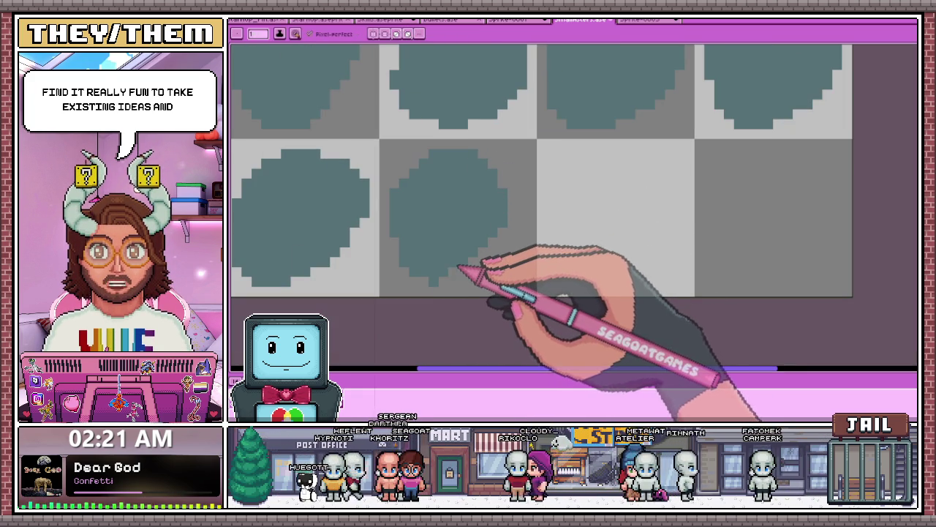
pyautogui.scroll(-2, 451, 282)
pyautogui.scroll(1, 451, 282)
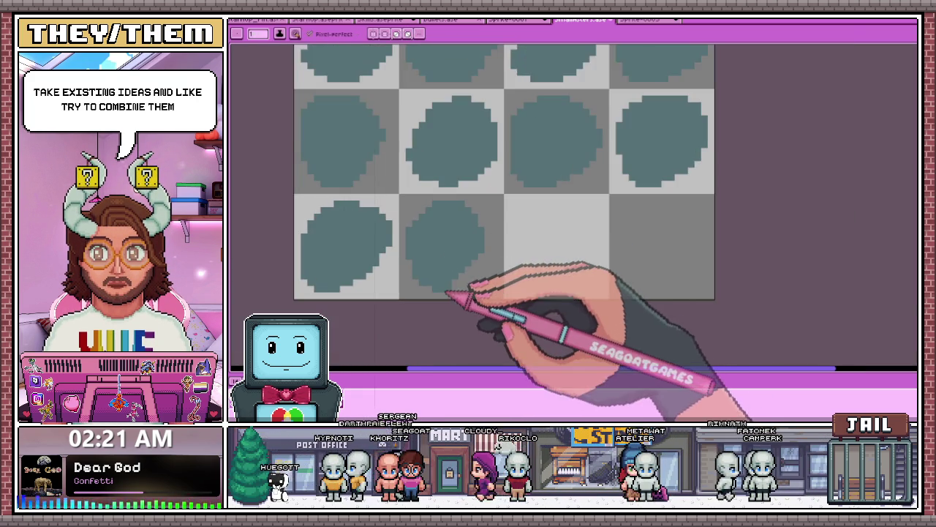
pyautogui.scroll(2, 453, 285)
pyautogui.press('b')
pyautogui.scroll(-3, 469, 270)
pyautogui.scroll(2, 439, 227)
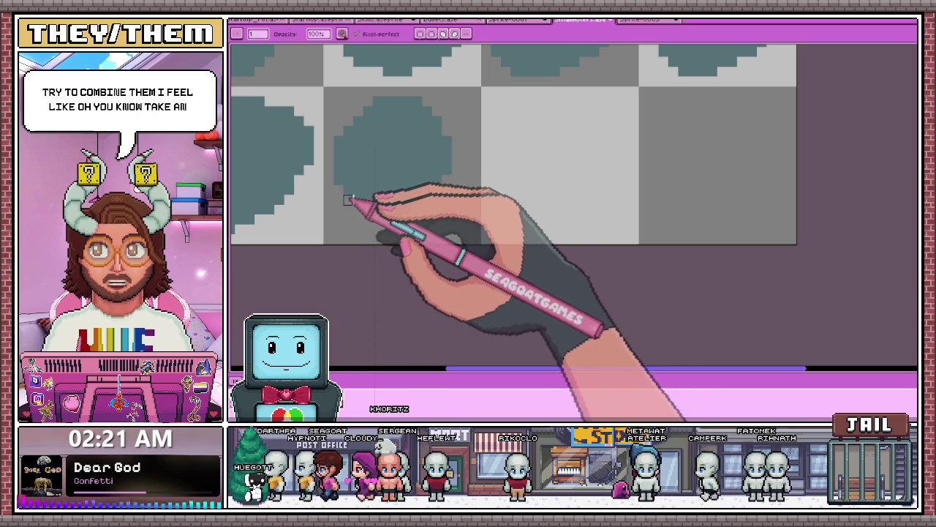
pyautogui.scroll(-1, 368, 220)
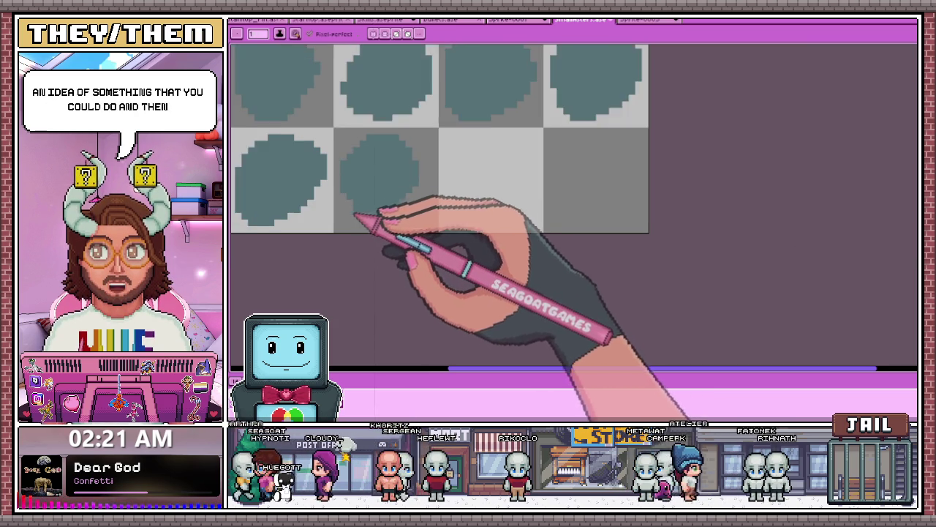
pyautogui.scroll(2, 369, 208)
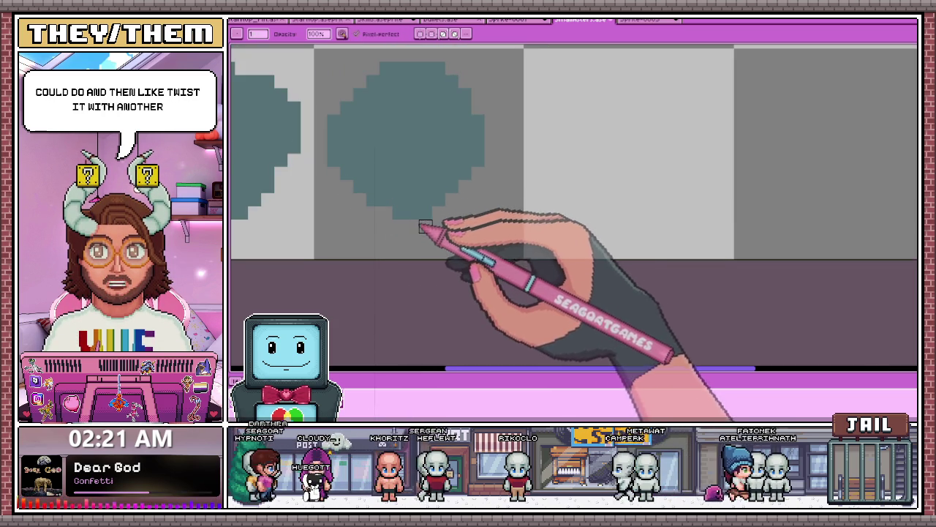
pyautogui.scroll(-1, 387, 215)
pyautogui.scroll(1, 372, 193)
pyautogui.press('e')
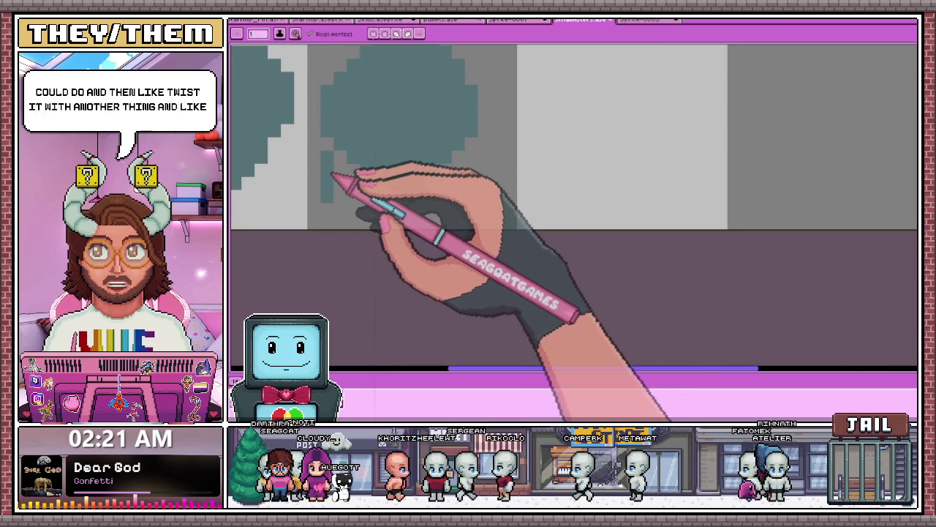
pyautogui.moveTo(333, 176); pyautogui.dragTo(382, 209)
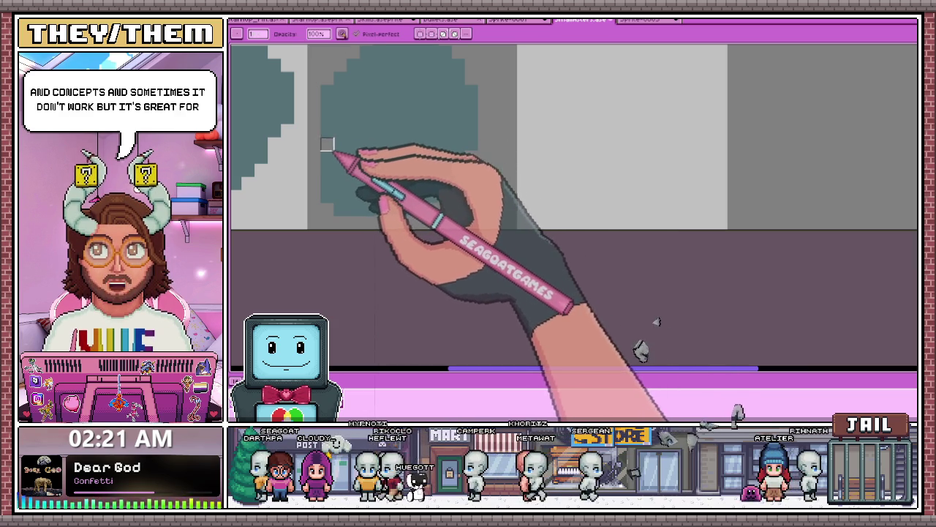
pyautogui.press('b')
pyautogui.moveTo(324, 183); pyautogui.dragTo(366, 209)
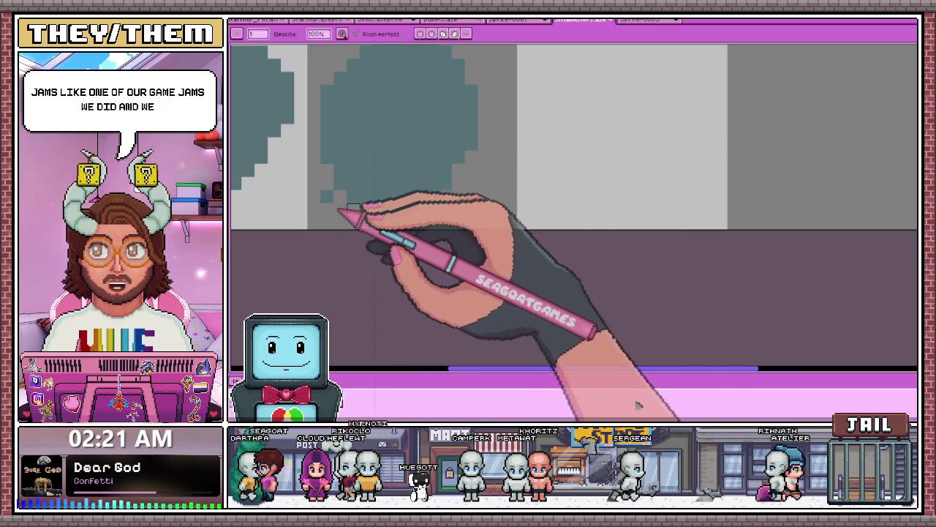
pyautogui.scroll(-1, 365, 209)
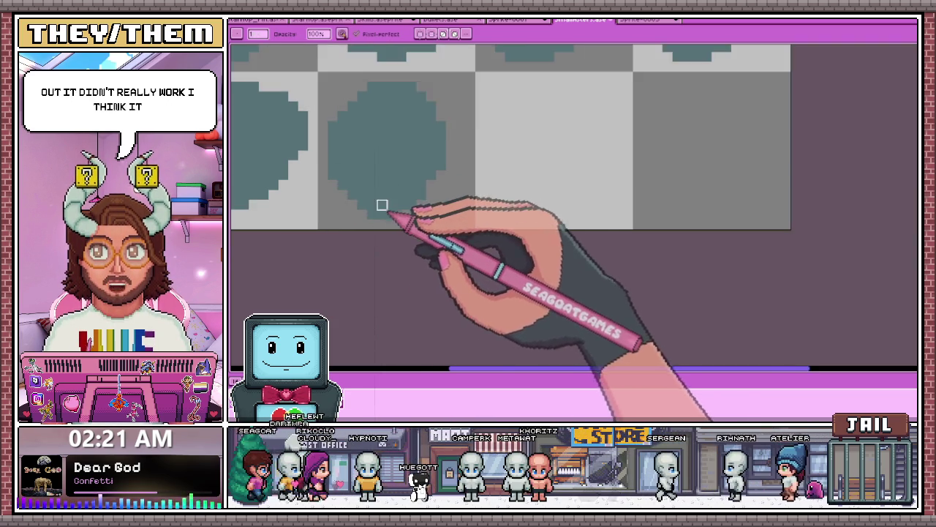
pyautogui.scroll(2, 382, 212)
pyautogui.scroll(-1, 382, 217)
pyautogui.scroll(-1, 385, 205)
pyautogui.scroll(-1, 389, 192)
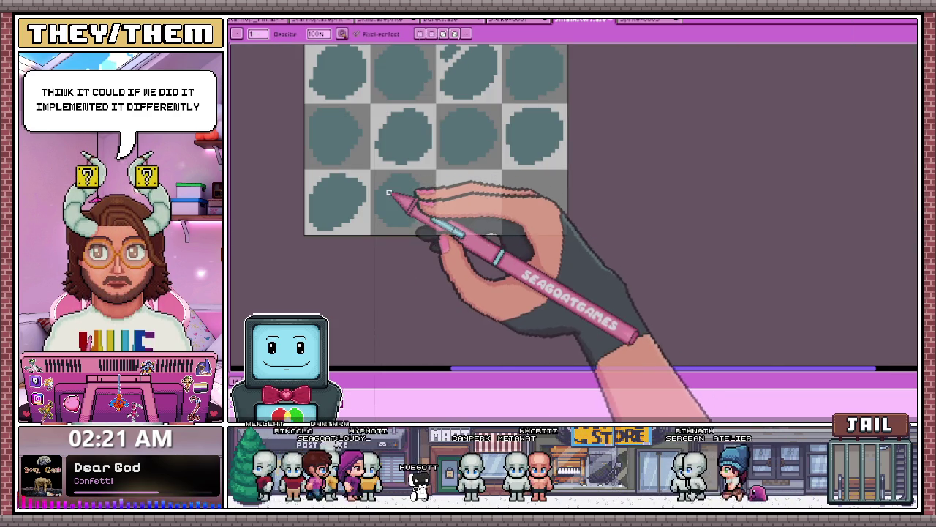
pyautogui.scroll(2, 377, 193)
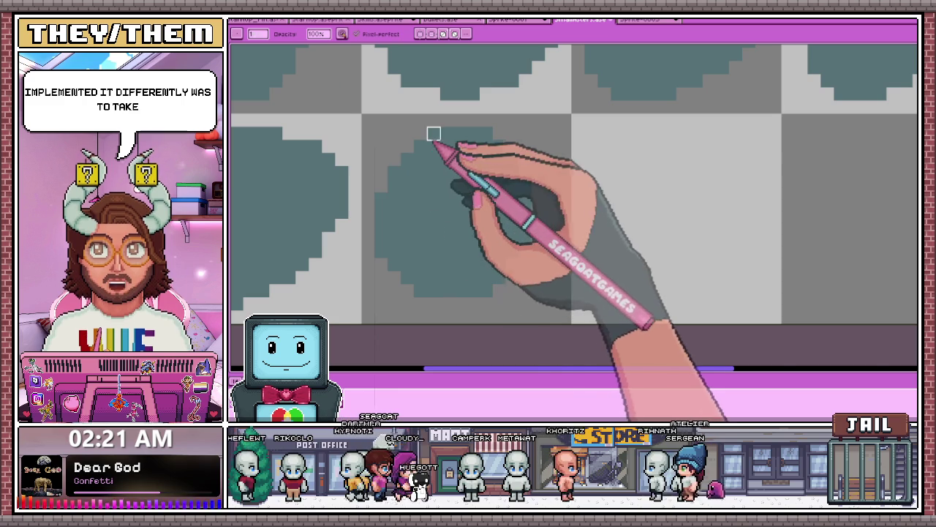
pyautogui.scroll(-2, 409, 157)
pyautogui.scroll(1, 395, 181)
pyautogui.scroll(1, 400, 185)
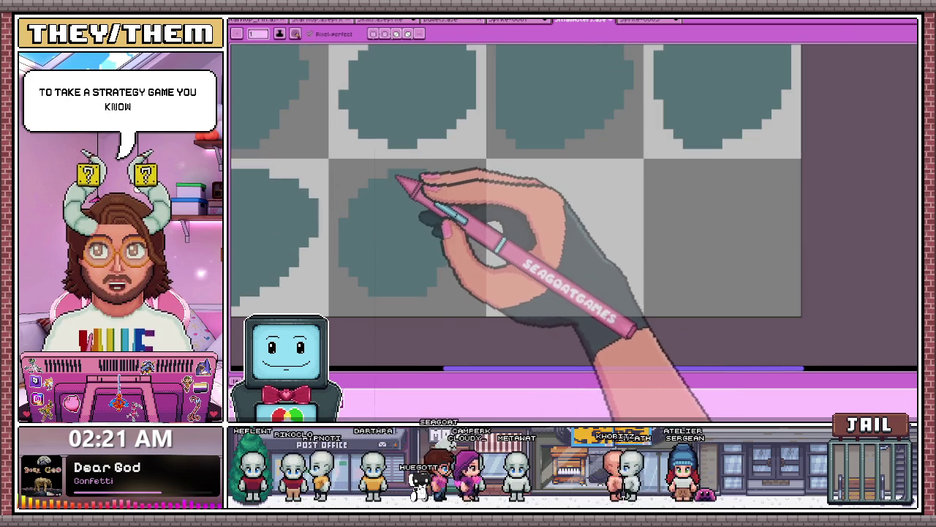
pyautogui.scroll(-1, 395, 188)
pyautogui.scroll(-2, 390, 202)
pyautogui.scroll(2, 395, 227)
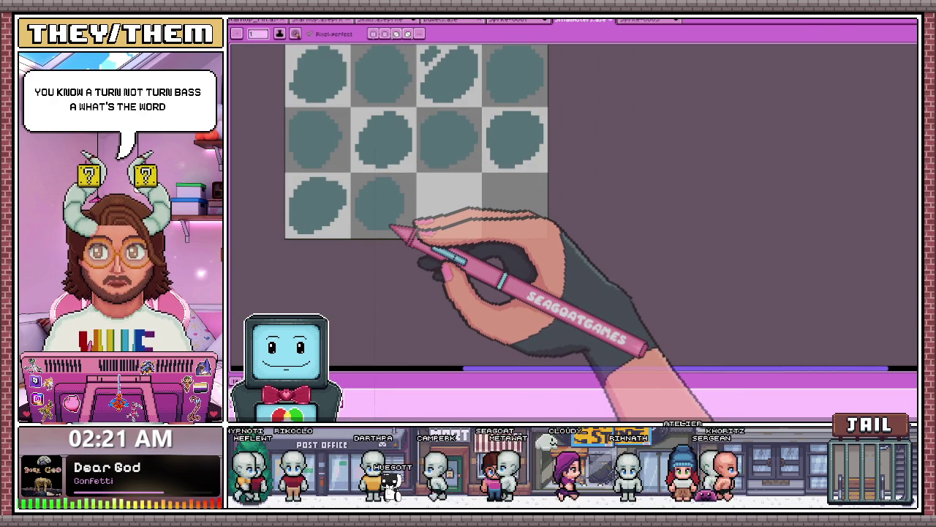
pyautogui.scroll(2, 385, 228)
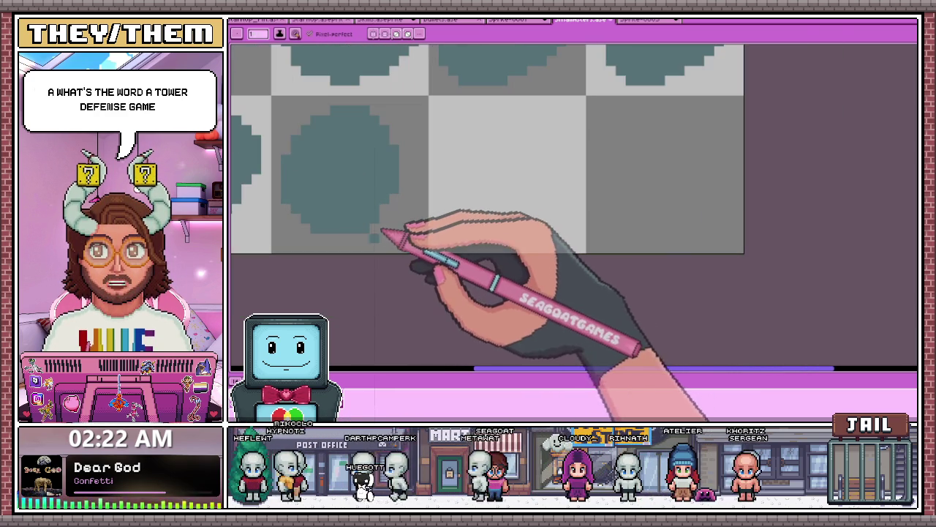
pyautogui.scroll(2, 380, 239)
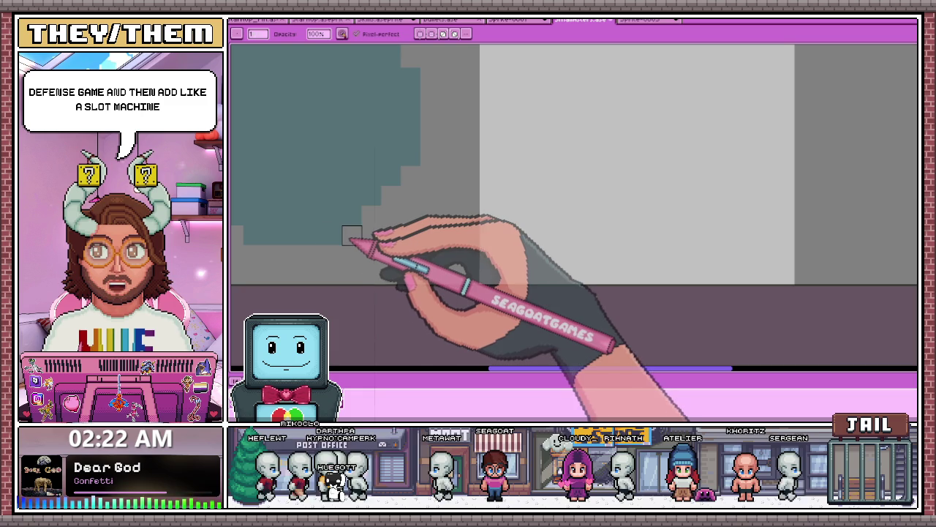
pyautogui.scroll(-2, 366, 226)
pyautogui.scroll(2, 384, 205)
pyautogui.scroll(-2, 387, 198)
pyautogui.scroll(-2, 407, 183)
pyautogui.scroll(1, 377, 234)
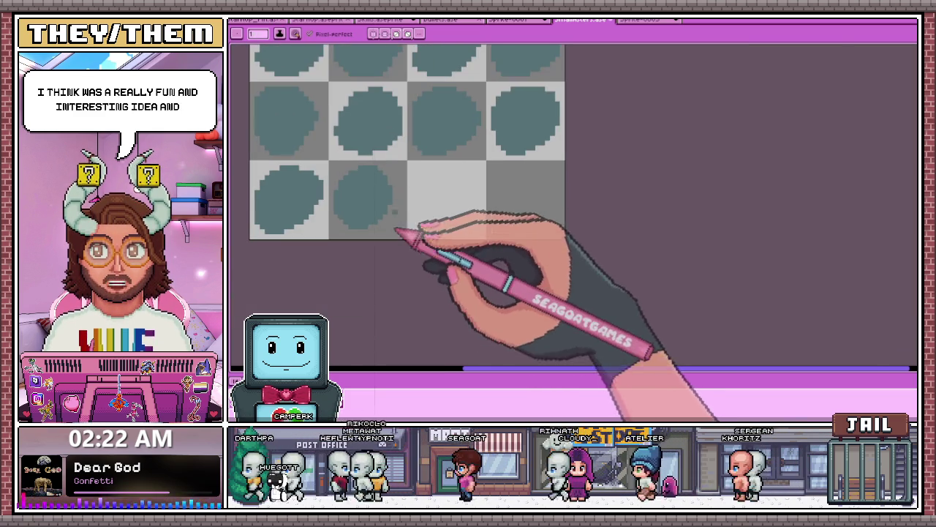
pyautogui.scroll(2, 381, 214)
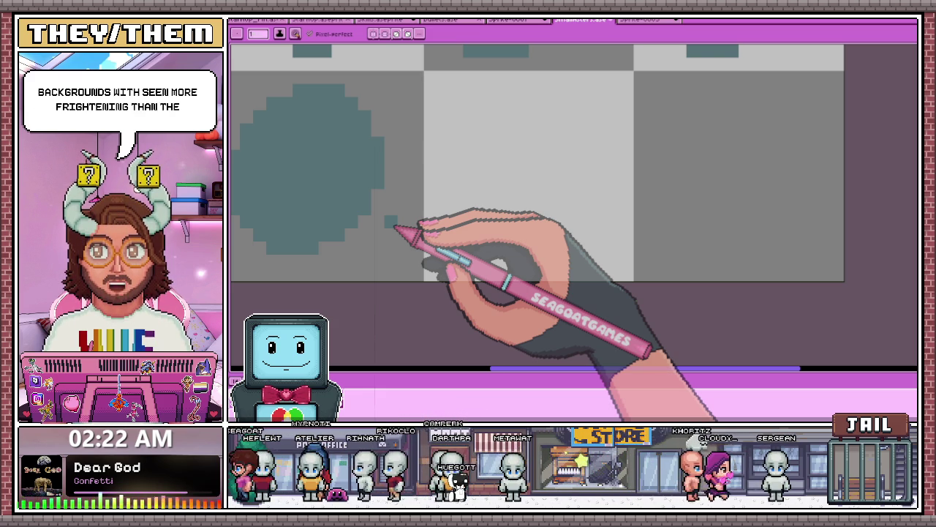
pyautogui.scroll(-1, 409, 198)
# Sketch a curve in the empty third tile and erase the stray pixels at its top
pyautogui.scroll(-2, 398, 146)
pyautogui.scroll(3, 395, 155)
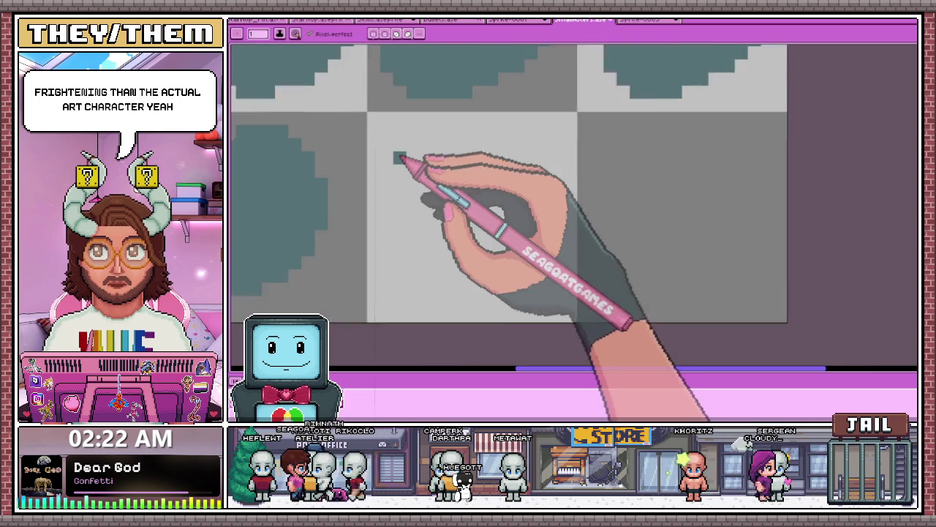
pyautogui.moveTo(438, 125)
pyautogui.mouseDown()
pyautogui.moveTo(391, 213)
pyautogui.moveTo(403, 263)
pyautogui.moveTo(395, 316)
pyautogui.moveTo(439, 157)
pyautogui.moveTo(420, 168)
pyautogui.moveTo(455, 167)
pyautogui.mouseUp()
pyautogui.scroll(-2, 390, 212)
pyautogui.scroll(2, 389, 203)
pyautogui.press('e')
pyautogui.moveTo(402, 150)
pyautogui.mouseDown()
pyautogui.moveTo(403, 161)
pyautogui.moveTo(483, 151)
pyautogui.moveTo(554, 220)
pyautogui.mouseUp()
pyautogui.press('b')
# Close the bottom of the new circle outline
pyautogui.scroll(-3, 554, 219)
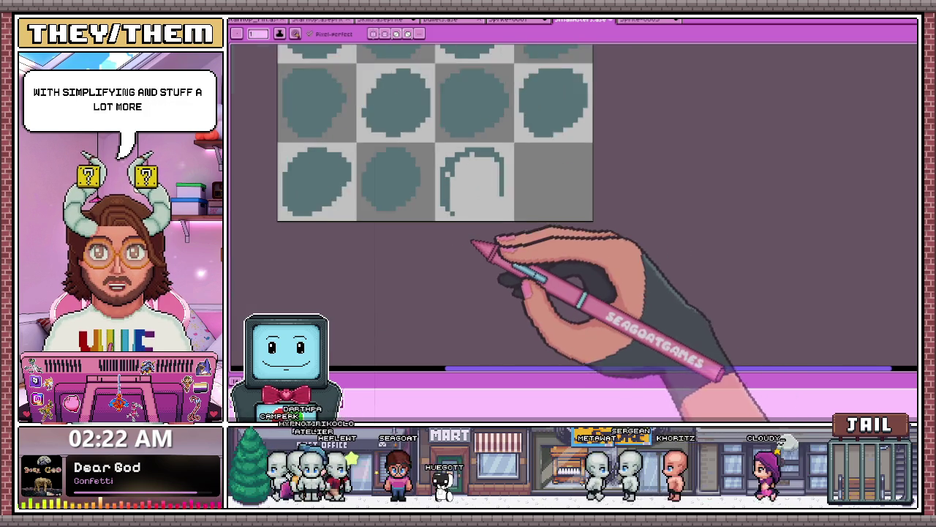
pyautogui.scroll(3, 449, 211)
pyautogui.scroll(-2, 468, 197)
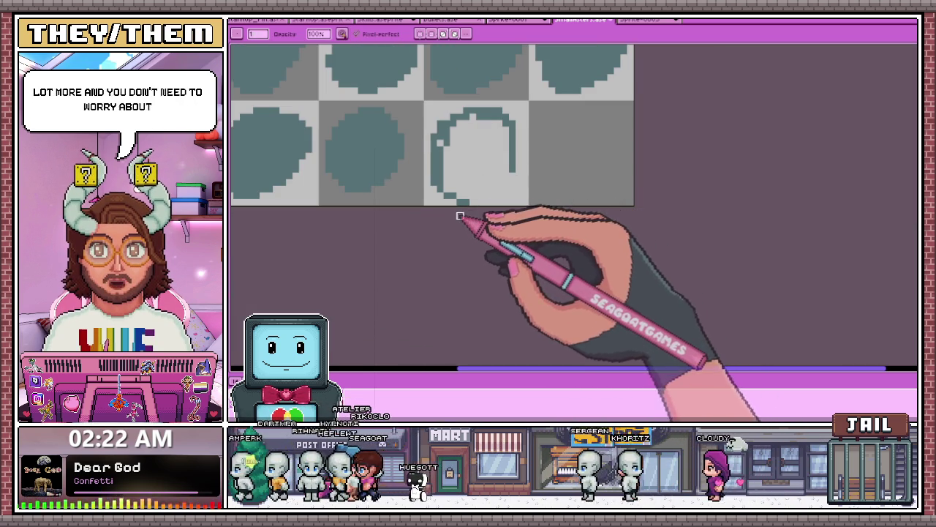
pyautogui.scroll(2, 473, 189)
pyautogui.moveTo(454, 207)
pyautogui.mouseDown()
pyautogui.moveTo(554, 158)
pyautogui.moveTo(508, 215)
pyautogui.moveTo(465, 220)
pyautogui.mouseUp()
pyautogui.scroll(-2, 554, 157)
pyautogui.scroll(2, 554, 157)
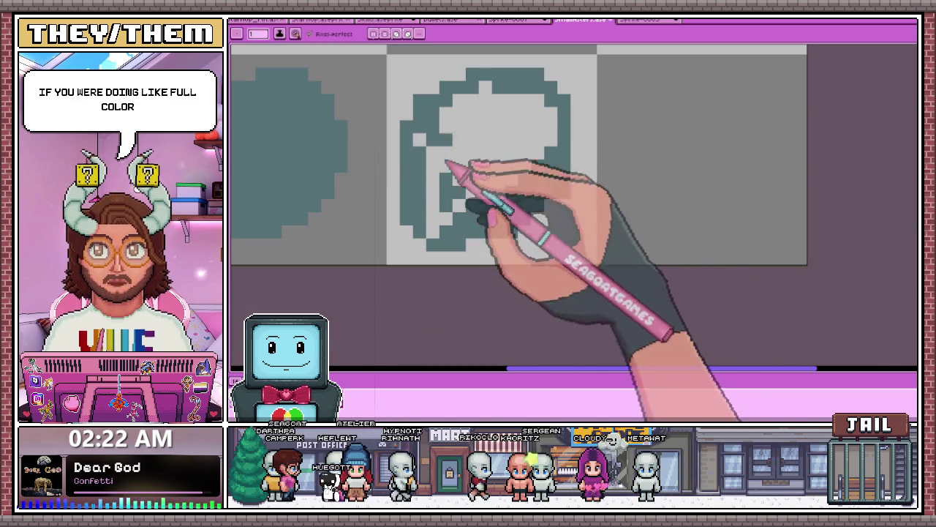
# Paint the circle's interior solid teal, covering every remaining light gap
pyautogui.scroll(-2, 460, 200)
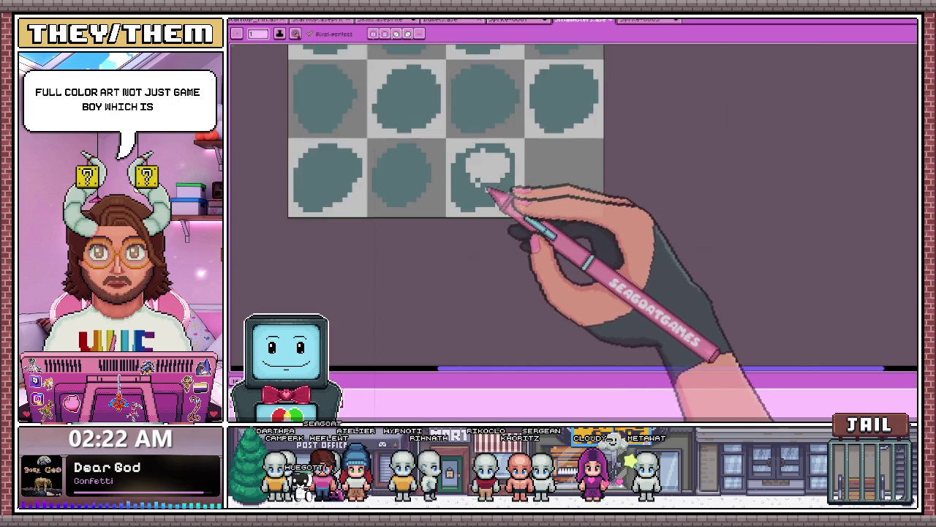
pyautogui.moveTo(477, 188); pyautogui.dragTo(495, 199)
pyautogui.scroll(2, 495, 199)
pyautogui.moveTo(547, 126)
pyautogui.mouseDown()
pyautogui.moveTo(470, 105)
pyautogui.moveTo(443, 155)
pyautogui.moveTo(474, 133)
pyautogui.mouseUp()
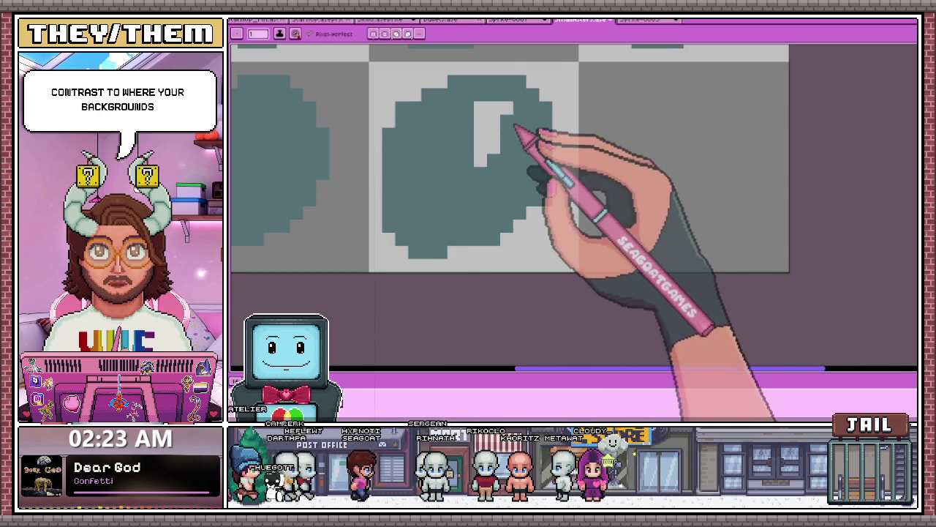
pyautogui.moveTo(516, 121); pyautogui.dragTo(495, 134)
pyautogui.moveTo(481, 102); pyautogui.dragTo(481, 165)
pyautogui.scroll(-3, 490, 136)
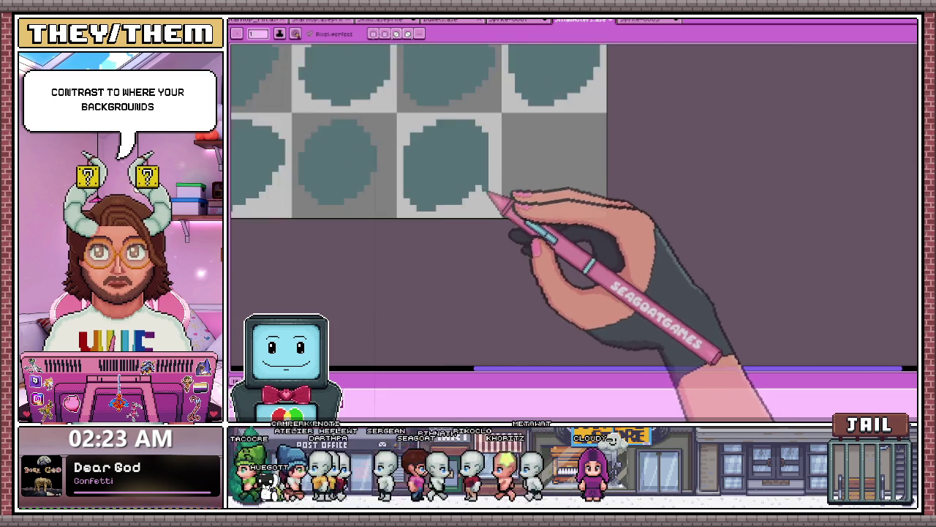
pyautogui.scroll(3, 476, 177)
pyautogui.scroll(-2, 439, 169)
pyautogui.scroll(2, 429, 205)
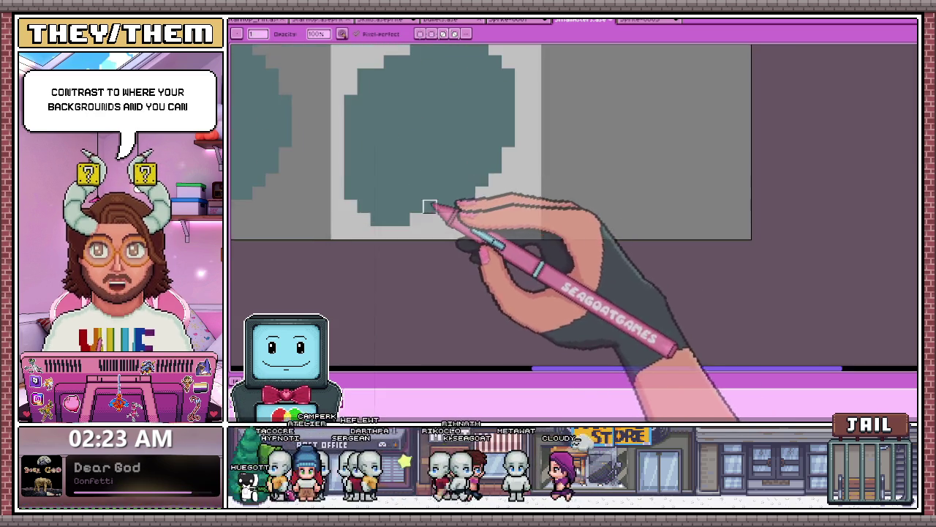
pyautogui.scroll(1, 405, 168)
pyautogui.scroll(-2, 394, 195)
pyautogui.scroll(-3, 394, 195)
pyautogui.scroll(-1, 445, 121)
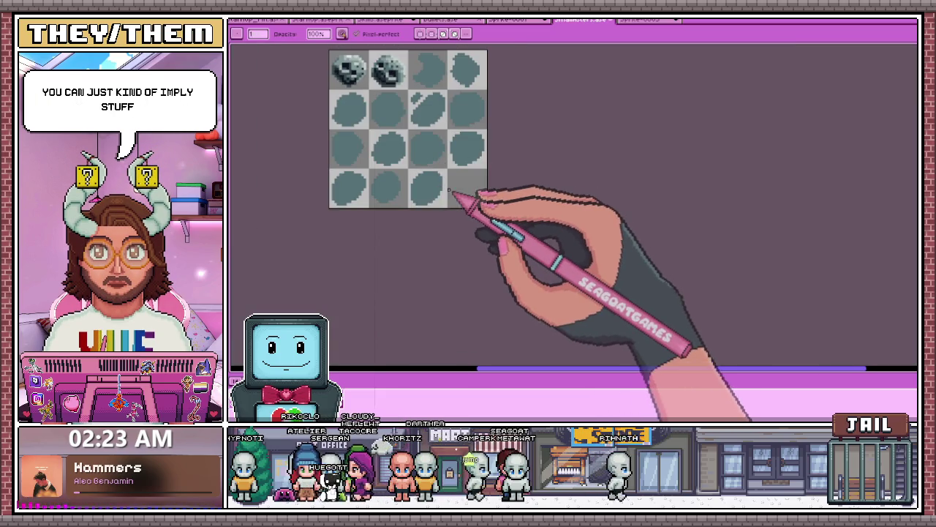
pyautogui.scroll(1, 455, 199)
pyautogui.scroll(2, 418, 201)
pyautogui.scroll(-3, 407, 194)
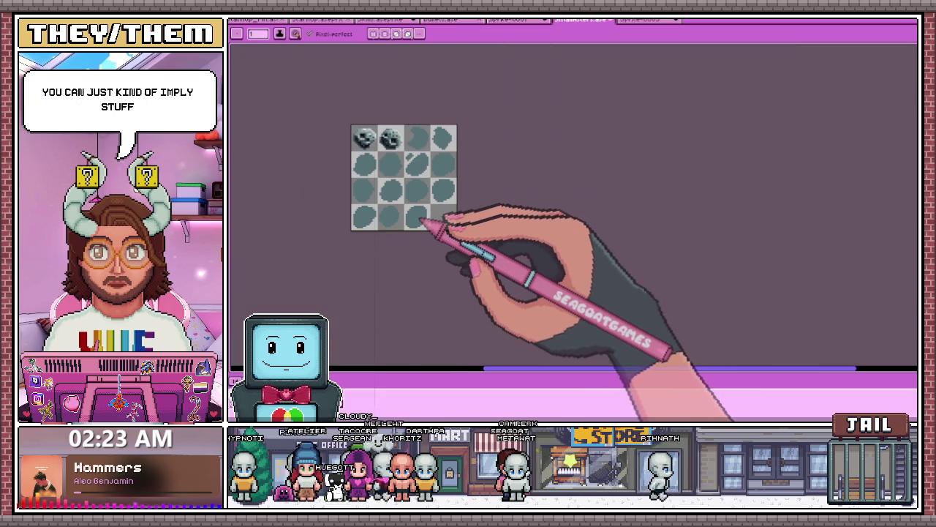
pyautogui.scroll(1, 424, 226)
pyautogui.scroll(3, 410, 218)
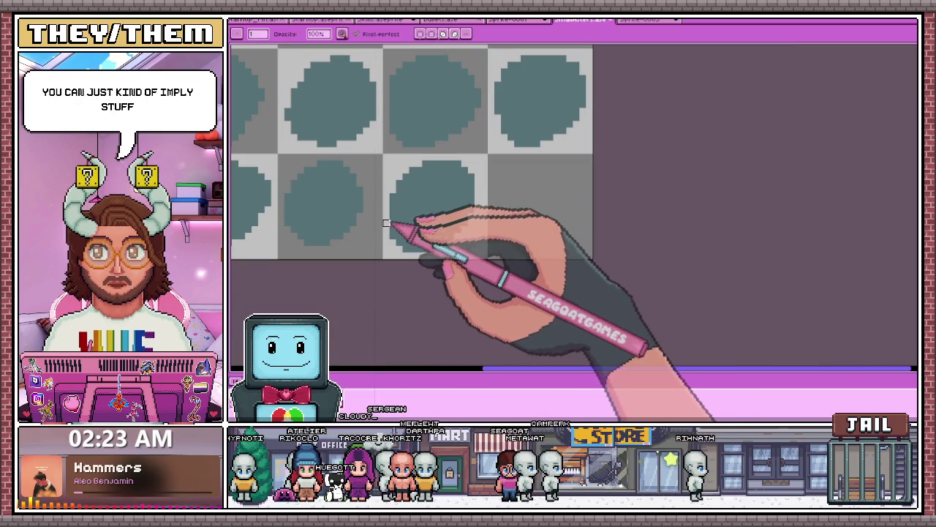
# Cut a small notch into the top of the lower-middle rock
pyautogui.click(436, 166)
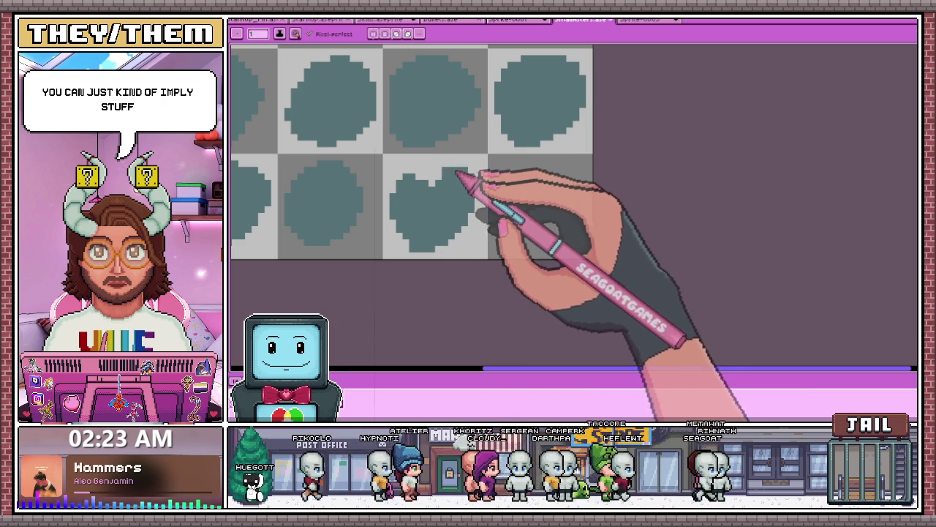
pyautogui.scroll(-2, 475, 181)
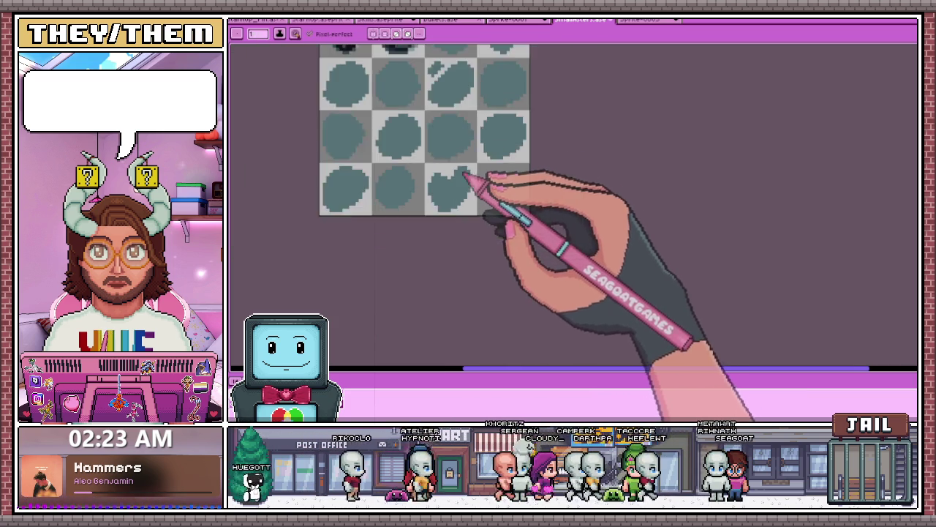
pyautogui.scroll(-2, 479, 212)
pyautogui.scroll(2, 483, 193)
pyautogui.scroll(1, 431, 189)
pyautogui.scroll(-2, 427, 189)
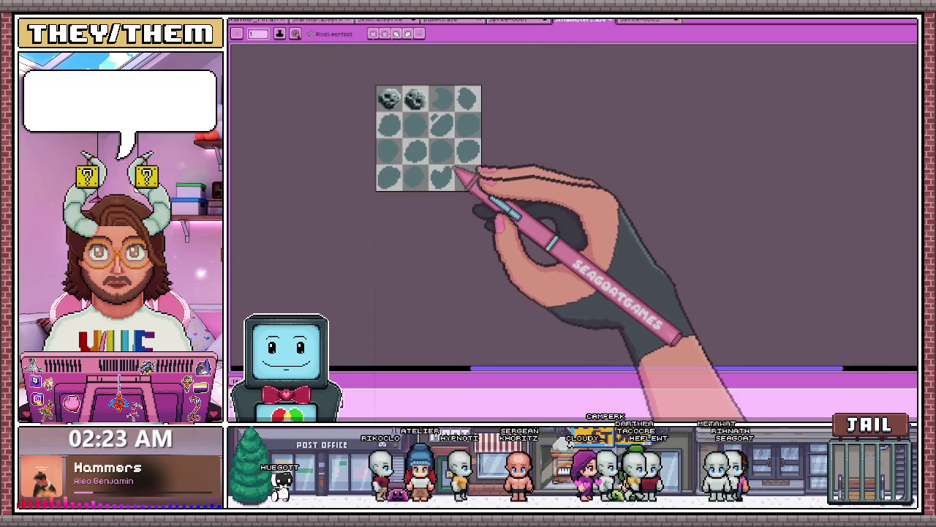
pyautogui.scroll(2, 478, 180)
pyautogui.scroll(-2, 469, 194)
pyautogui.scroll(2, 446, 169)
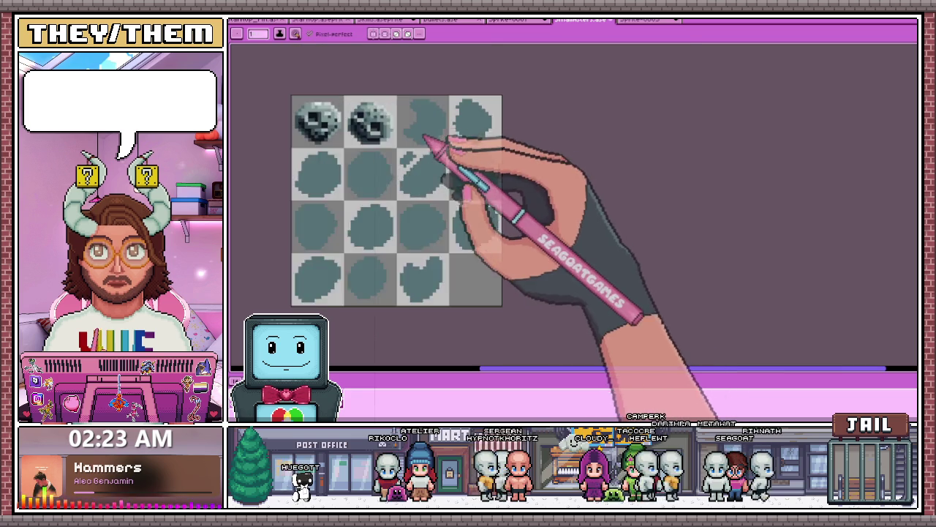
pyautogui.scroll(2, 421, 150)
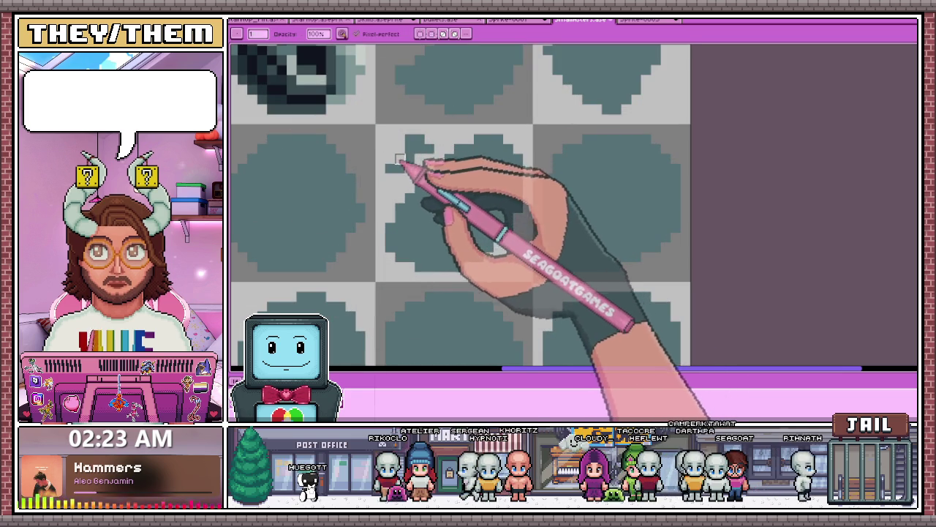
pyautogui.scroll(-2, 420, 139)
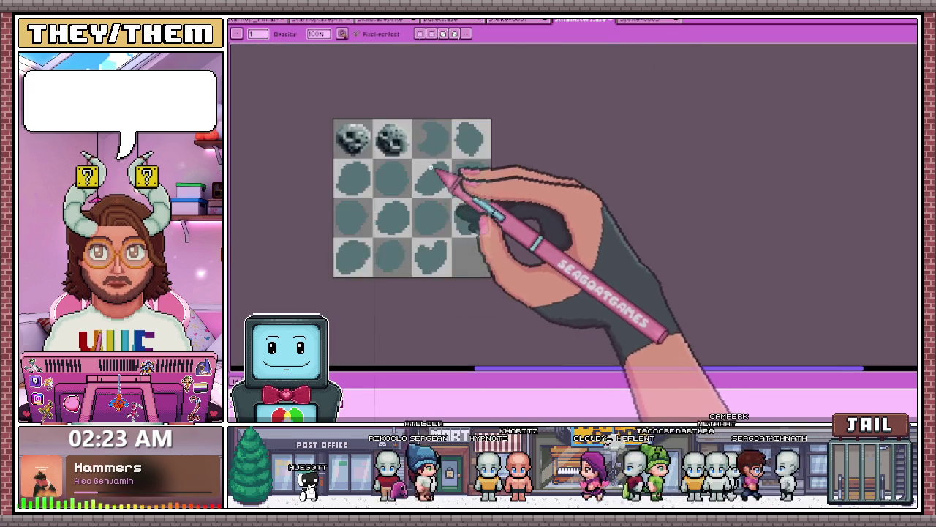
pyautogui.scroll(-1, 449, 183)
pyautogui.scroll(2, 469, 198)
pyautogui.scroll(1, 468, 212)
pyautogui.scroll(-3, 512, 210)
pyautogui.scroll(1, 556, 205)
pyautogui.scroll(2, 512, 204)
pyautogui.scroll(1, 482, 202)
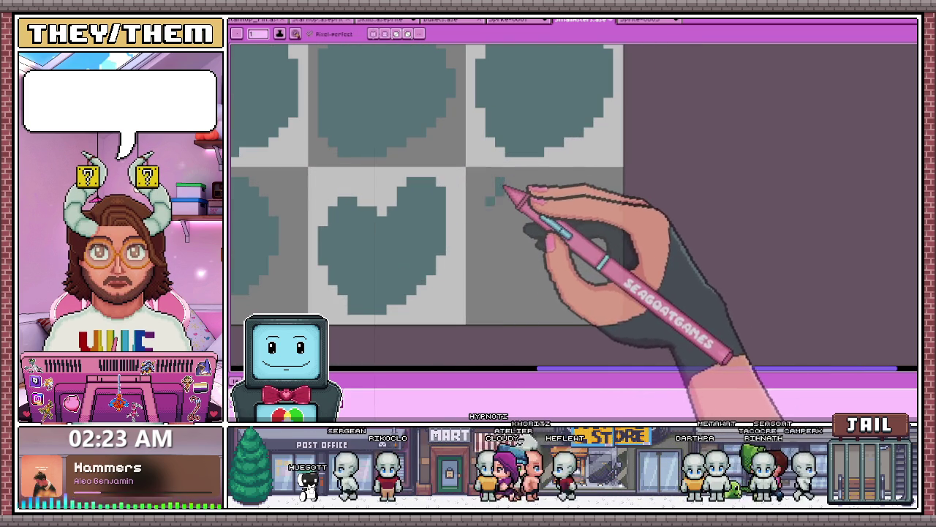
pyautogui.scroll(-2, 487, 249)
pyautogui.scroll(1, 512, 256)
pyautogui.scroll(1, 512, 260)
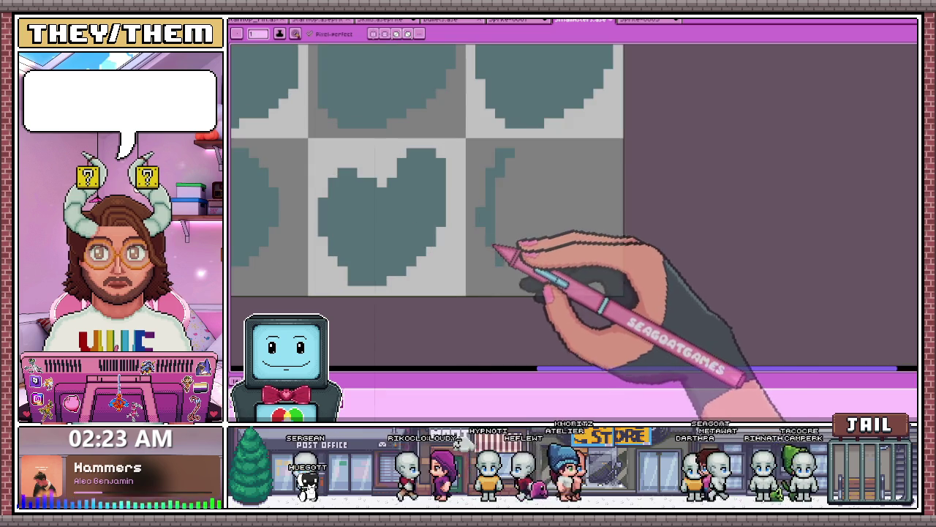
pyautogui.scroll(-1, 476, 220)
pyautogui.scroll(-1, 454, 186)
pyautogui.scroll(1, 558, 207)
pyautogui.scroll(2, 502, 184)
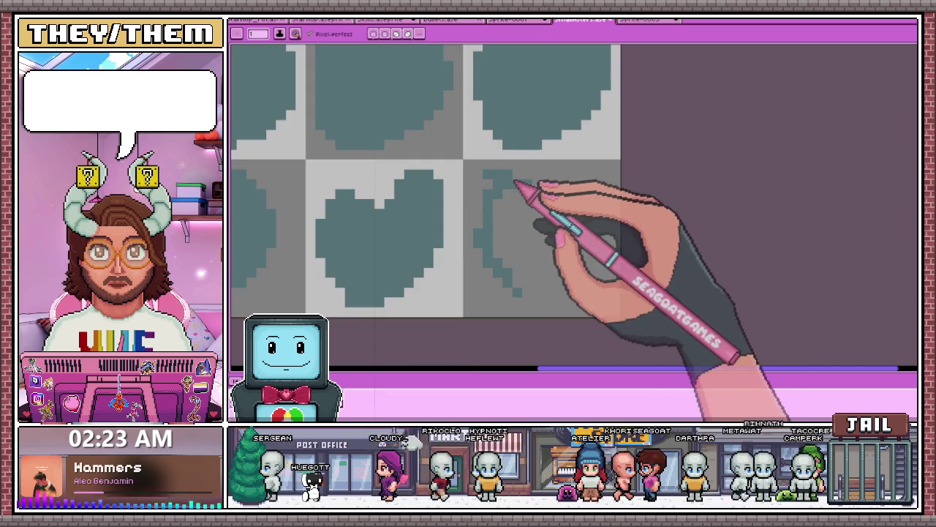
# Outline a rounded blob in the bottom-right tile and fill it with teal
pyautogui.moveTo(521, 185)
pyautogui.mouseDown()
pyautogui.moveTo(604, 221)
pyautogui.moveTo(524, 293)
pyautogui.mouseUp()
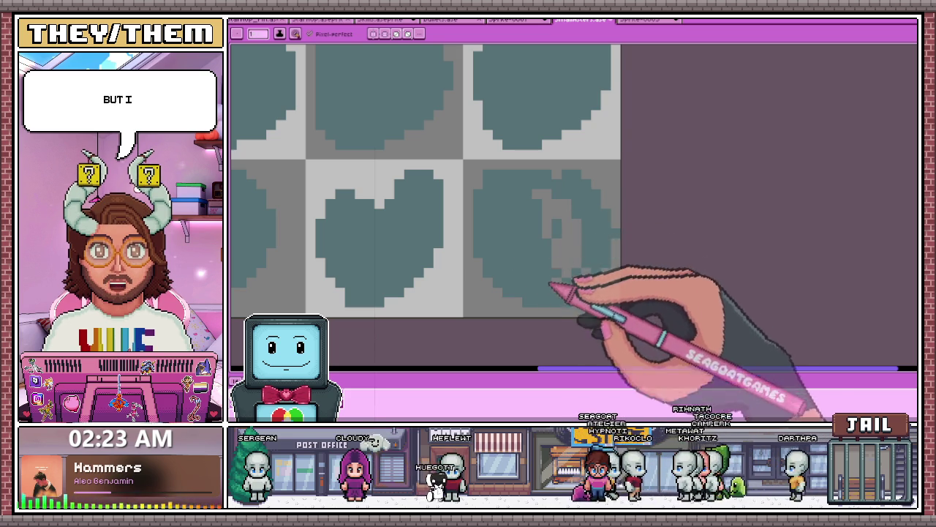
pyautogui.moveTo(581, 255)
pyautogui.mouseDown()
pyautogui.moveTo(545, 212)
pyautogui.moveTo(553, 208)
pyautogui.mouseUp()
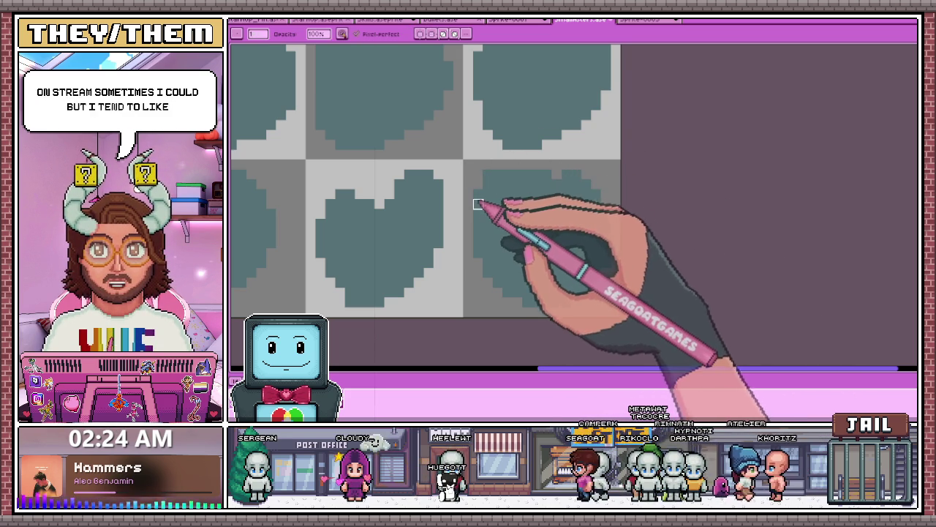
pyautogui.scroll(-2, 482, 187)
pyautogui.scroll(3, 485, 192)
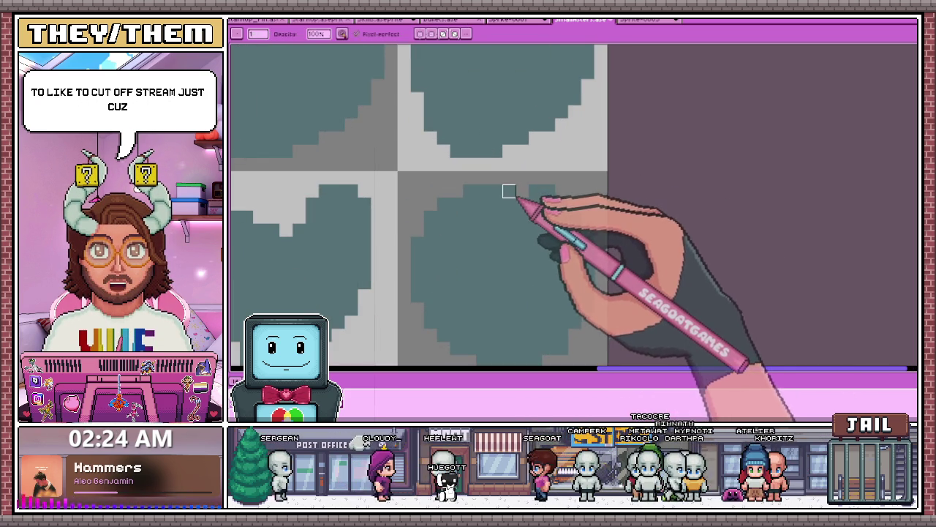
pyautogui.scroll(-1, 499, 192)
pyautogui.scroll(2, 499, 192)
pyautogui.scroll(-1, 567, 176)
pyautogui.scroll(-1, 538, 146)
pyautogui.scroll(1, 541, 175)
pyautogui.scroll(1, 531, 168)
pyautogui.scroll(-2, 505, 172)
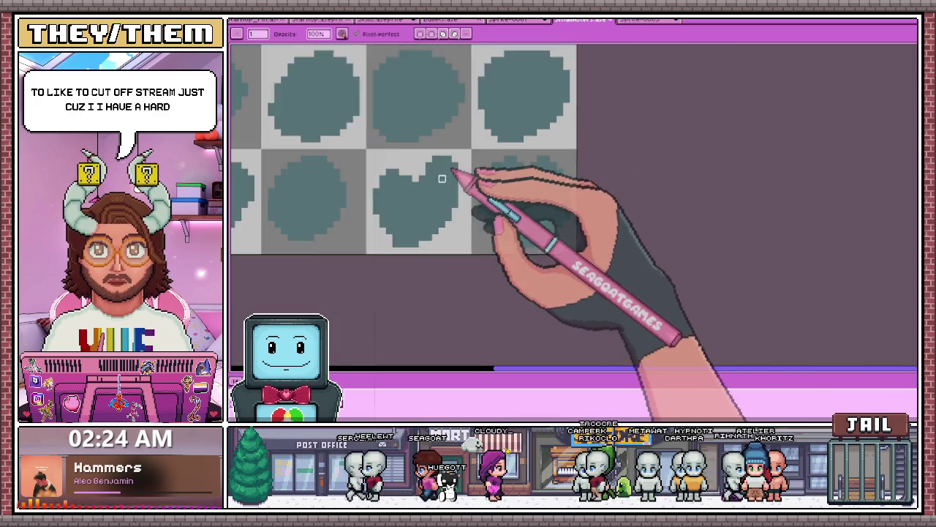
pyautogui.scroll(-1, 541, 178)
pyautogui.scroll(2, 537, 176)
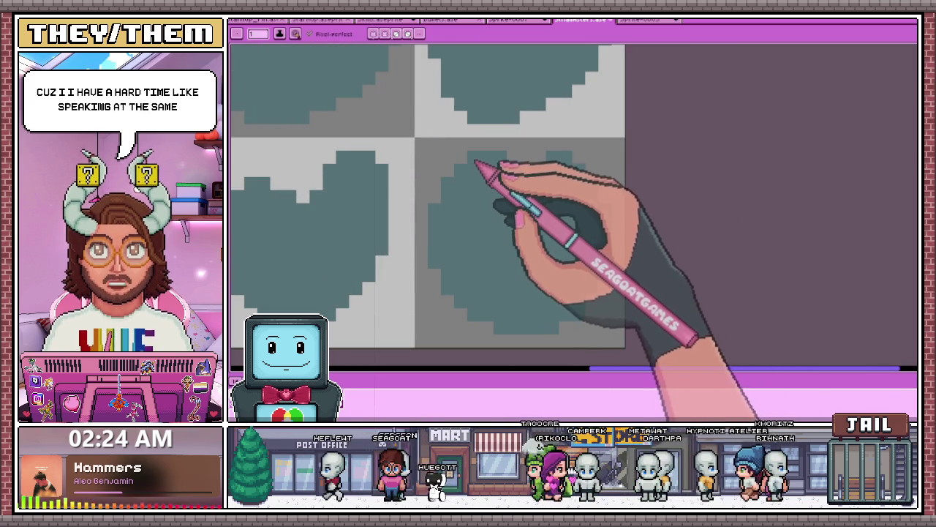
pyautogui.scroll(-2, 490, 165)
pyautogui.scroll(1, 512, 192)
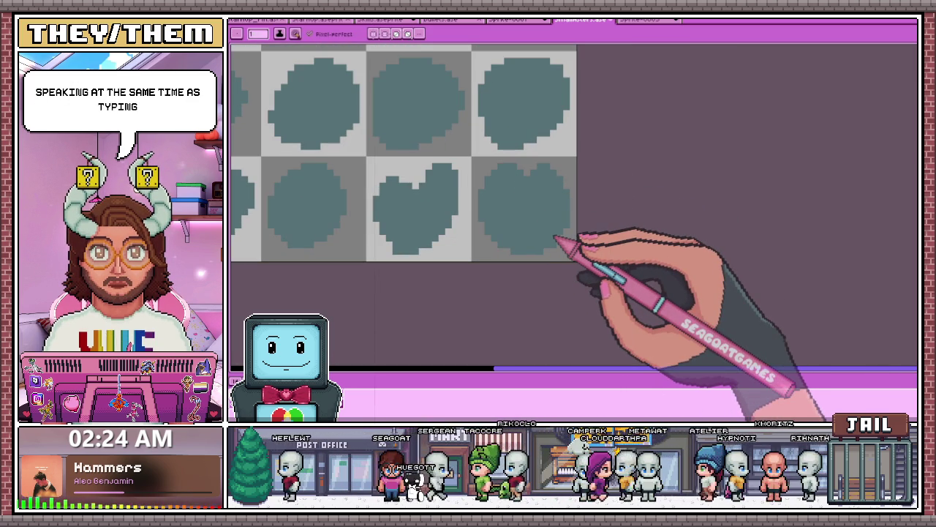
pyautogui.scroll(-2, 553, 227)
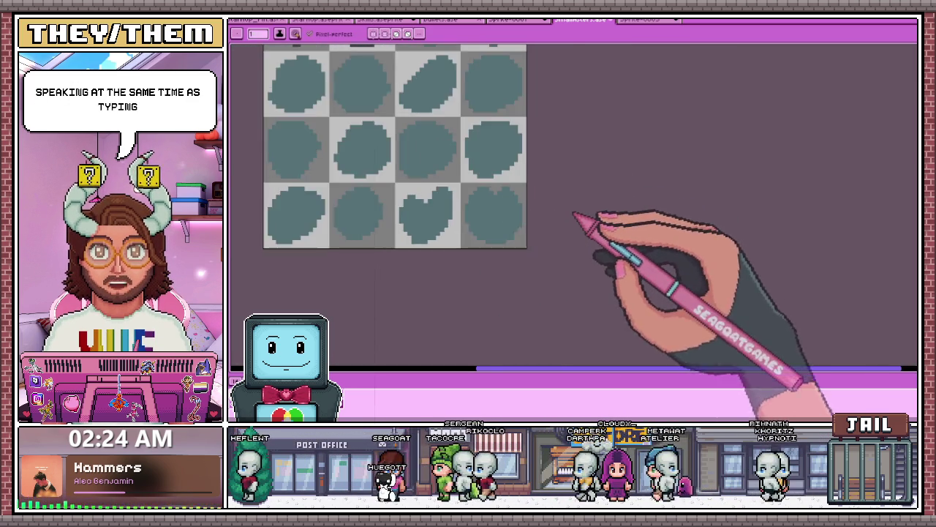
pyautogui.scroll(2, 542, 238)
pyautogui.scroll(-3, 497, 238)
# Paint dark crescents under the last two blobs of the top row
pyautogui.scroll(1, 520, 219)
pyautogui.scroll(1, 554, 208)
pyautogui.scroll(-1, 575, 209)
pyautogui.scroll(-2, 502, 247)
pyautogui.scroll(2, 512, 198)
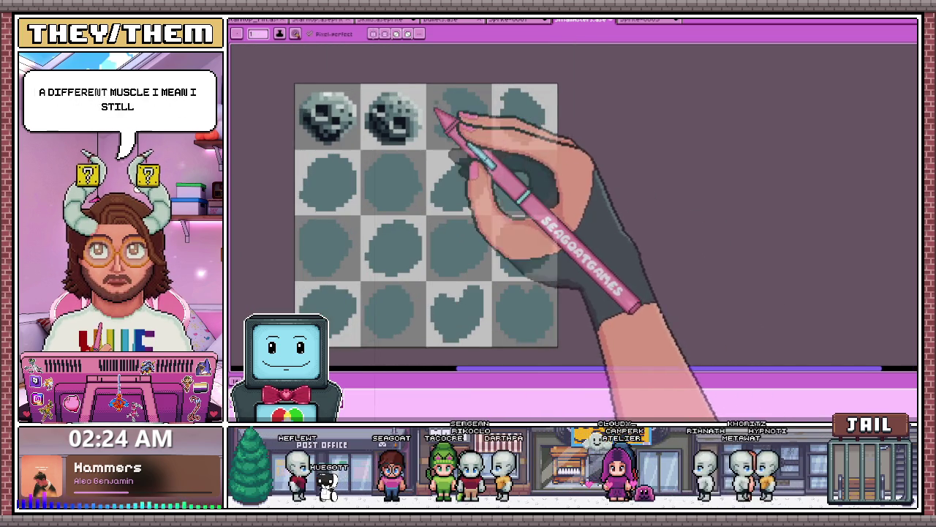
pyautogui.scroll(2, 445, 119)
pyautogui.scroll(-2, 412, 146)
pyautogui.scroll(2, 360, 184)
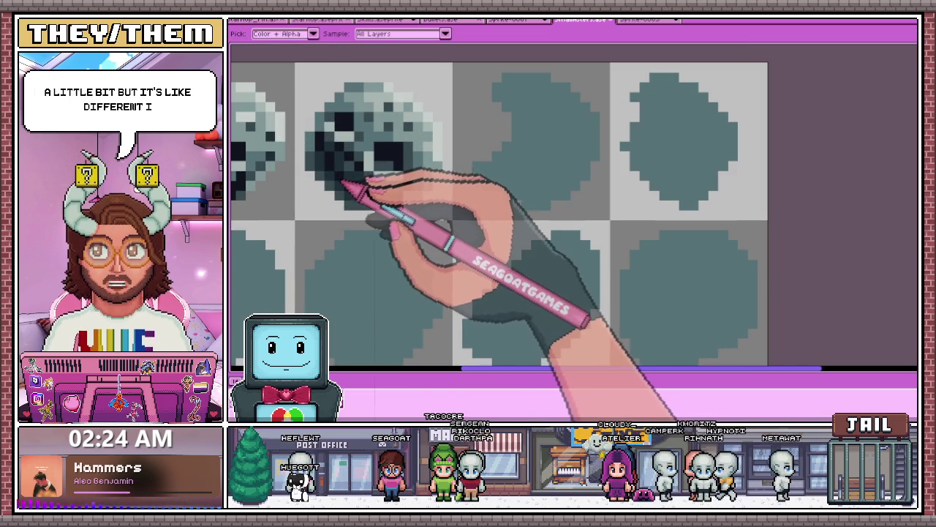
pyautogui.scroll(-1, 397, 178)
pyautogui.scroll(1, 481, 171)
pyautogui.scroll(1, 400, 183)
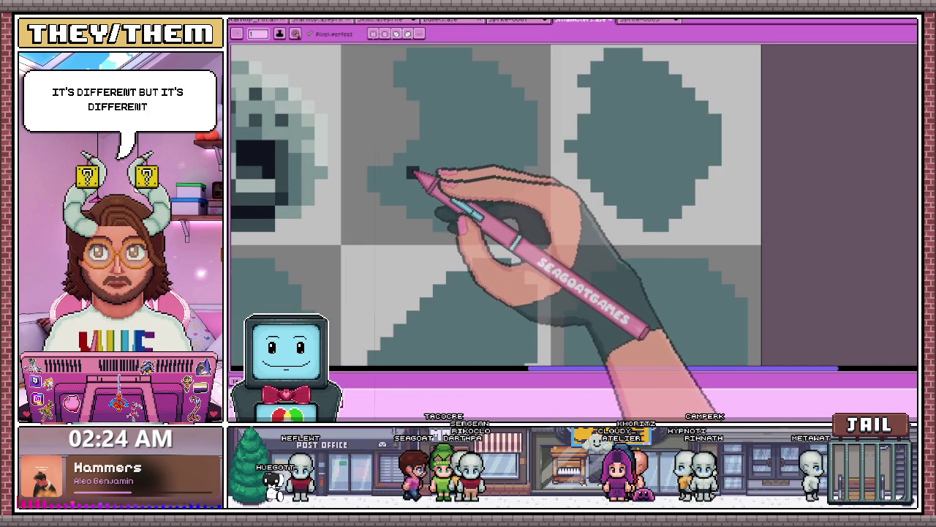
pyautogui.moveTo(412, 173); pyautogui.dragTo(439, 185)
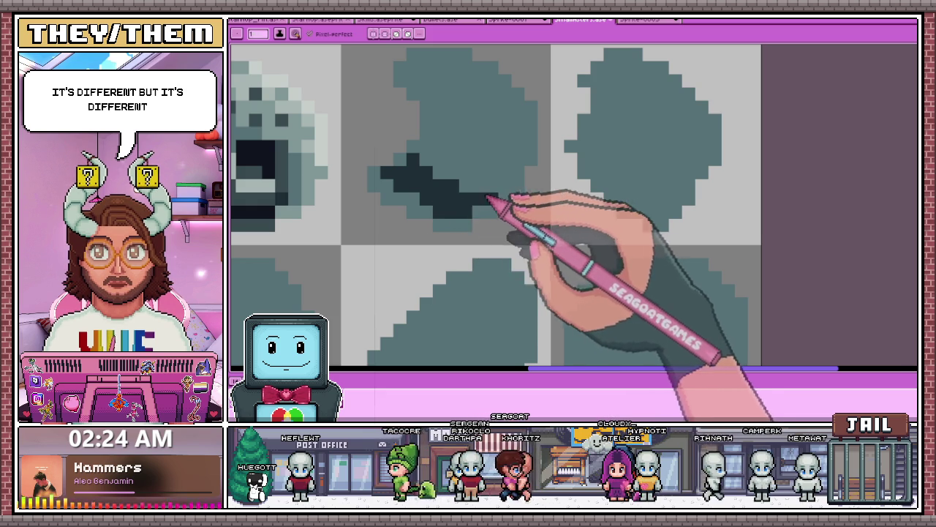
pyautogui.scroll(-3, 479, 187)
pyautogui.scroll(2, 481, 177)
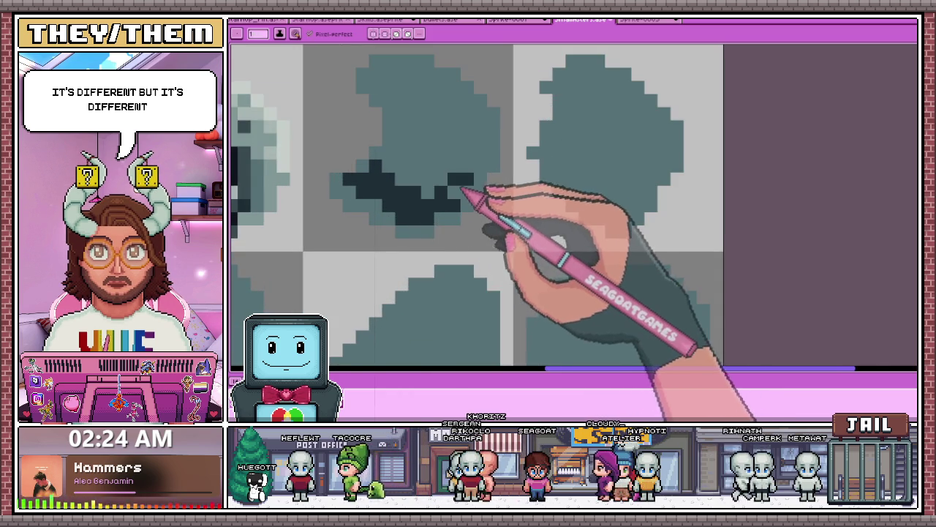
pyautogui.scroll(-1, 462, 188)
pyautogui.scroll(-2, 476, 196)
pyautogui.scroll(2, 470, 205)
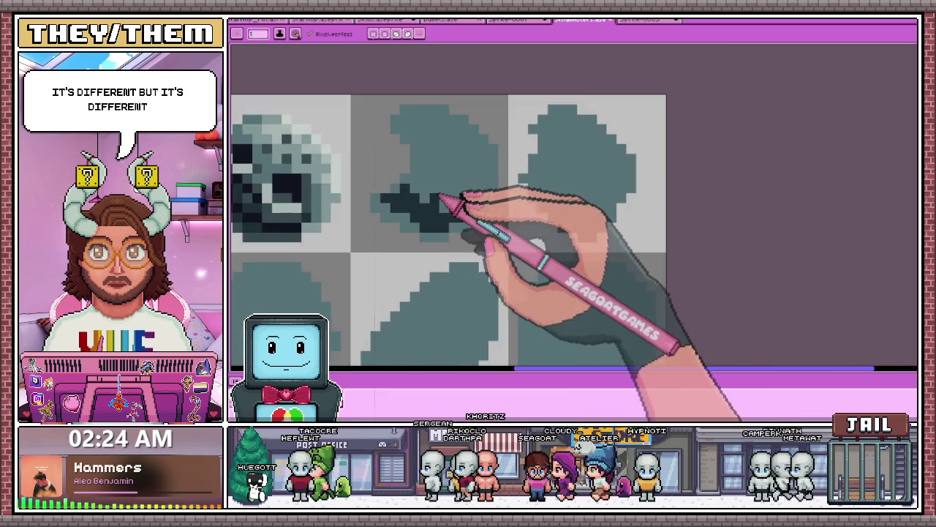
pyautogui.scroll(-2, 446, 205)
pyautogui.scroll(3, 533, 195)
pyautogui.scroll(2, 485, 168)
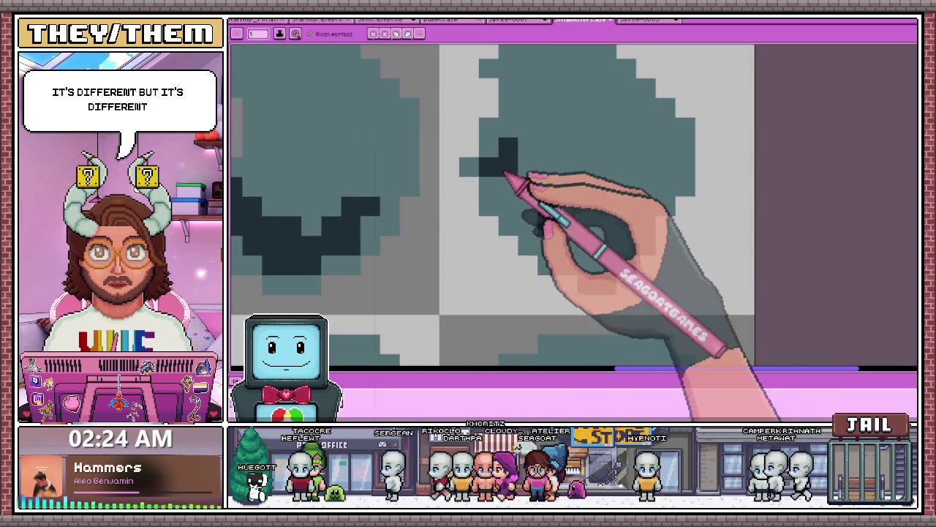
pyautogui.moveTo(498, 178)
pyautogui.mouseDown()
pyautogui.moveTo(560, 245)
pyautogui.moveTo(614, 241)
pyautogui.mouseUp()
# Shade the lower edges of the first two second-row blobs with dark crescents
pyautogui.scroll(-1, 613, 241)
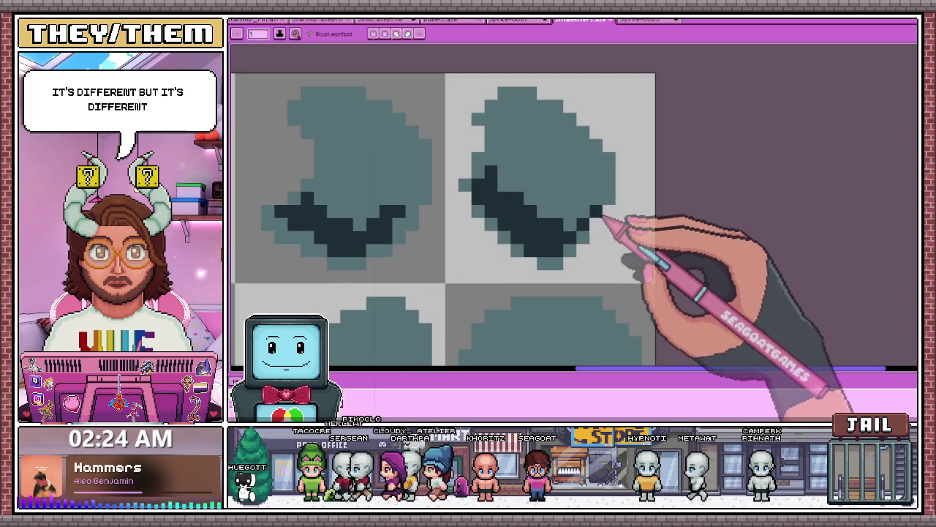
pyautogui.scroll(-3, 592, 217)
pyautogui.scroll(1, 450, 198)
pyautogui.scroll(2, 375, 249)
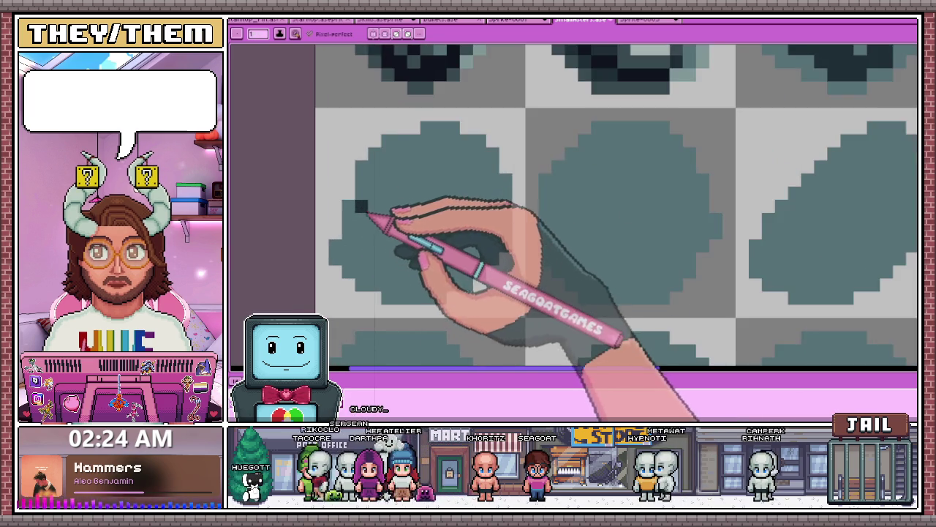
pyautogui.scroll(-2, 356, 203)
pyautogui.scroll(2, 364, 222)
pyautogui.moveTo(363, 223); pyautogui.dragTo(385, 258)
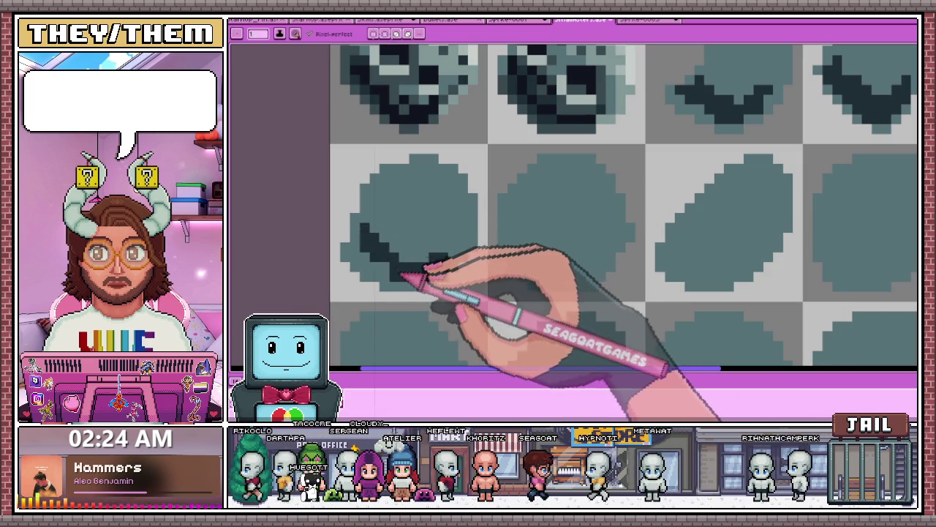
pyautogui.scroll(-2, 395, 230)
pyautogui.scroll(1, 410, 245)
pyautogui.scroll(1, 414, 260)
pyautogui.scroll(-2, 406, 249)
pyautogui.scroll(1, 431, 247)
pyautogui.scroll(1, 461, 247)
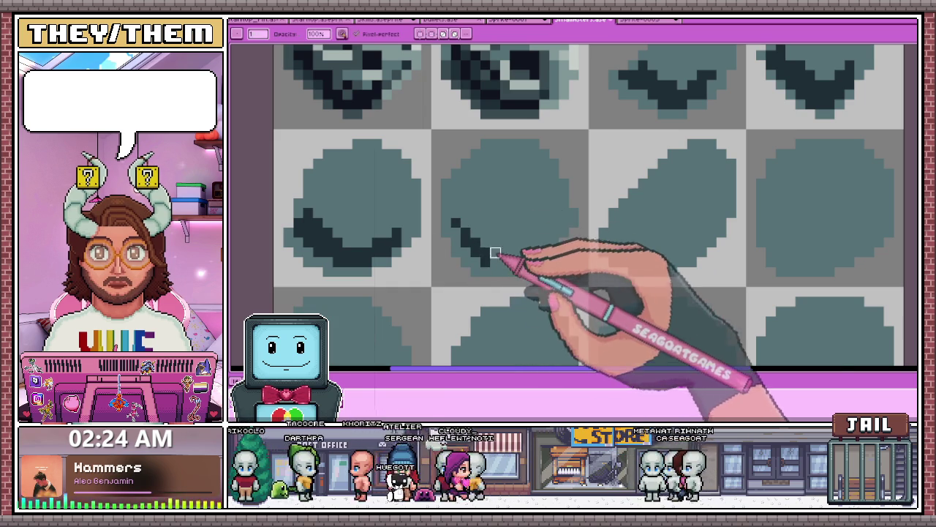
pyautogui.scroll(1, 479, 263)
pyautogui.scroll(-2, 493, 268)
pyautogui.scroll(3, 492, 268)
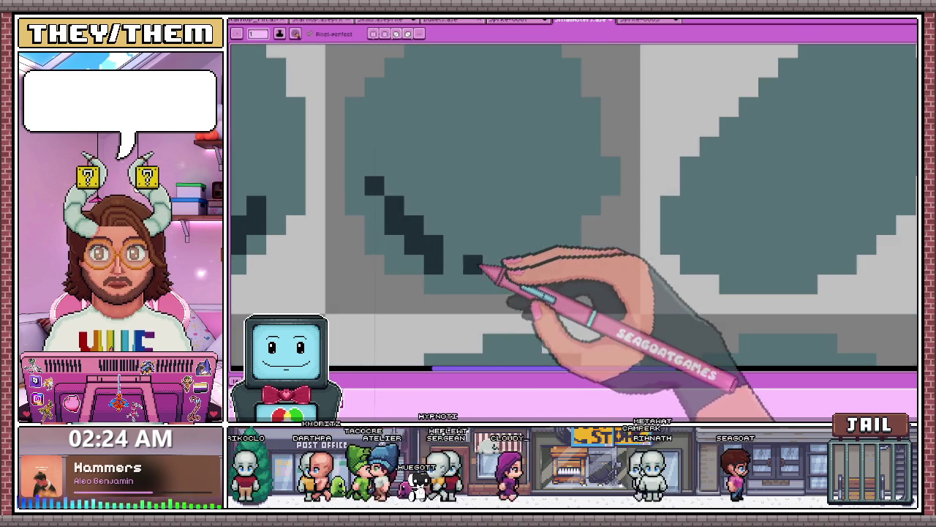
pyautogui.moveTo(397, 212); pyautogui.dragTo(374, 146)
pyautogui.click(413, 145)
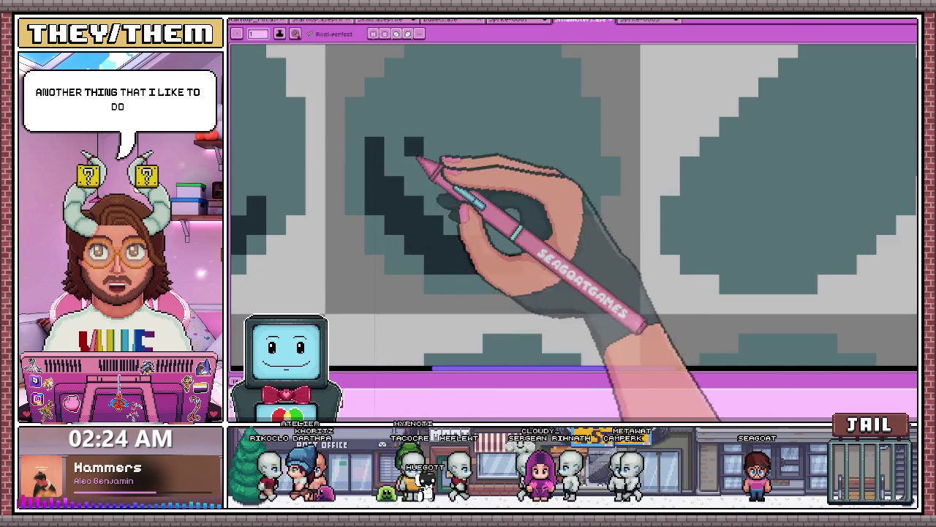
pyautogui.scroll(1, 422, 182)
pyautogui.scroll(-3, 393, 193)
pyautogui.scroll(-2, 464, 161)
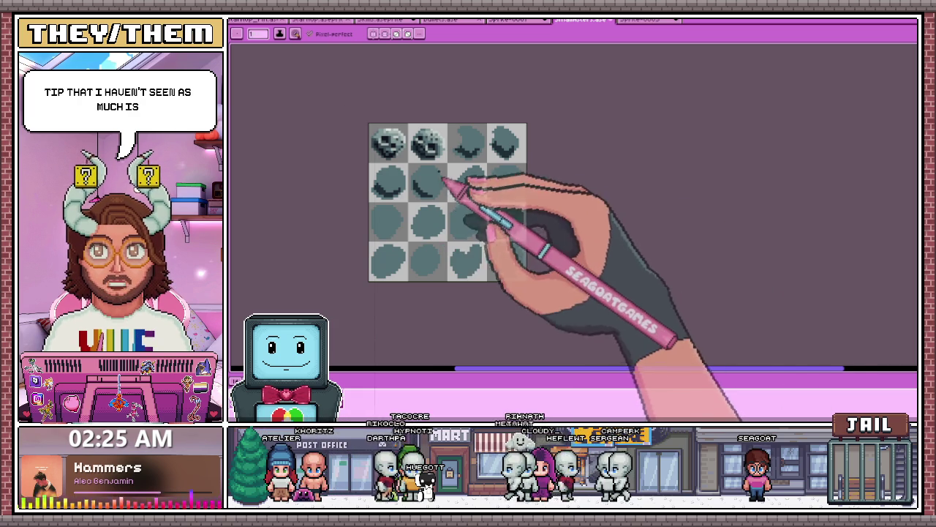
# In the dot-and-line practice sprite, draw two parallel curves arcing up to the right
pyautogui.scroll(2, 449, 183)
pyautogui.click(643, 22)
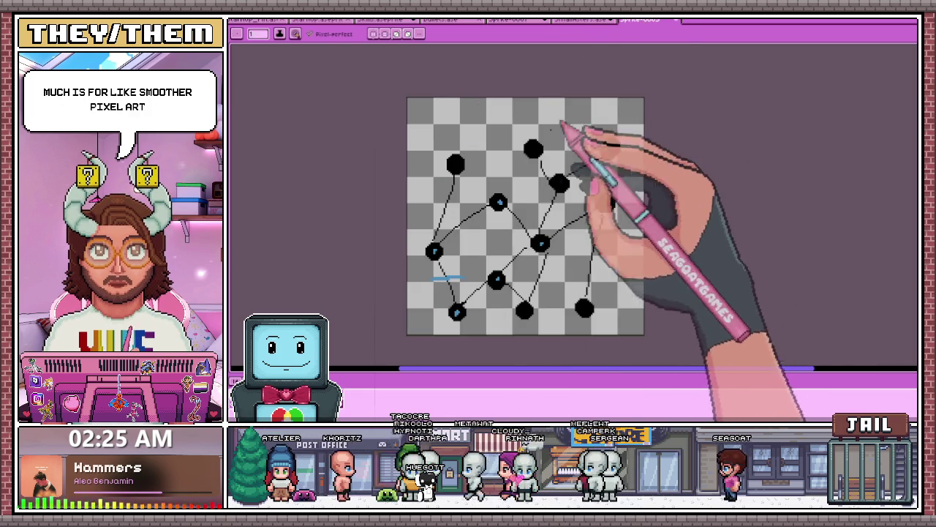
pyautogui.scroll(1, 585, 109)
pyautogui.scroll(1, 464, 125)
pyautogui.scroll(1, 428, 73)
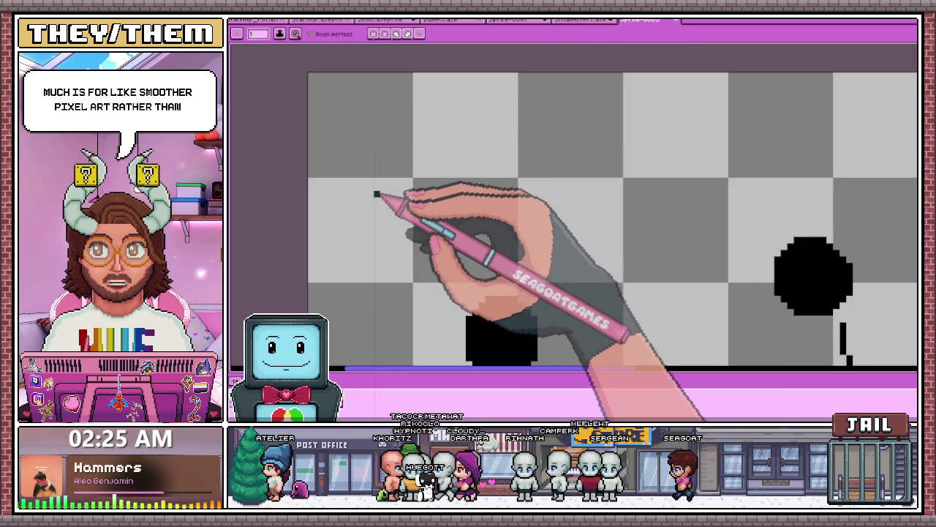
pyautogui.scroll(1, 377, 189)
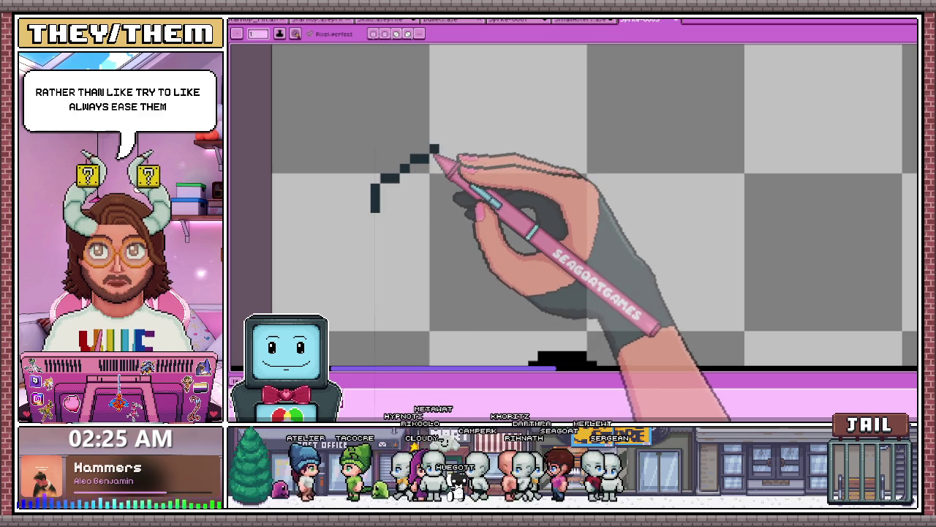
pyautogui.scroll(-2, 476, 150)
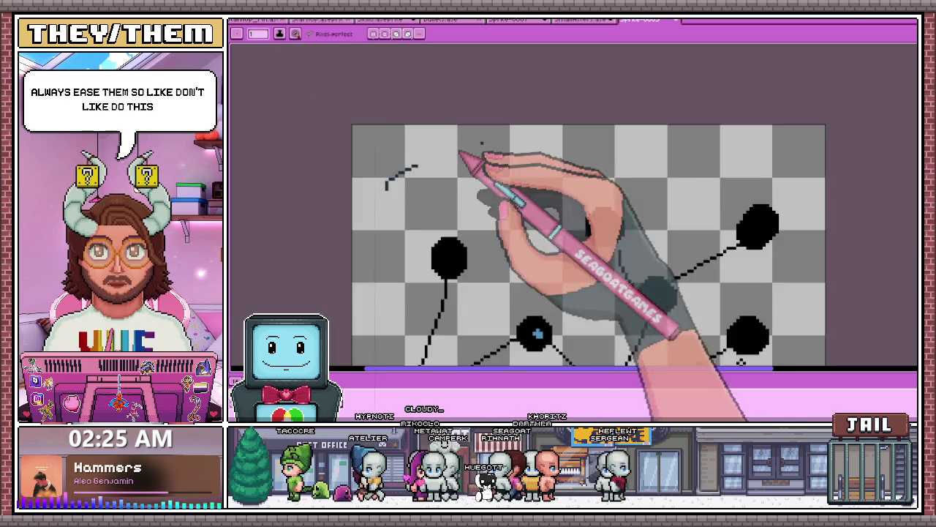
pyautogui.scroll(1, 439, 205)
pyautogui.moveTo(393, 232); pyautogui.dragTo(571, 135)
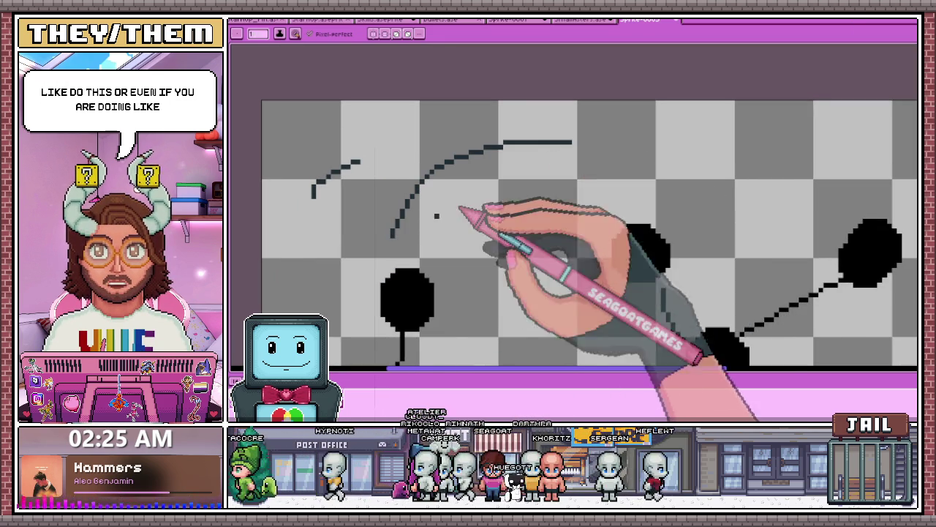
pyautogui.scroll(1, 471, 215)
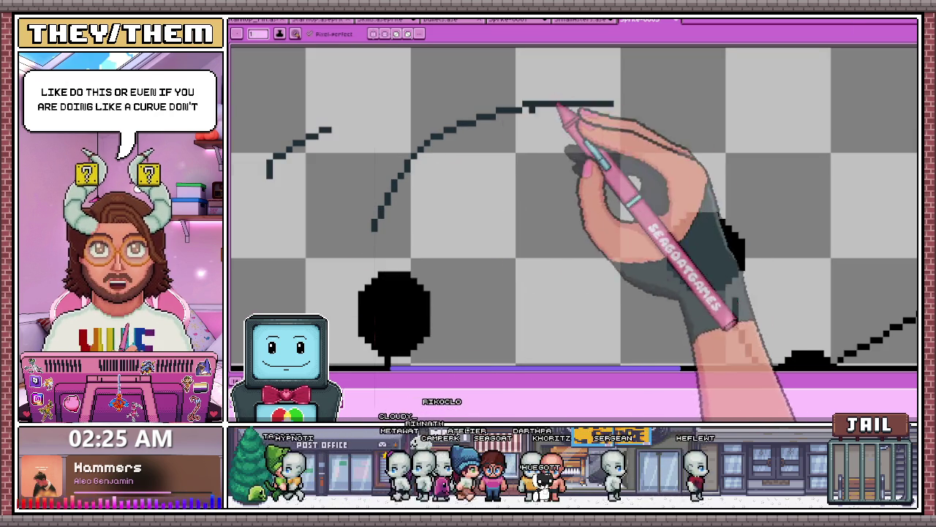
pyautogui.scroll(2, 395, 193)
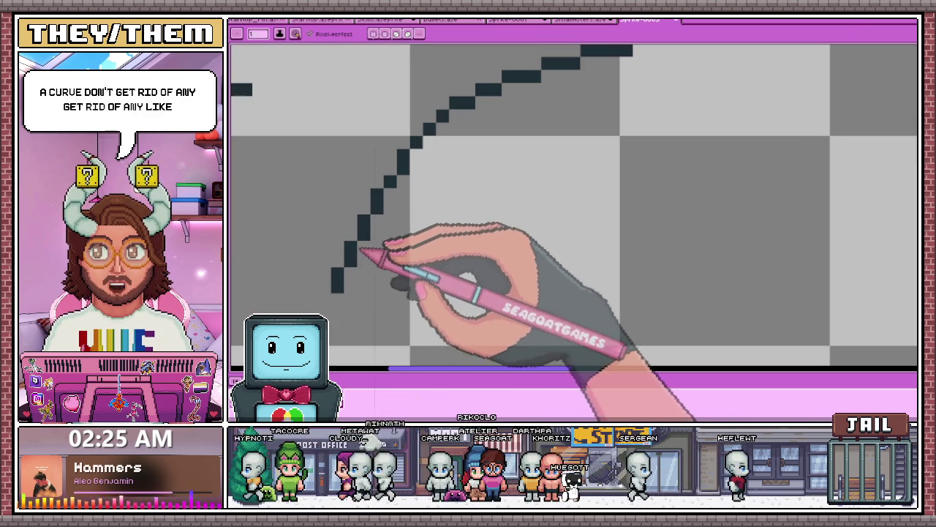
pyautogui.scroll(-2, 336, 292)
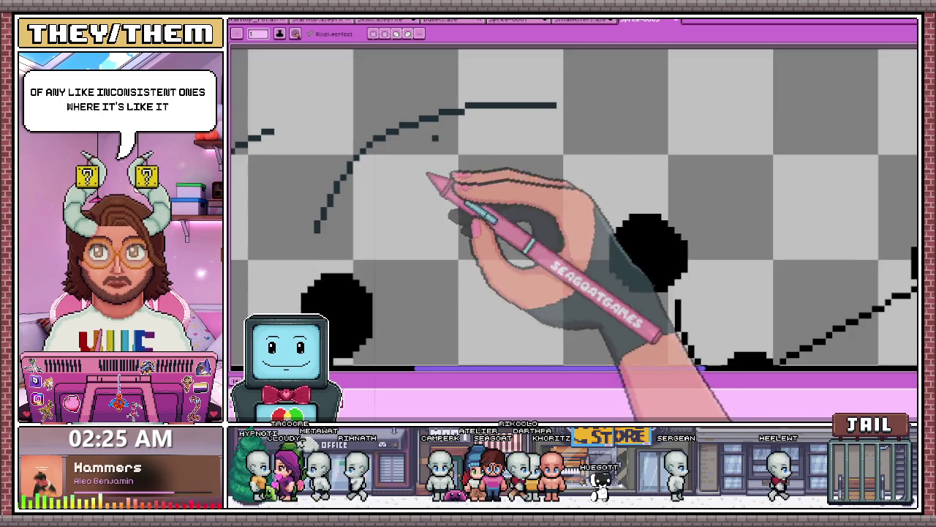
pyautogui.scroll(1, 482, 117)
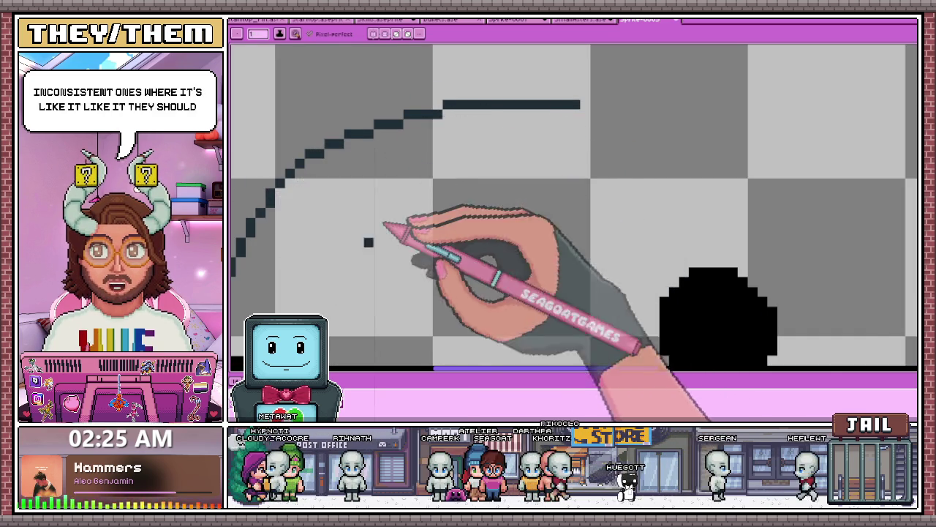
pyautogui.scroll(-1, 381, 234)
pyautogui.moveTo(375, 282); pyautogui.dragTo(556, 170)
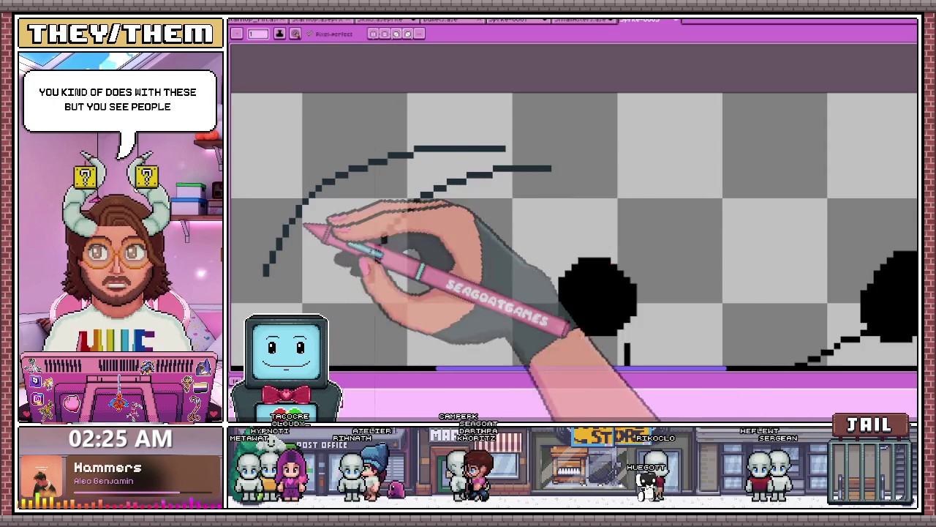
# Undo a stray dot near the curves, then draw a circle outline with the Ellipse tool
pyautogui.click(456, 279)
pyautogui.hotkey('ctrl', 'z')
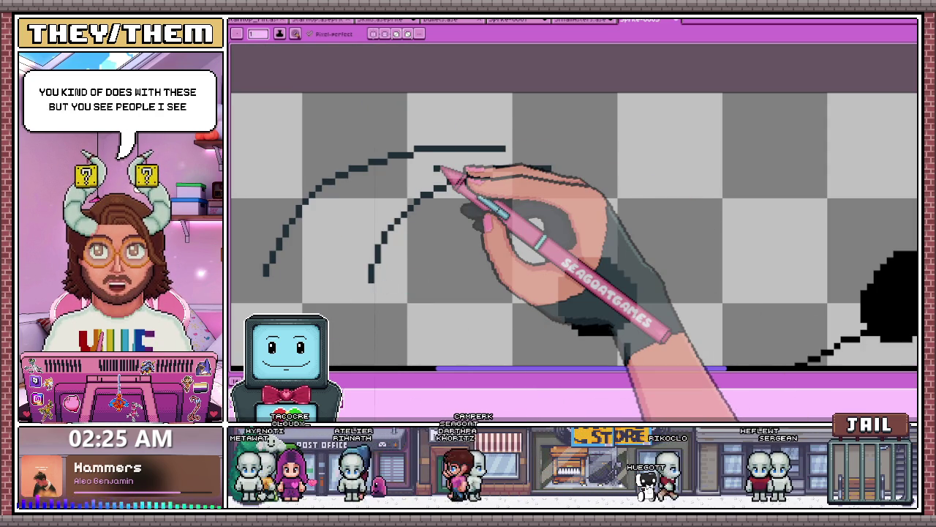
pyautogui.scroll(2, 439, 169)
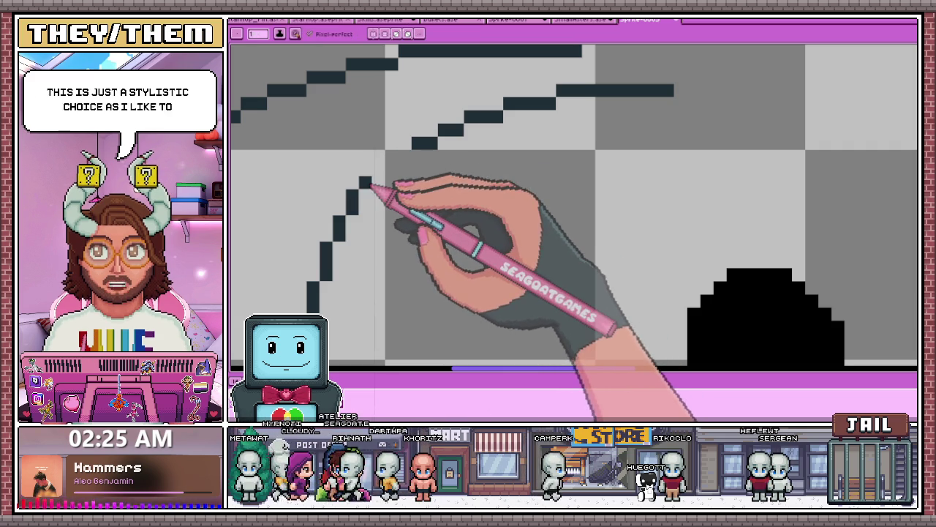
pyautogui.scroll(-2, 399, 165)
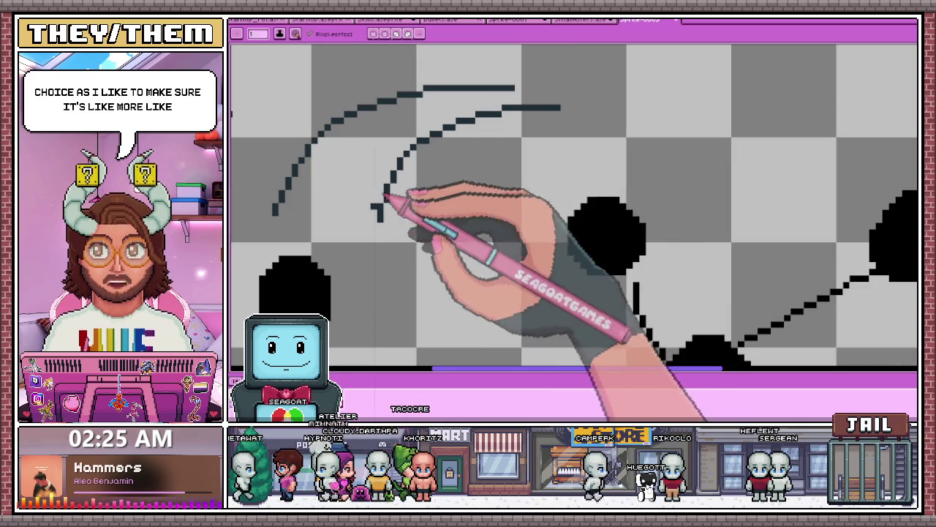
pyautogui.scroll(2, 297, 177)
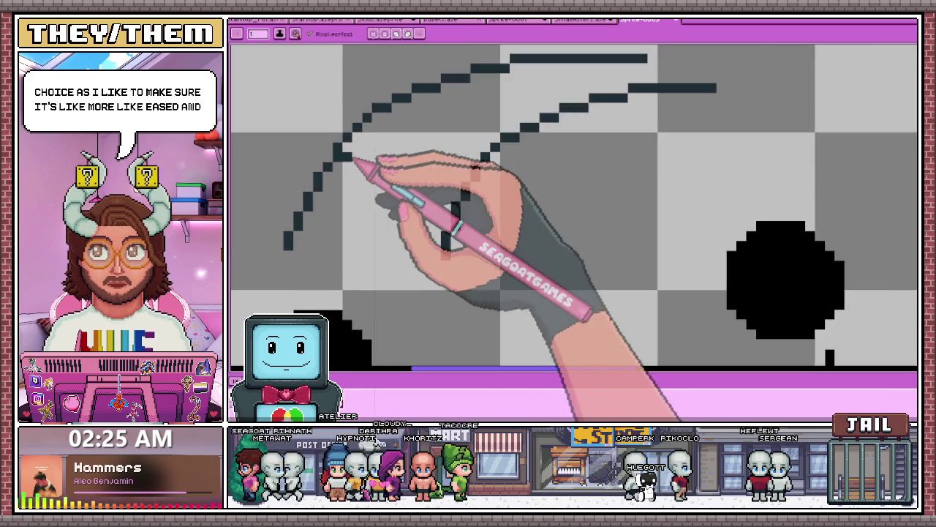
pyautogui.scroll(1, 300, 183)
pyautogui.scroll(-1, 304, 190)
pyautogui.scroll(1, 311, 196)
pyautogui.scroll(1, 310, 196)
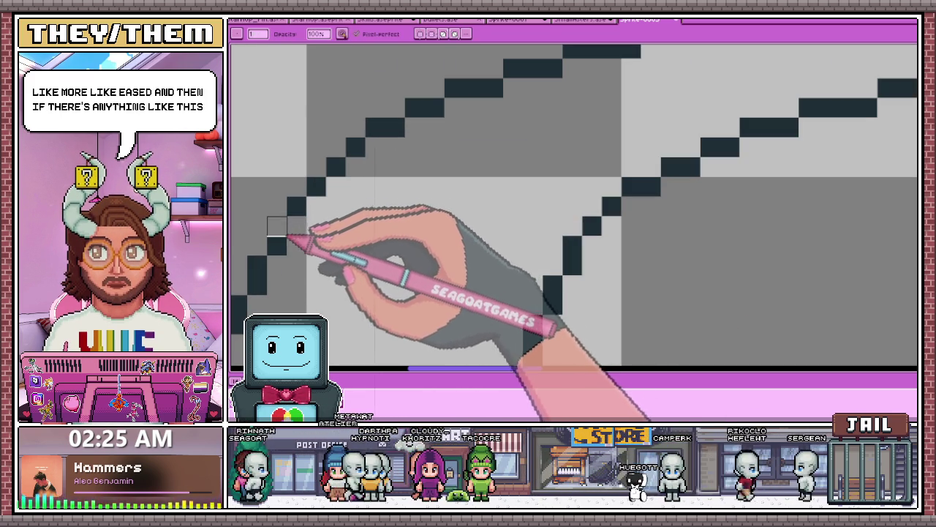
pyautogui.scroll(-2, 329, 259)
pyautogui.scroll(-2, 333, 241)
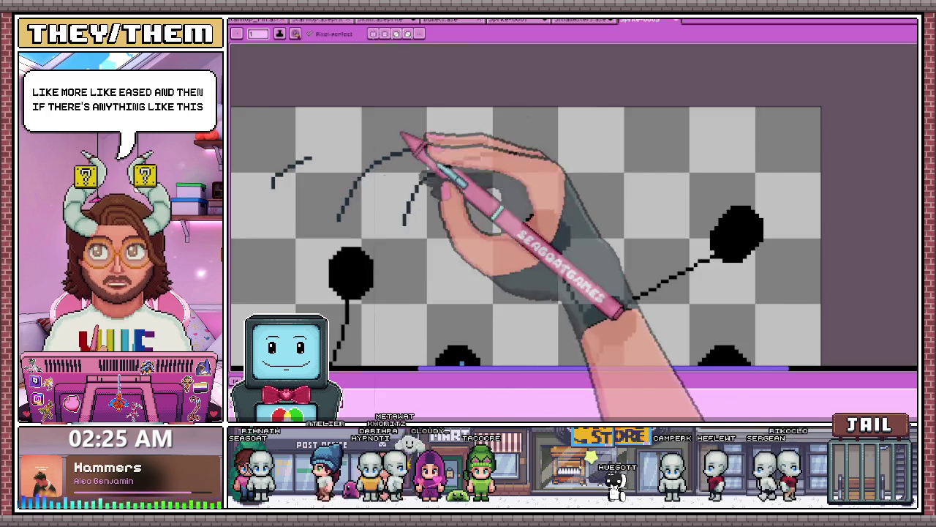
pyautogui.scroll(-1, 341, 191)
pyautogui.scroll(1, 307, 202)
pyautogui.scroll(1, 307, 227)
pyautogui.scroll(-1, 351, 248)
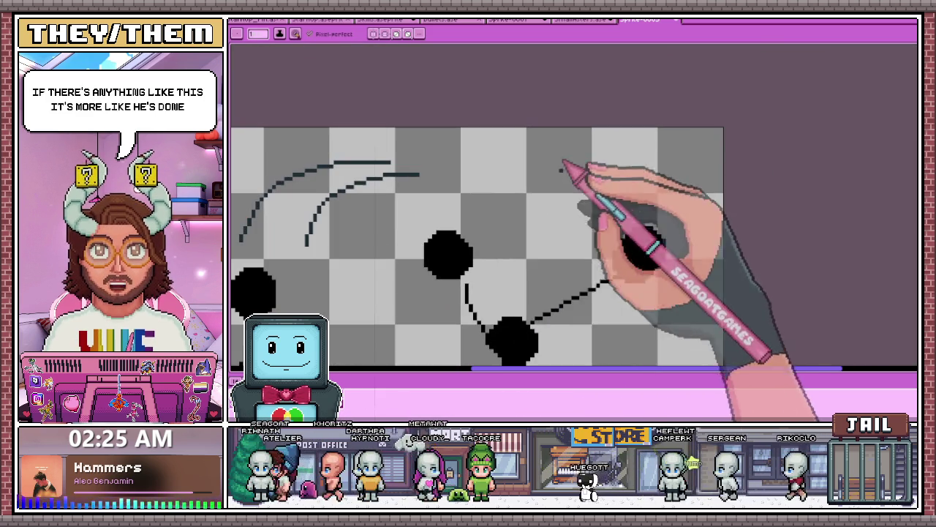
pyautogui.press('u')
pyautogui.moveTo(520, 156); pyautogui.dragTo(565, 220)
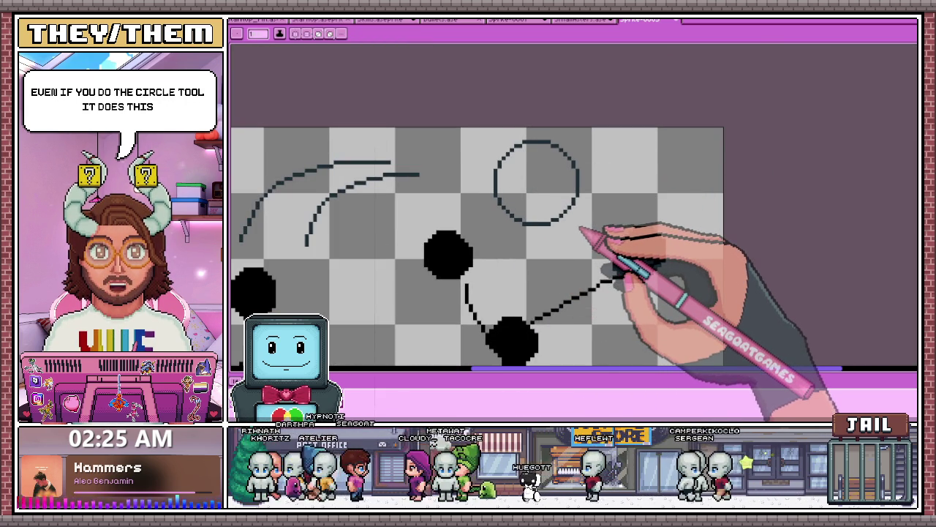
# Draw a second, larger circle outline on the practice canvas
pyautogui.scroll(1, 585, 205)
pyautogui.scroll(1, 578, 161)
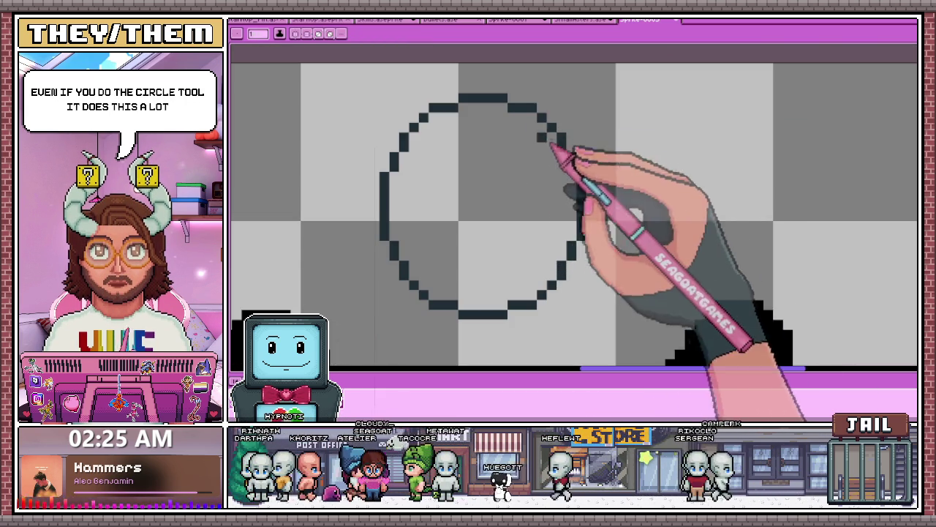
pyautogui.scroll(-2, 513, 157)
pyautogui.scroll(1, 455, 155)
pyautogui.moveTo(512, 110); pyautogui.dragTo(640, 249)
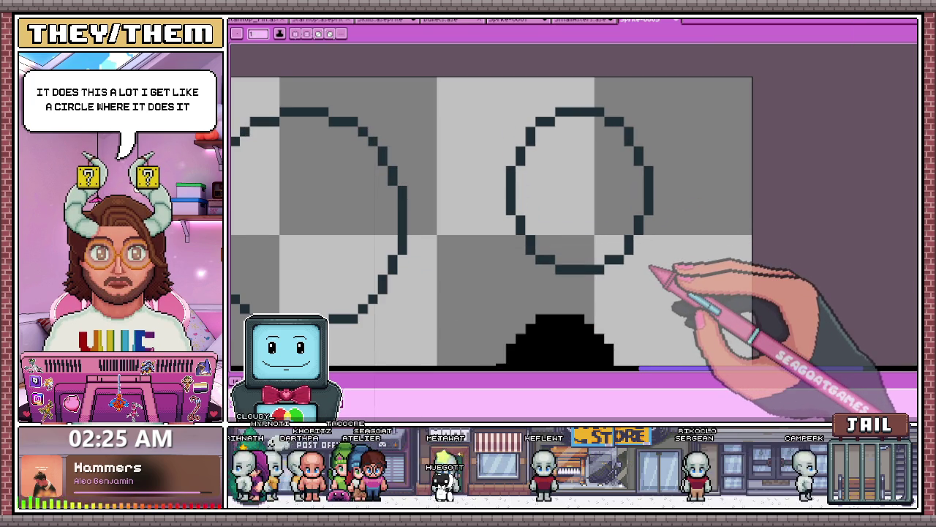
pyautogui.moveTo(644, 258); pyautogui.dragTo(659, 267)
pyautogui.scroll(-2, 480, 178)
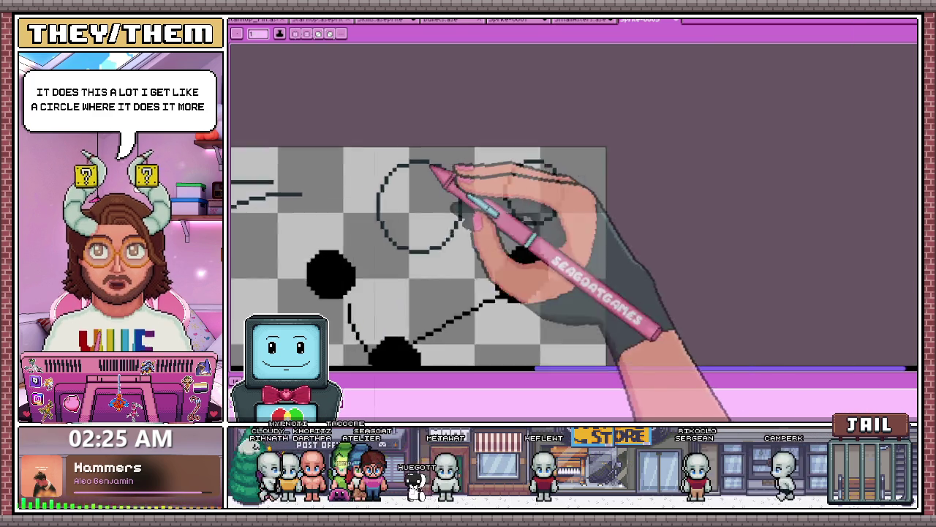
pyautogui.scroll(2, 578, 155)
pyautogui.scroll(1, 447, 143)
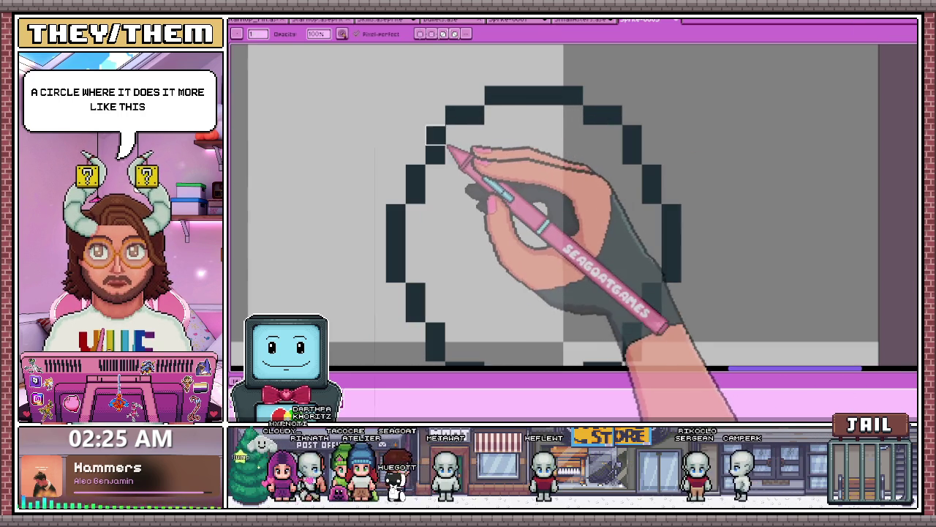
# Redraw the circle's upper-left stair steps and pixels along its base into smoother diagonals
pyautogui.moveTo(447, 130); pyautogui.dragTo(539, 109)
pyautogui.scroll(-2, 501, 117)
pyautogui.scroll(2, 607, 142)
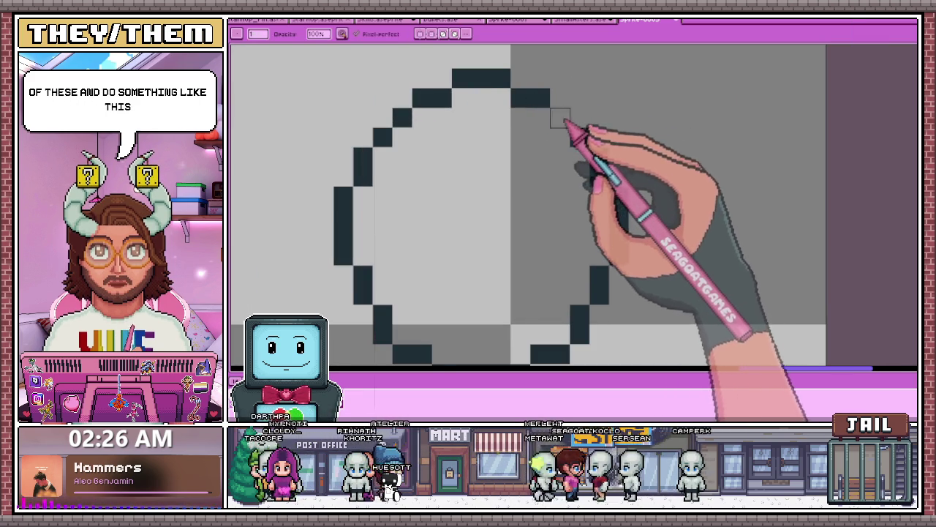
pyautogui.scroll(-2, 564, 125)
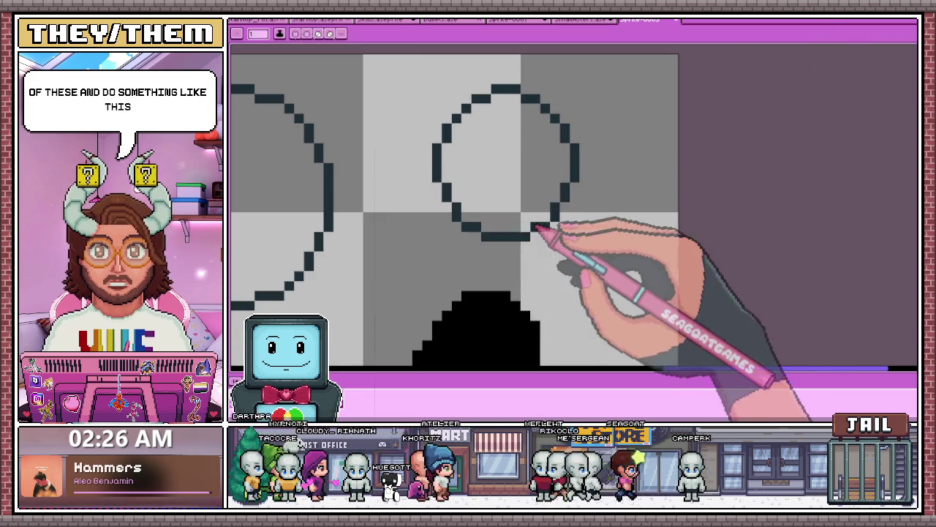
pyautogui.click(476, 167)
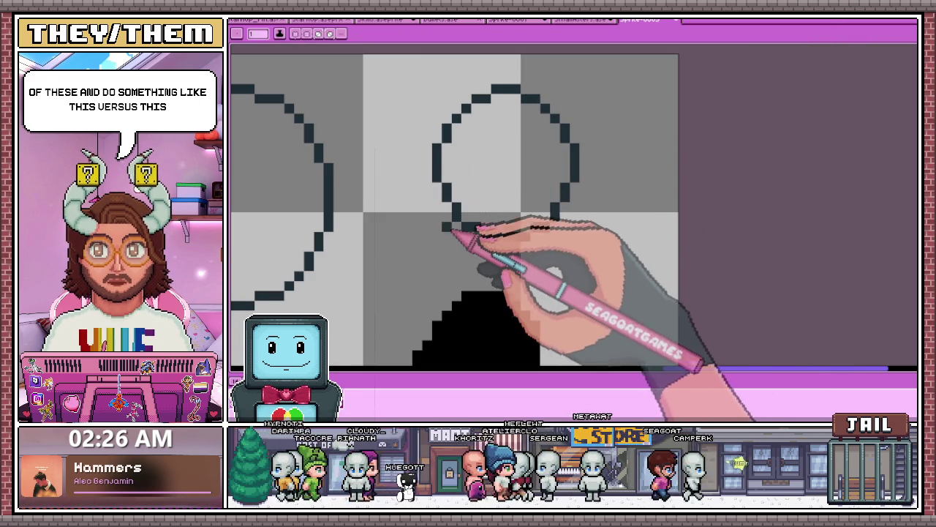
pyautogui.click(377, 200)
pyautogui.click(386, 215)
pyautogui.click(402, 226)
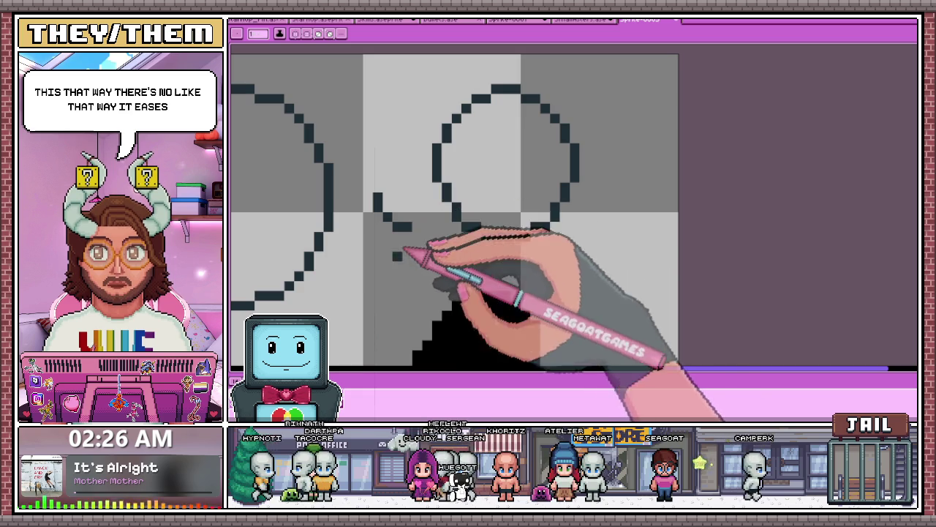
# Return to the grey-teal rock tile sheet
pyautogui.scroll(-2, 410, 245)
pyautogui.scroll(3, 476, 188)
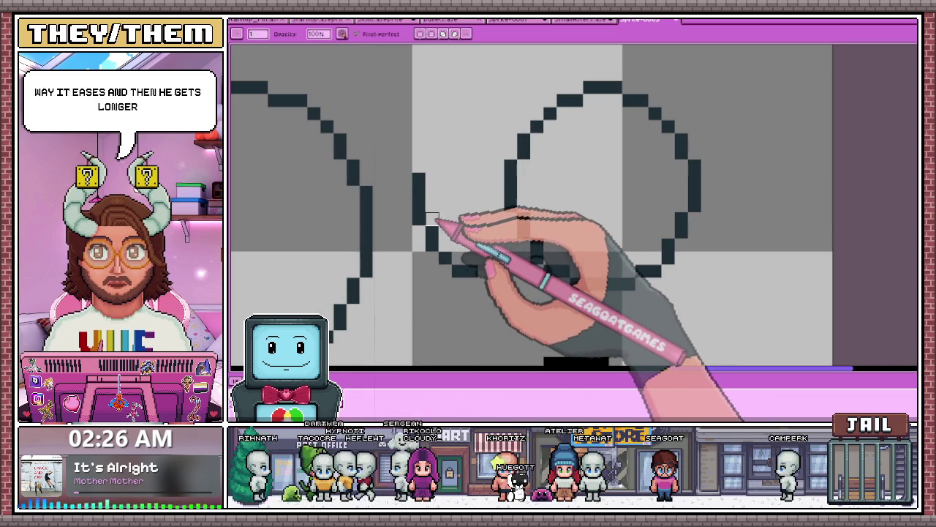
pyautogui.scroll(-2, 418, 135)
pyautogui.scroll(1, 427, 193)
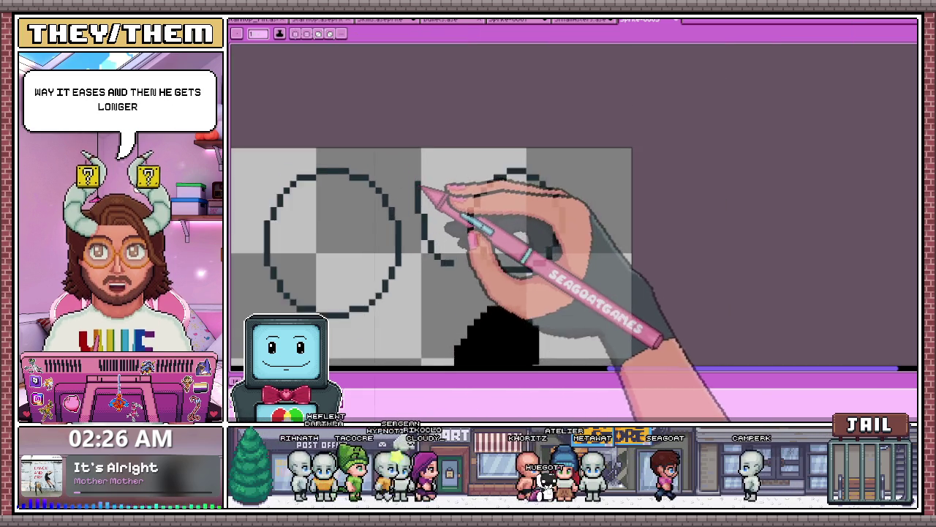
pyautogui.scroll(3, 437, 170)
pyautogui.scroll(-3, 422, 115)
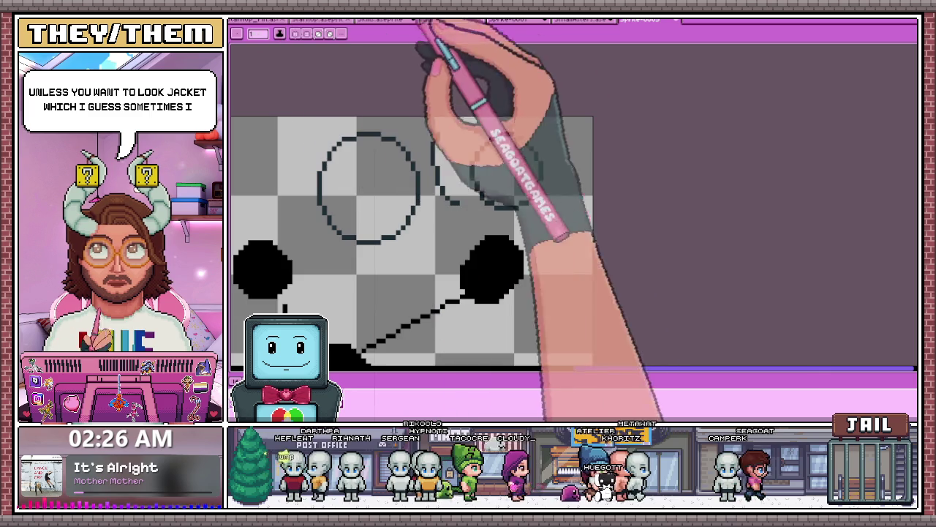
pyautogui.click(585, 19)
# Switch between the Pencil and Marquee tools while zooming into the second-row tiles
pyautogui.scroll(1, 422, 151)
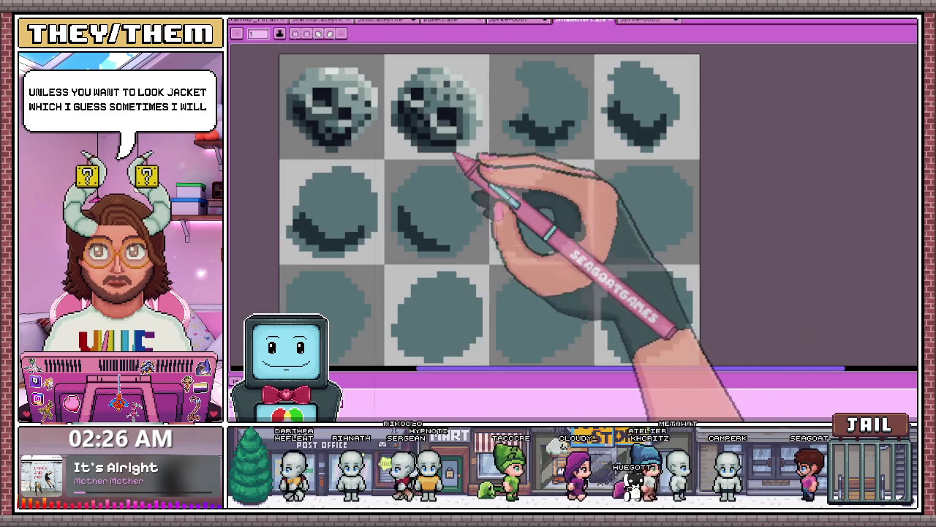
pyautogui.scroll(1, 418, 165)
pyautogui.scroll(2, 419, 175)
pyautogui.press('b')
pyautogui.scroll(-2, 381, 201)
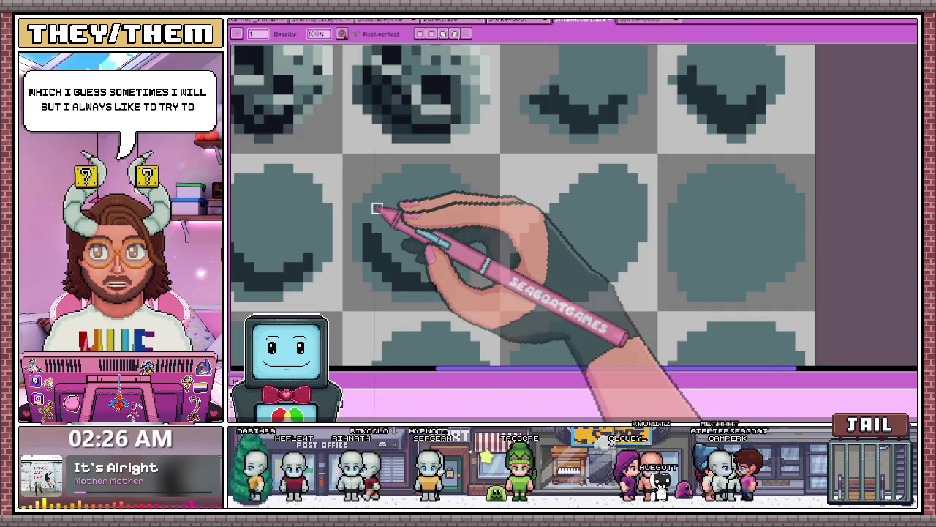
pyautogui.scroll(-3, 357, 209)
pyautogui.press('m')
pyautogui.scroll(1, 410, 195)
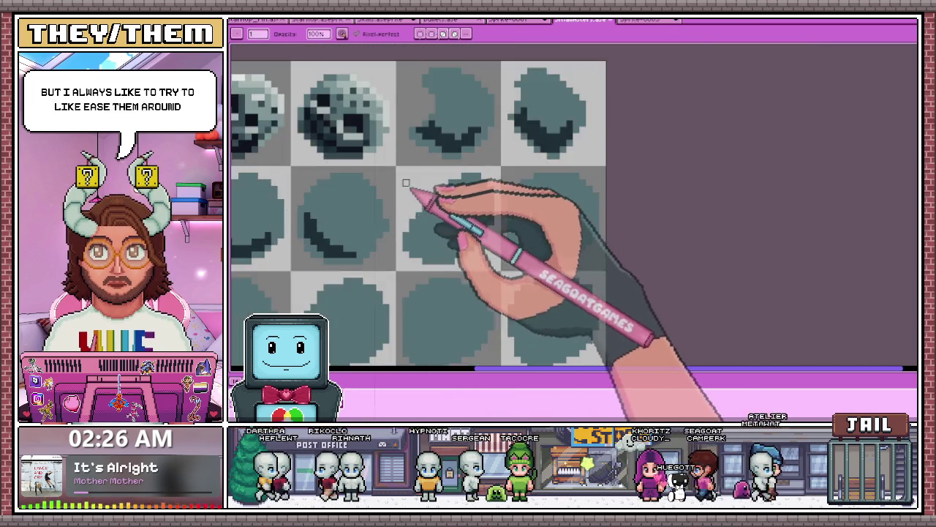
pyautogui.scroll(2, 391, 189)
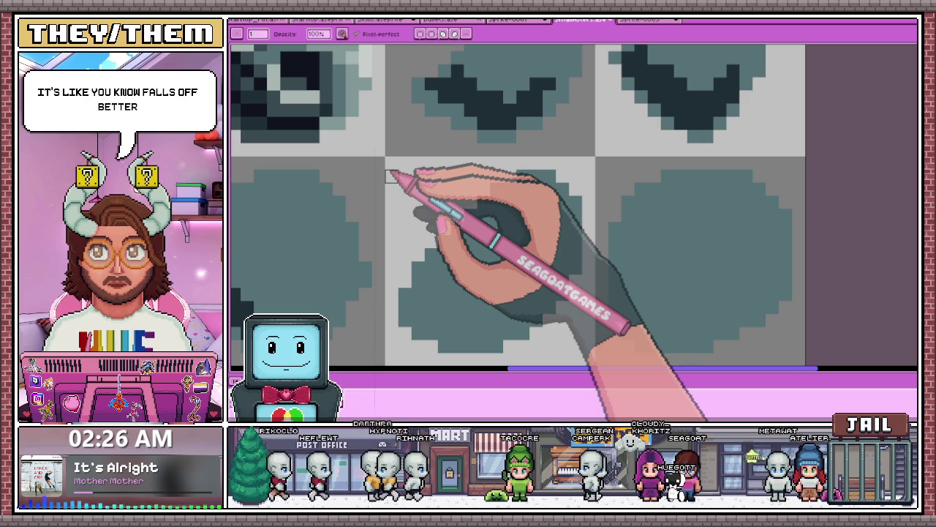
pyautogui.scroll(-2, 390, 176)
pyautogui.scroll(-1, 410, 220)
pyautogui.press('m')
pyautogui.scroll(2, 403, 212)
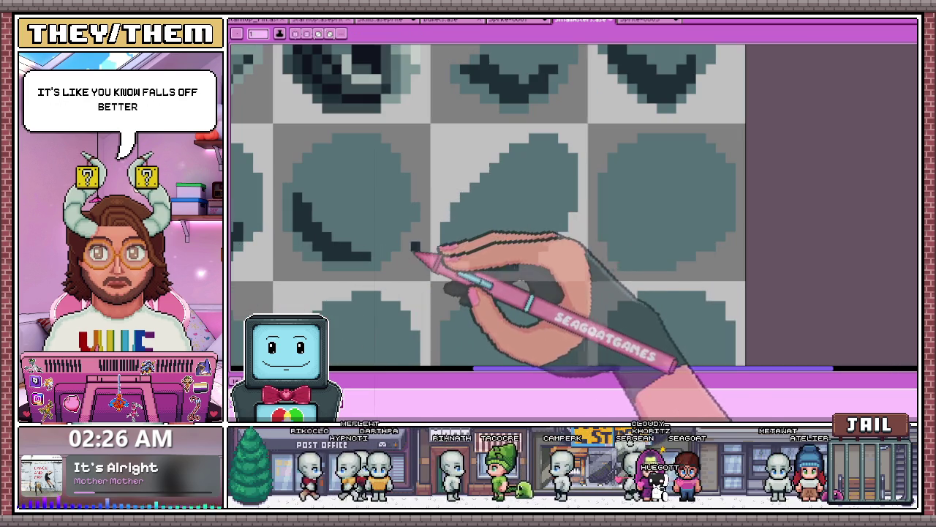
pyautogui.scroll(1, 439, 235)
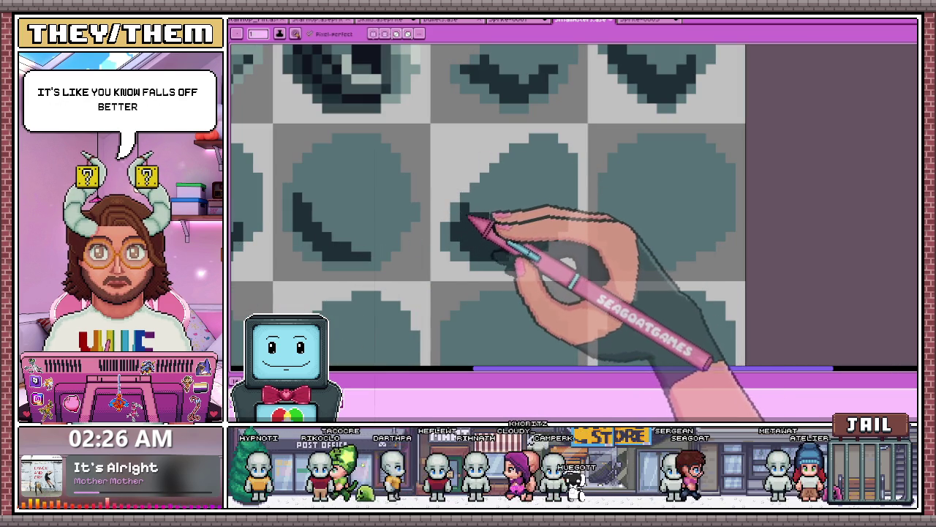
pyautogui.scroll(-2, 522, 244)
pyautogui.scroll(3, 505, 227)
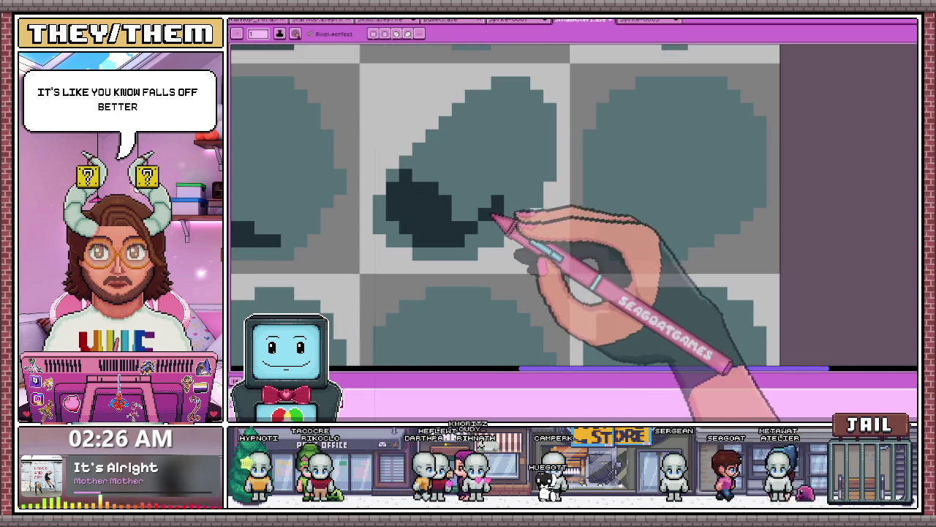
pyautogui.scroll(-3, 498, 211)
pyautogui.scroll(3, 512, 212)
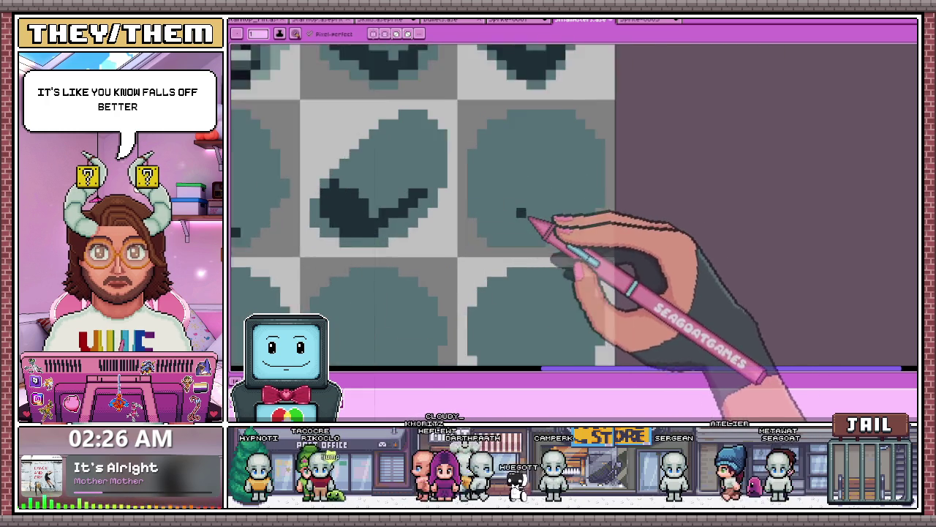
# Draw dark curved shadows along the bottoms of the remaining second-row rock tiles
pyautogui.click(463, 186)
pyautogui.moveTo(470, 189)
pyautogui.mouseDown()
pyautogui.moveTo(523, 224)
pyautogui.moveTo(574, 227)
pyautogui.mouseUp()
pyautogui.scroll(-2, 497, 150)
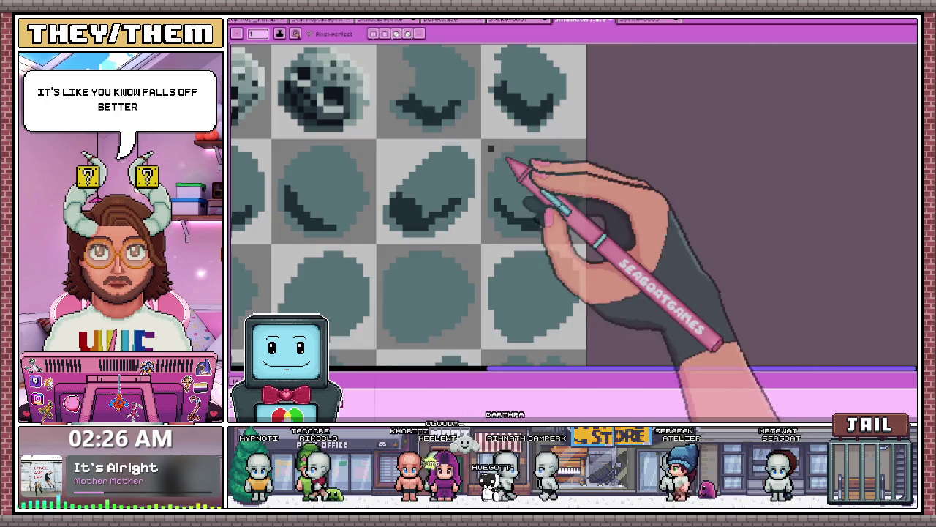
pyautogui.scroll(-2, 479, 229)
pyautogui.scroll(2, 477, 229)
pyautogui.scroll(2, 485, 212)
pyautogui.scroll(1, 453, 226)
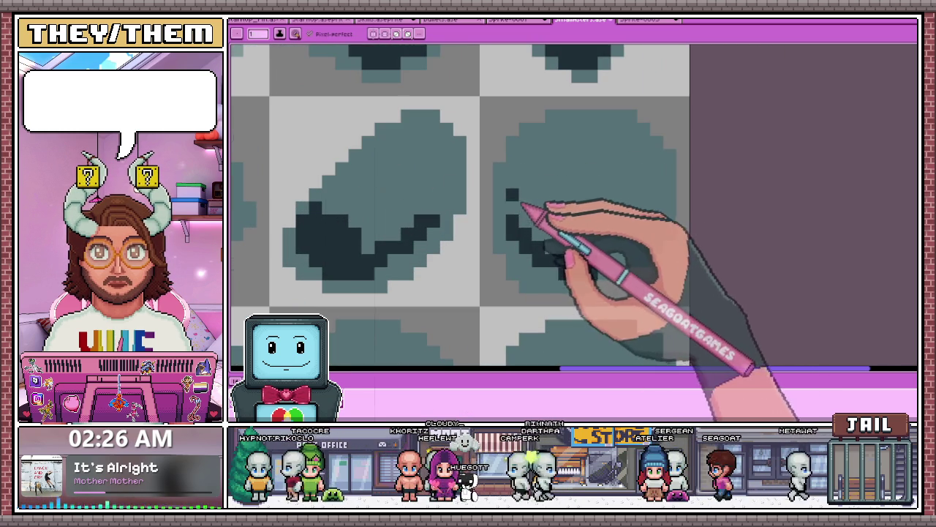
pyautogui.moveTo(531, 218)
pyautogui.mouseDown()
pyautogui.moveTo(596, 271)
pyautogui.moveTo(570, 240)
pyautogui.mouseUp()
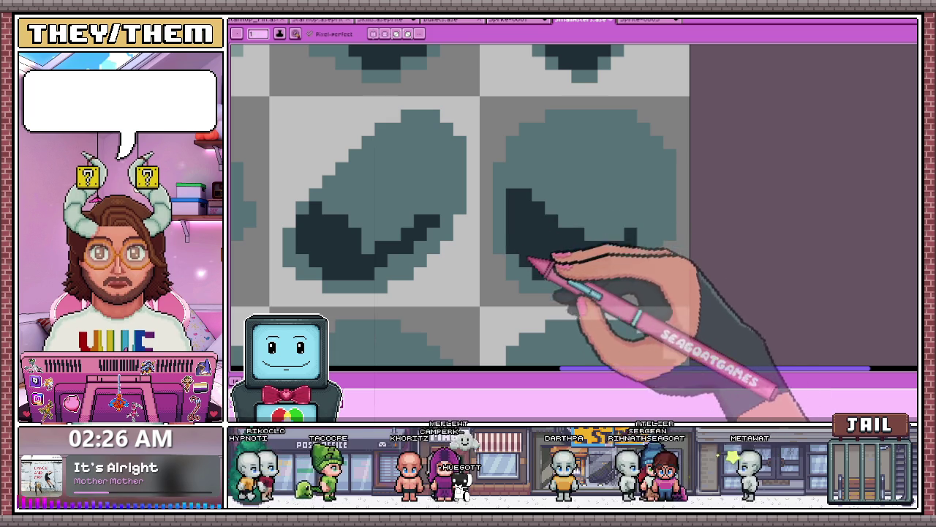
pyautogui.scroll(-2, 510, 163)
pyautogui.scroll(1, 502, 174)
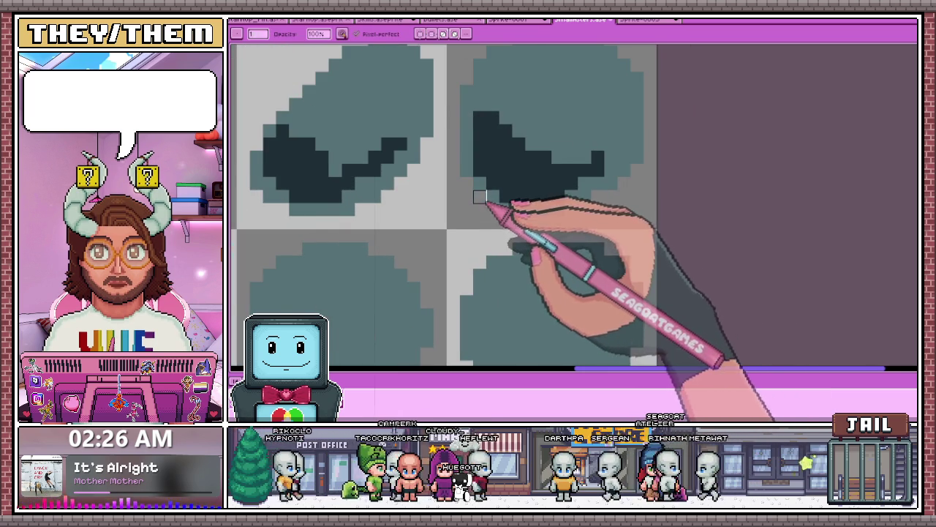
pyautogui.scroll(-2, 479, 196)
pyautogui.scroll(2, 504, 233)
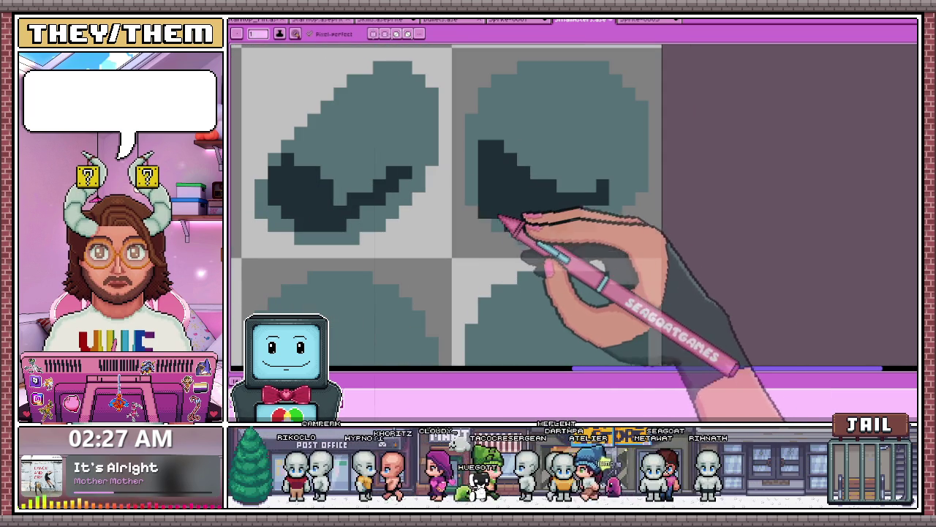
pyautogui.scroll(-1, 471, 199)
pyautogui.scroll(1, 550, 197)
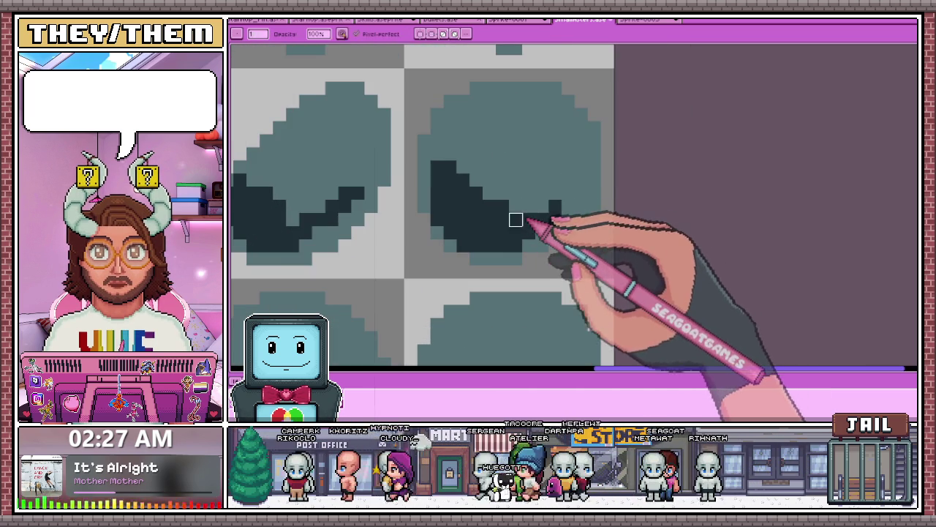
pyautogui.scroll(-1, 556, 205)
pyautogui.scroll(-1, 512, 179)
pyautogui.scroll(1, 518, 189)
pyautogui.scroll(2, 518, 158)
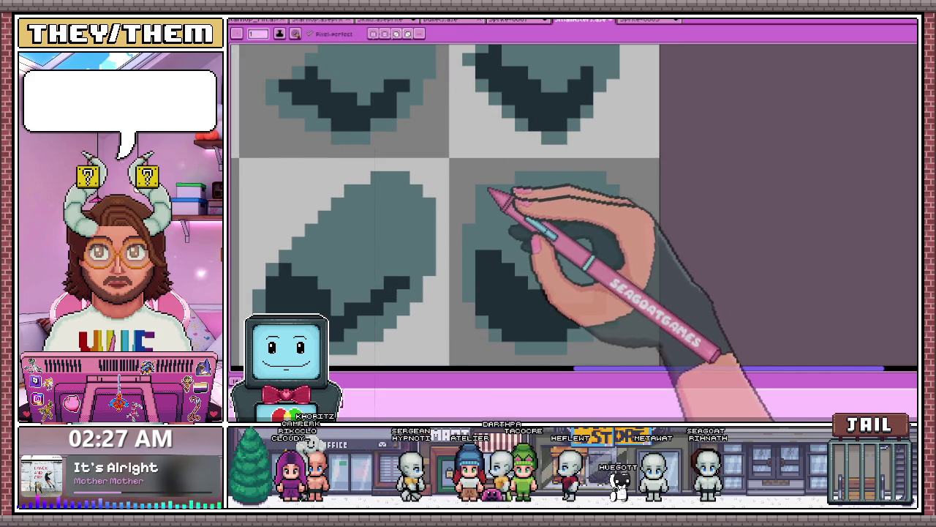
pyautogui.scroll(-1, 505, 179)
pyautogui.scroll(-2, 516, 183)
pyautogui.scroll(1, 527, 207)
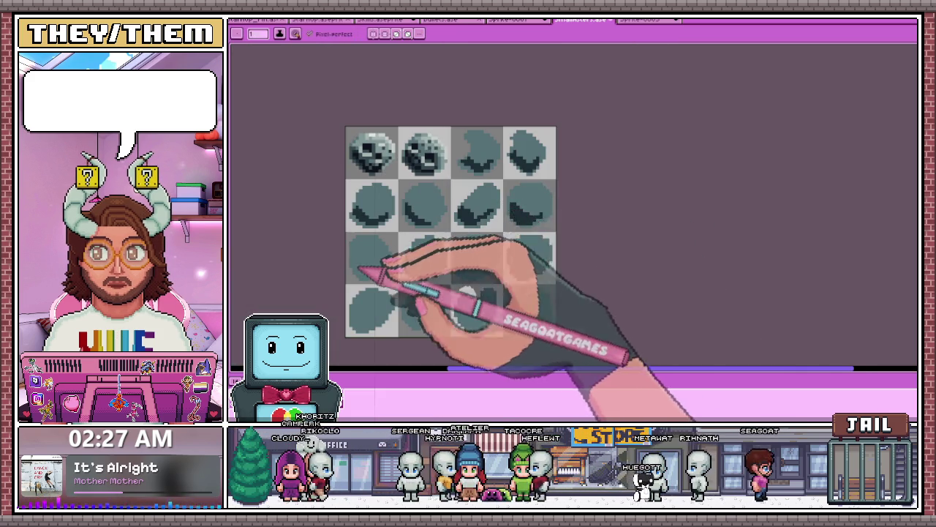
# Draw a dark diagonal shadow inside the first plain rock circle of the third row
pyautogui.scroll(2, 366, 264)
pyautogui.scroll(1, 344, 242)
pyautogui.moveTo(340, 226)
pyautogui.mouseDown()
pyautogui.moveTo(385, 308)
pyautogui.moveTo(406, 308)
pyautogui.mouseUp()
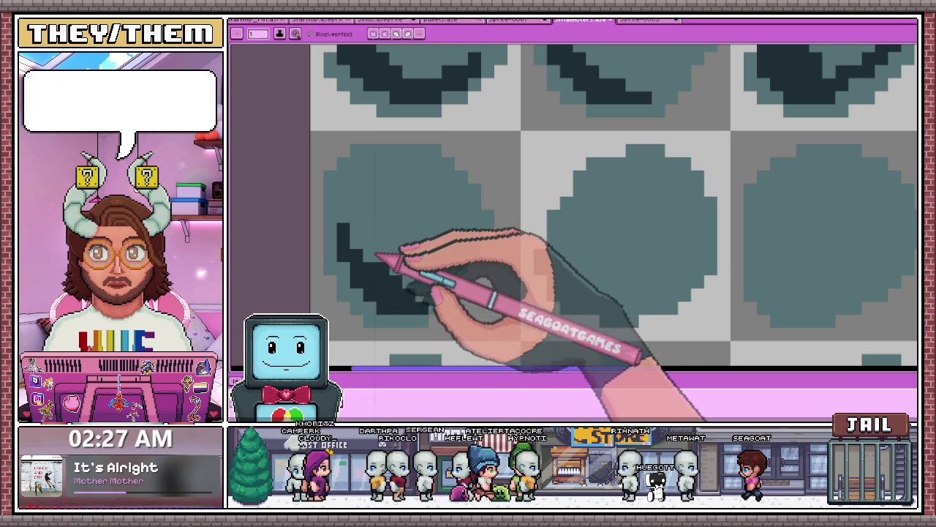
pyautogui.scroll(-1, 380, 292)
pyautogui.scroll(-2, 439, 293)
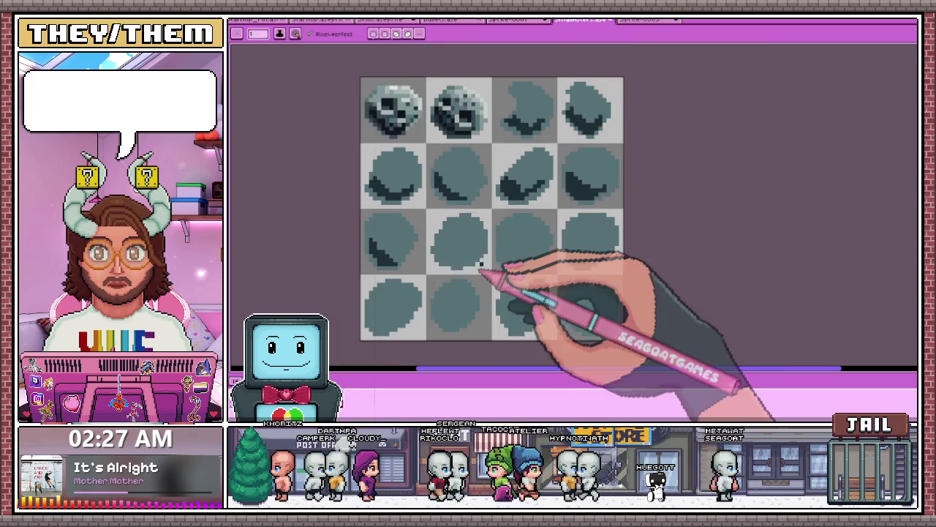
pyautogui.scroll(3, 480, 263)
# Shade the next circle with a thickened dark diagonal stroke extended rightward along its edge
pyautogui.moveTo(403, 216); pyautogui.dragTo(450, 286)
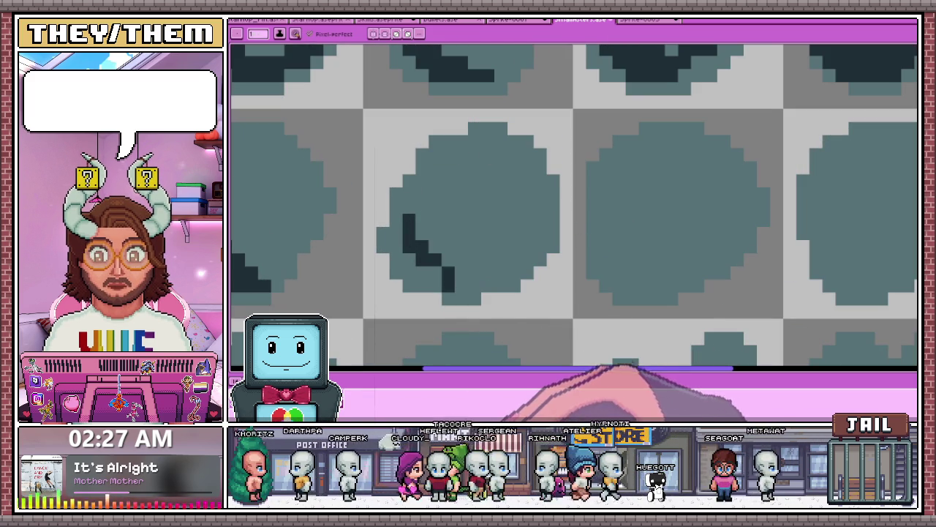
pyautogui.moveTo(410, 220); pyautogui.dragTo(437, 270)
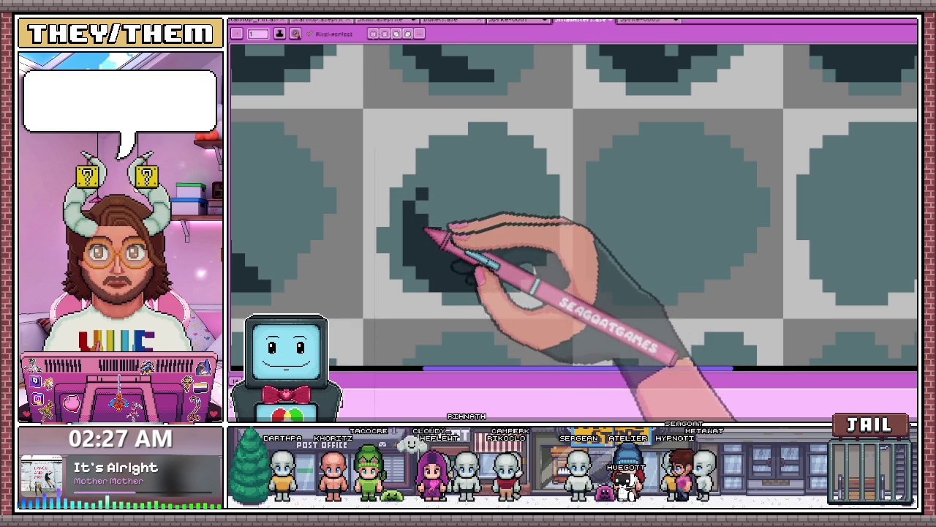
pyautogui.moveTo(427, 233); pyautogui.dragTo(425, 252)
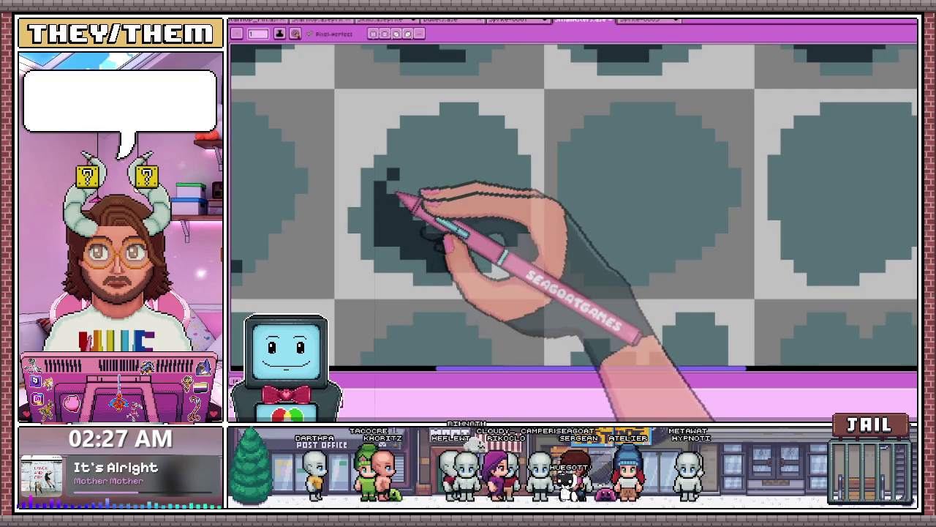
pyautogui.moveTo(379, 221); pyautogui.dragTo(428, 227)
pyautogui.scroll(-3, 428, 228)
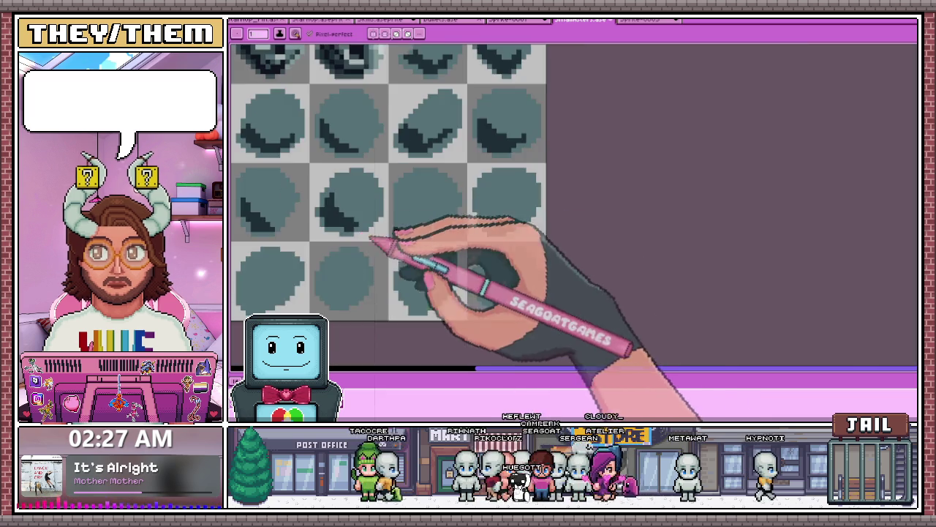
pyautogui.scroll(1, 399, 175)
pyautogui.scroll(2, 381, 193)
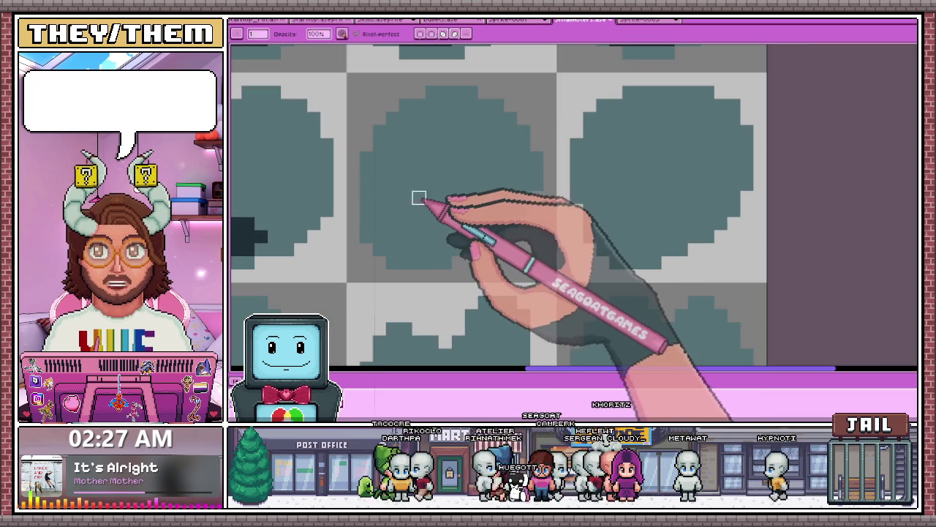
# Back on the Pencil (B), draw a dark shadow down the circle's left side and along its bottom
pyautogui.press('b')
pyautogui.scroll(2, 387, 176)
pyautogui.moveTo(374, 142); pyautogui.dragTo(401, 246)
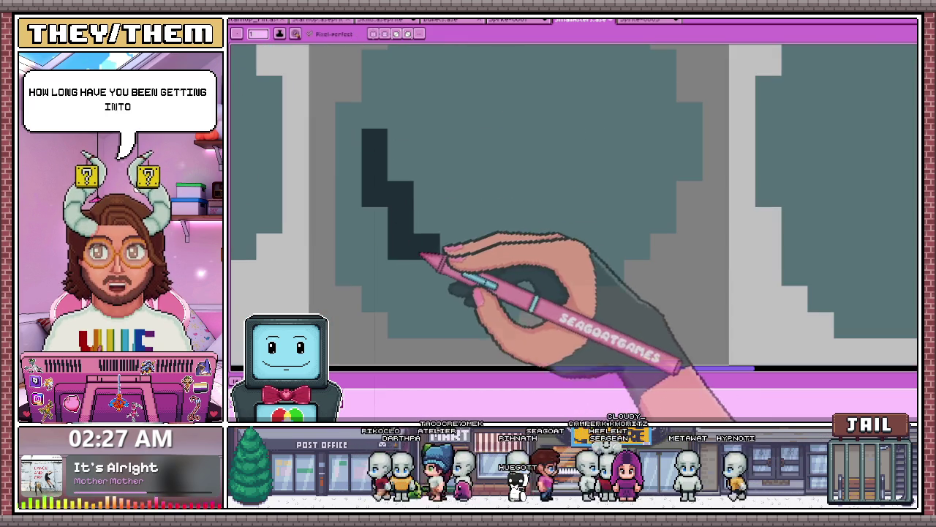
pyautogui.moveTo(459, 273); pyautogui.dragTo(413, 285)
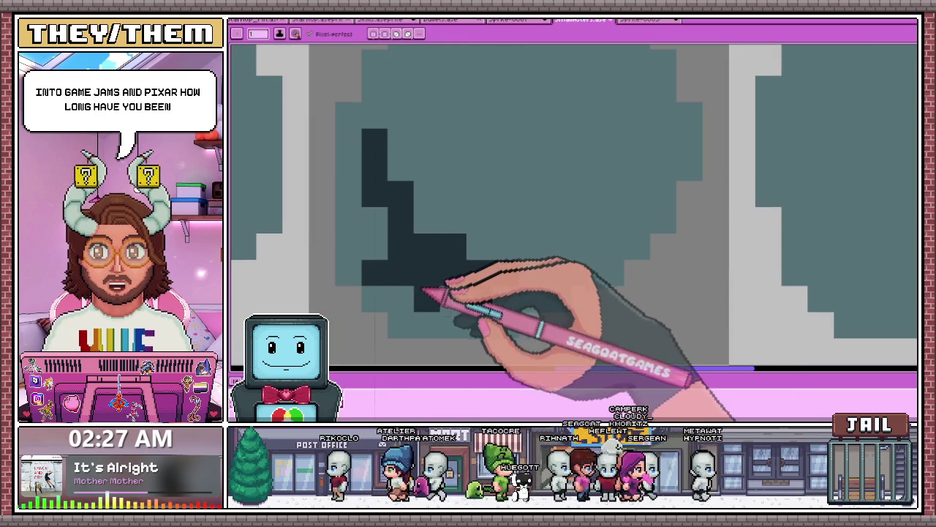
pyautogui.scroll(-2, 388, 196)
pyautogui.scroll(-1, 424, 241)
pyautogui.scroll(2, 351, 307)
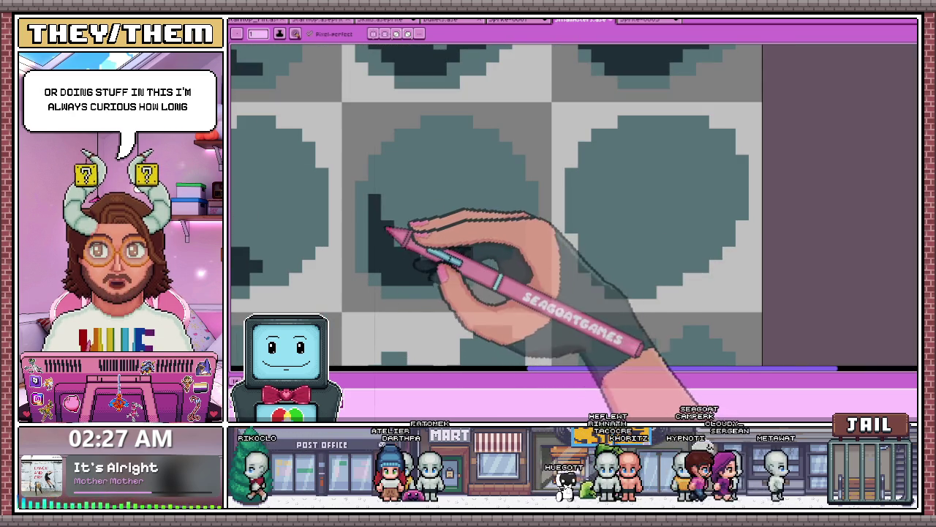
pyautogui.scroll(1, 398, 224)
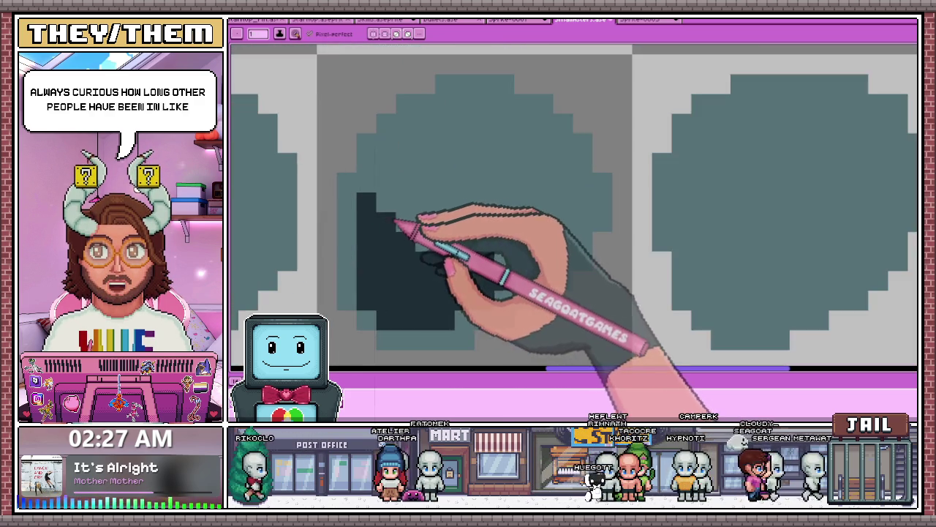
pyautogui.scroll(-2, 372, 178)
pyautogui.scroll(2, 433, 188)
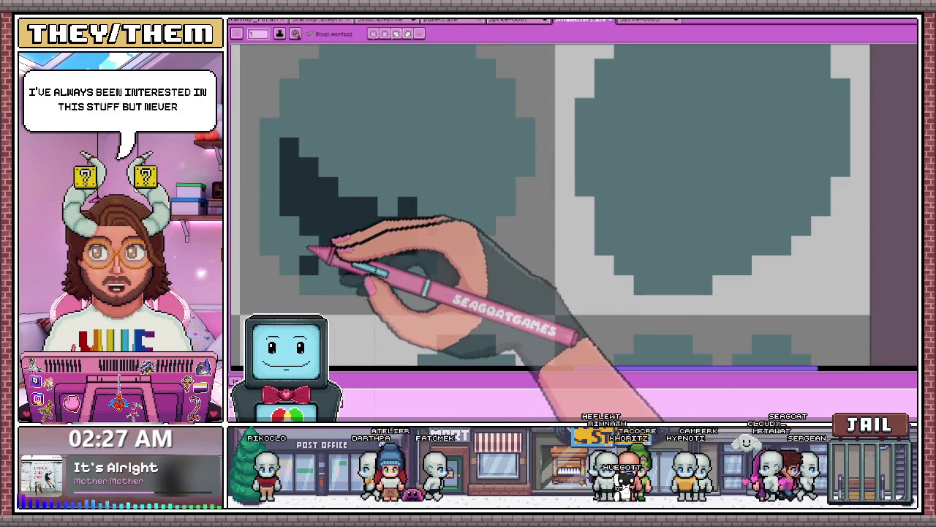
# Extend the dark shadow along the circle's lower edge and rightward to complete the crescent
pyautogui.moveTo(285, 229); pyautogui.dragTo(319, 247)
pyautogui.scroll(-1, 335, 210)
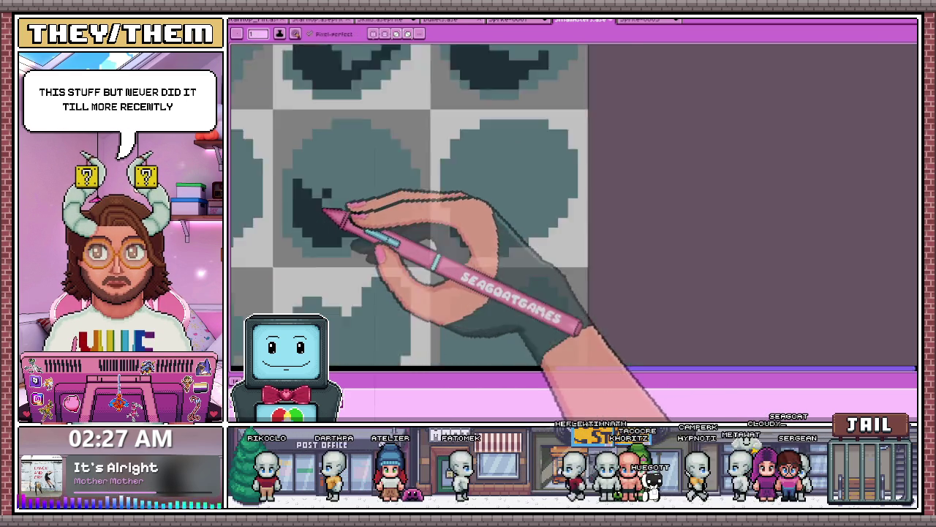
pyautogui.scroll(-1, 362, 209)
pyautogui.moveTo(372, 205); pyautogui.dragTo(476, 192)
pyautogui.scroll(2, 476, 193)
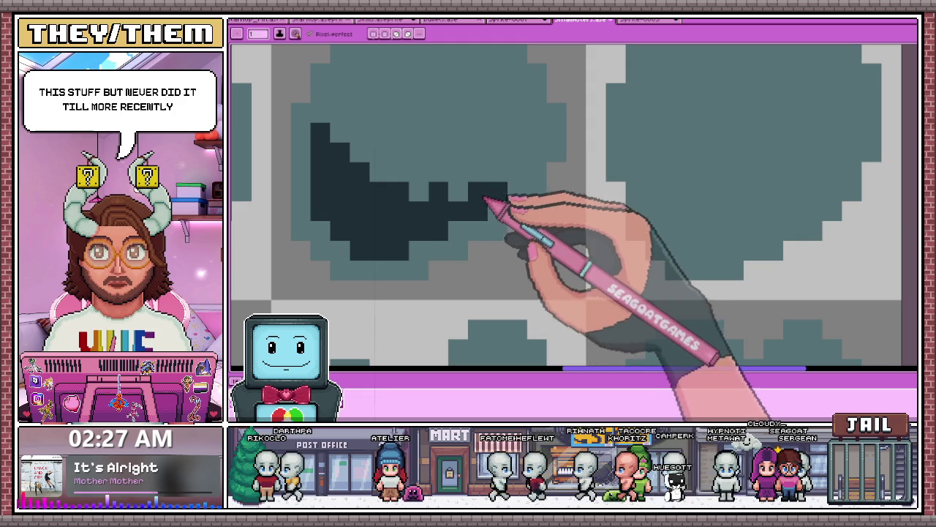
pyautogui.scroll(-2, 438, 212)
pyautogui.scroll(-1, 485, 220)
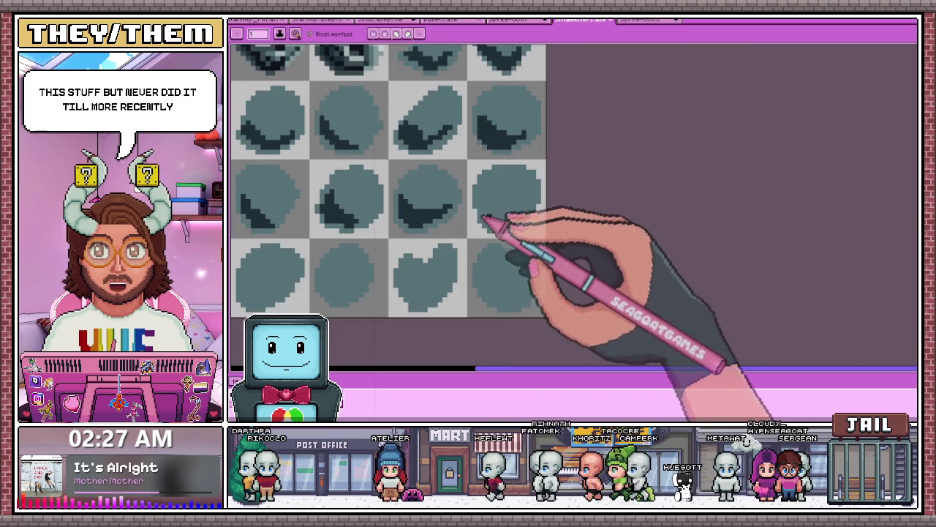
pyautogui.scroll(1, 485, 219)
pyautogui.scroll(1, 418, 202)
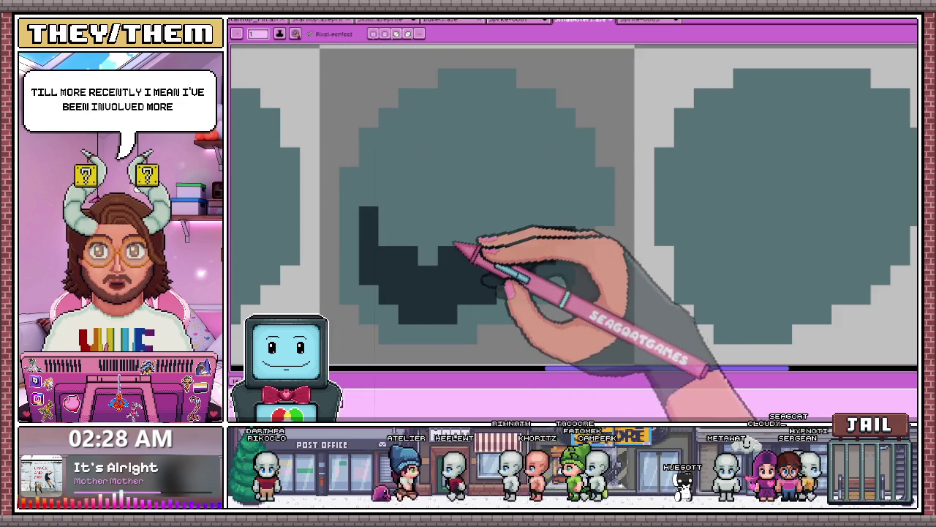
pyautogui.scroll(-2, 476, 255)
pyautogui.scroll(-1, 418, 209)
pyautogui.scroll(-1, 449, 247)
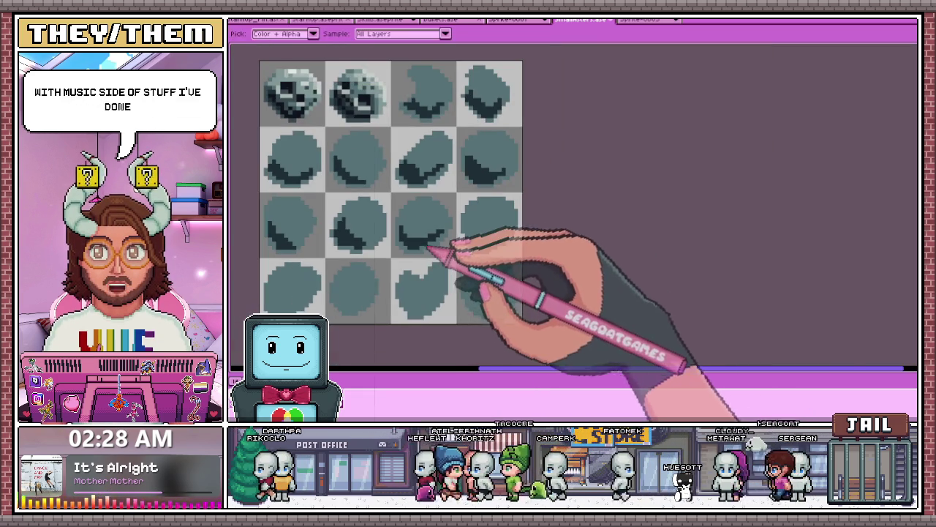
pyautogui.scroll(-2, 468, 264)
pyautogui.scroll(2, 393, 256)
pyautogui.scroll(1, 456, 271)
pyautogui.scroll(-2, 512, 278)
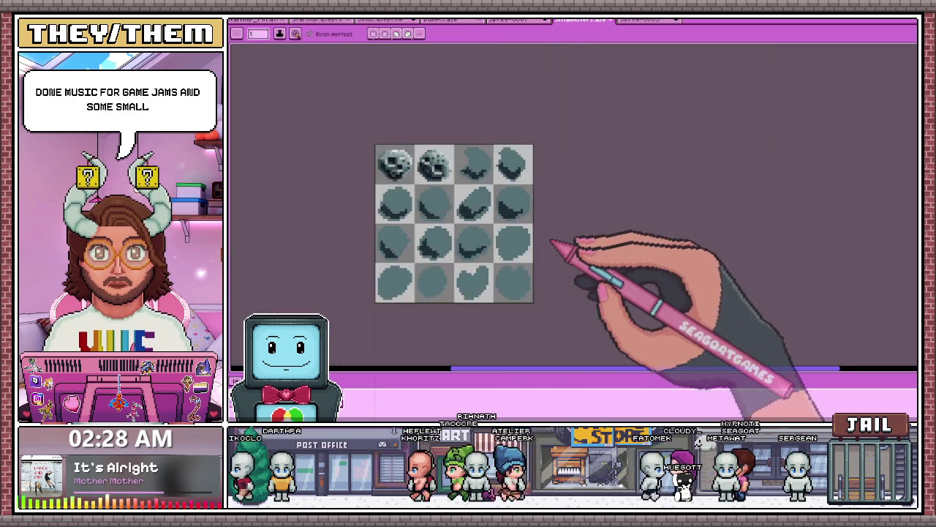
# Paint a dark block and pixel, then extend the dark shadow rightward along the circle's bottom
pyautogui.scroll(2, 560, 244)
pyautogui.scroll(1, 573, 276)
pyautogui.scroll(1, 554, 246)
pyautogui.moveTo(412, 209)
pyautogui.mouseDown()
pyautogui.moveTo(422, 153)
pyautogui.moveTo(409, 230)
pyautogui.mouseUp()
pyautogui.click(396, 130)
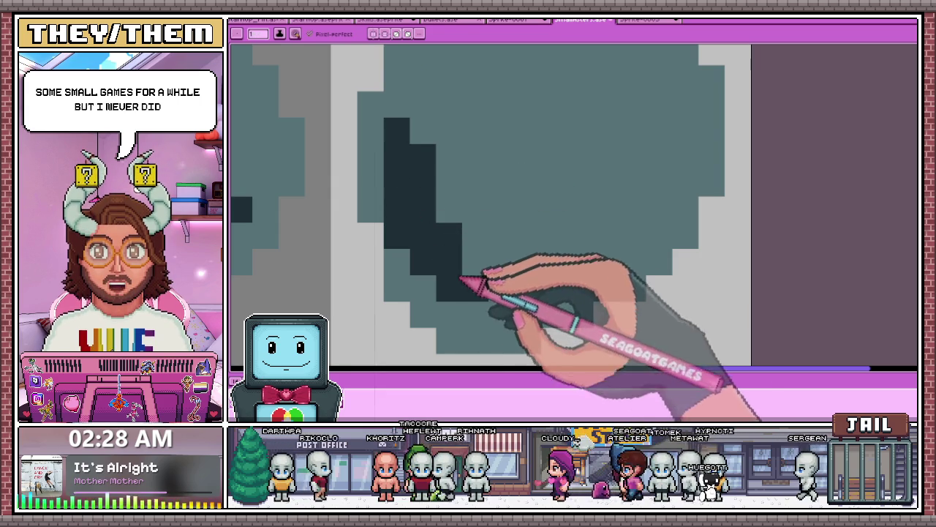
pyautogui.press('alt')
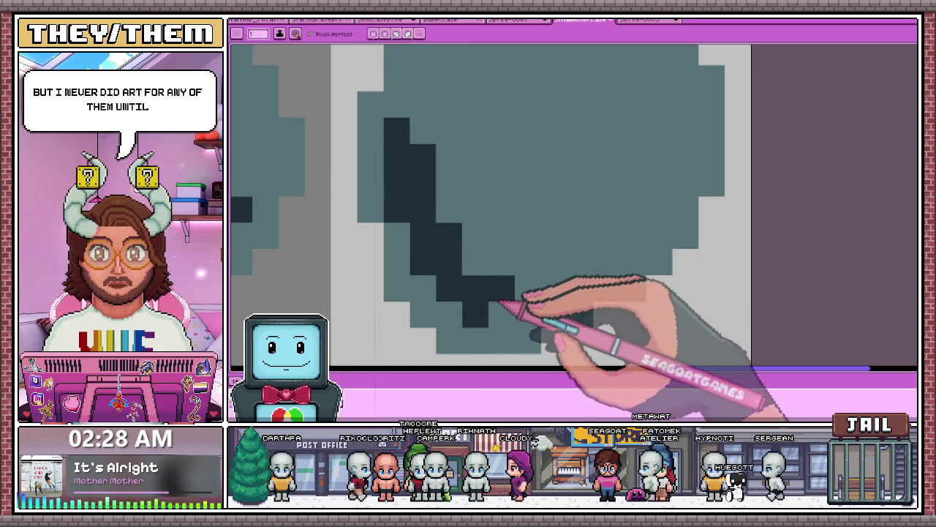
pyautogui.moveTo(433, 277)
pyautogui.mouseDown()
pyautogui.moveTo(512, 262)
pyautogui.moveTo(535, 299)
pyautogui.moveTo(643, 236)
pyautogui.mouseUp()
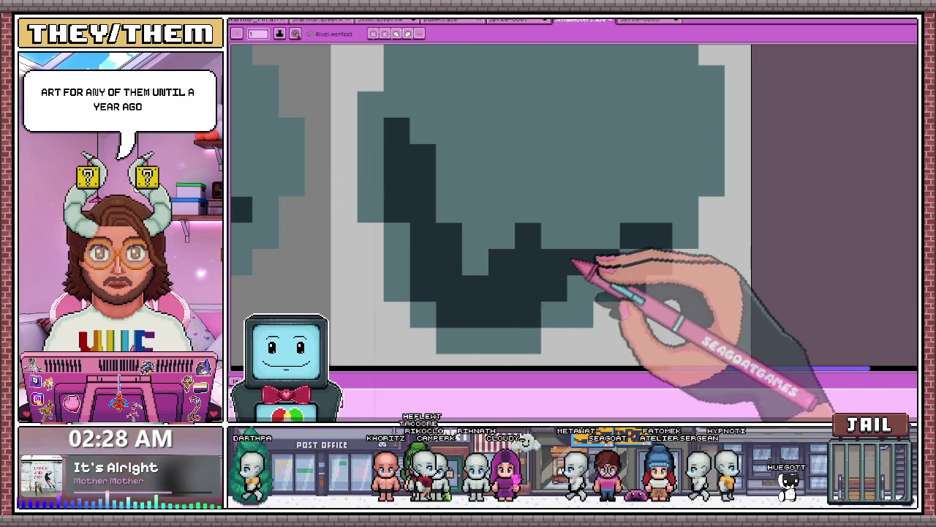
pyautogui.scroll(-3, 512, 241)
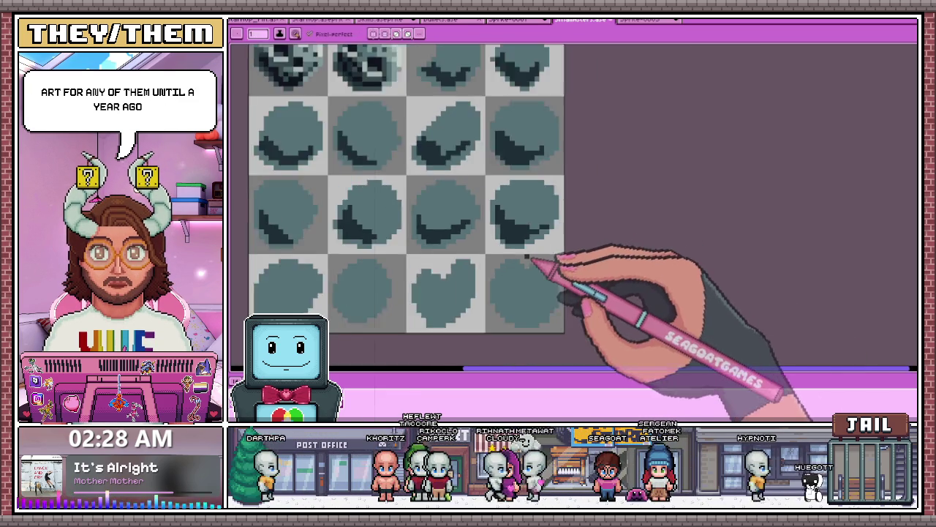
pyautogui.scroll(-2, 533, 262)
pyautogui.scroll(1, 505, 267)
pyautogui.scroll(2, 510, 261)
pyautogui.scroll(-3, 522, 292)
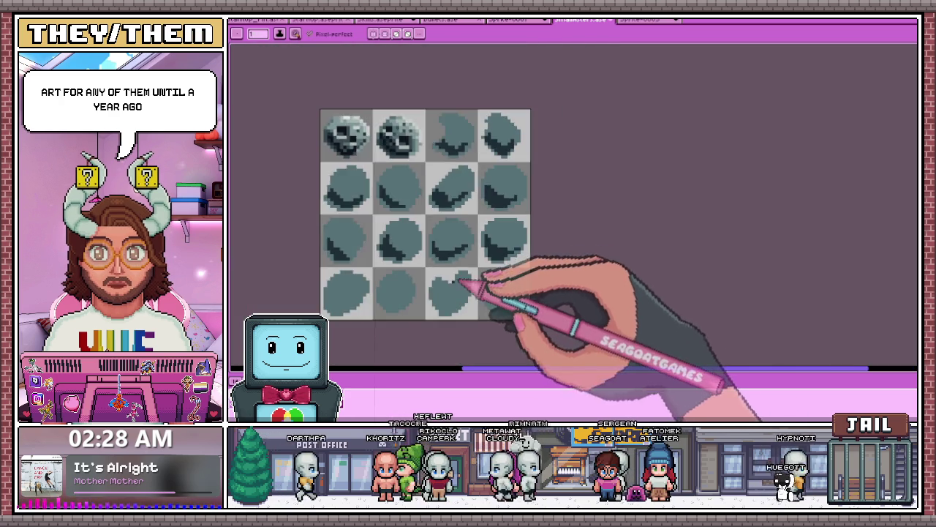
pyautogui.scroll(-1, 387, 271)
pyautogui.scroll(2, 366, 294)
pyautogui.scroll(3, 370, 296)
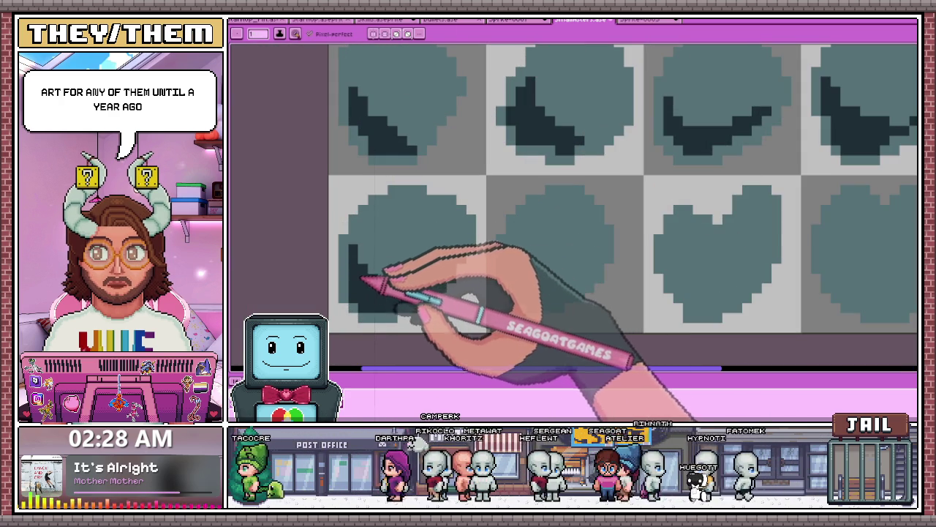
# Sample the dark teal shading colour from a tile and stroke it along the heart tile's bottom edge
pyautogui.press('alt')
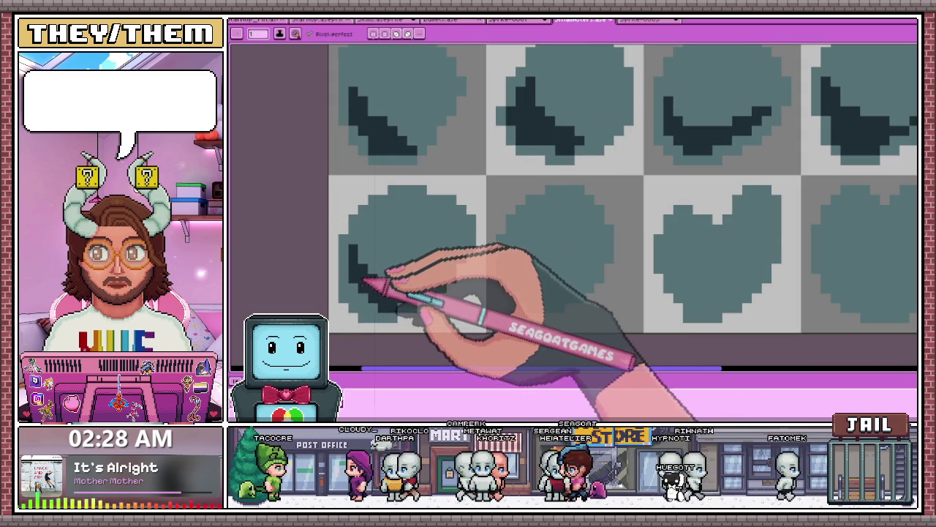
pyautogui.keyDown('alt'); pyautogui.click(370, 301); pyautogui.keyUp('alt')
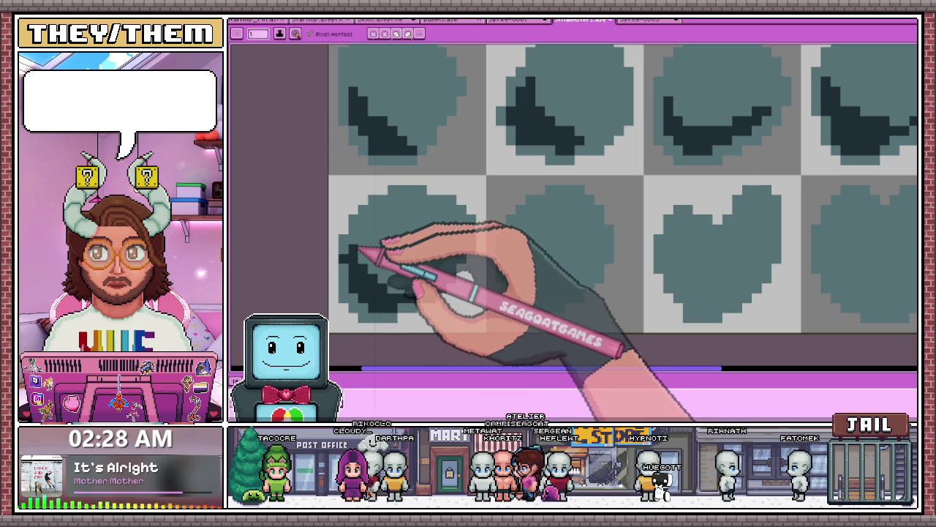
pyautogui.scroll(-3, 417, 264)
pyautogui.scroll(2, 417, 267)
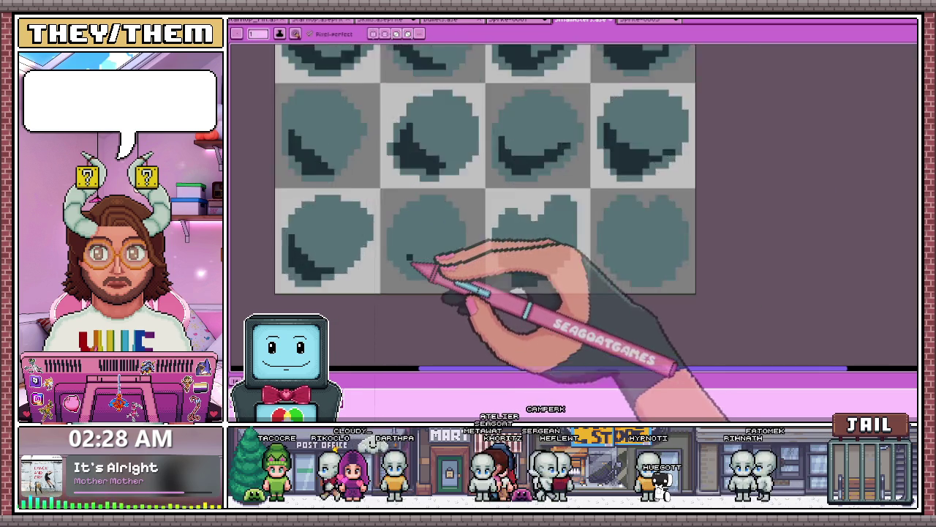
pyautogui.scroll(3, 416, 271)
pyautogui.moveTo(387, 224); pyautogui.dragTo(406, 254)
pyautogui.moveTo(439, 289); pyautogui.dragTo(494, 298)
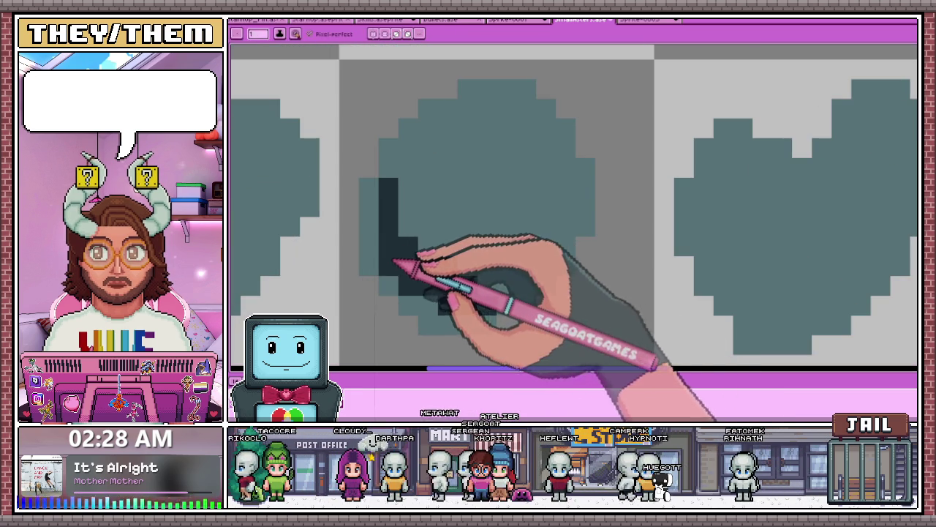
pyautogui.scroll(-2, 395, 252)
pyautogui.scroll(-2, 421, 220)
pyautogui.scroll(-1, 443, 248)
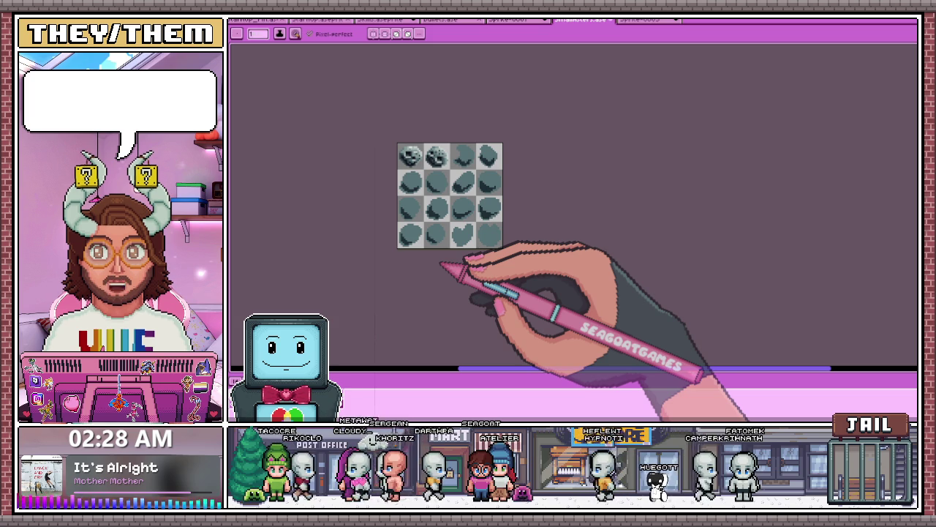
pyautogui.scroll(2, 457, 241)
pyautogui.scroll(3, 424, 245)
pyautogui.scroll(2, 419, 223)
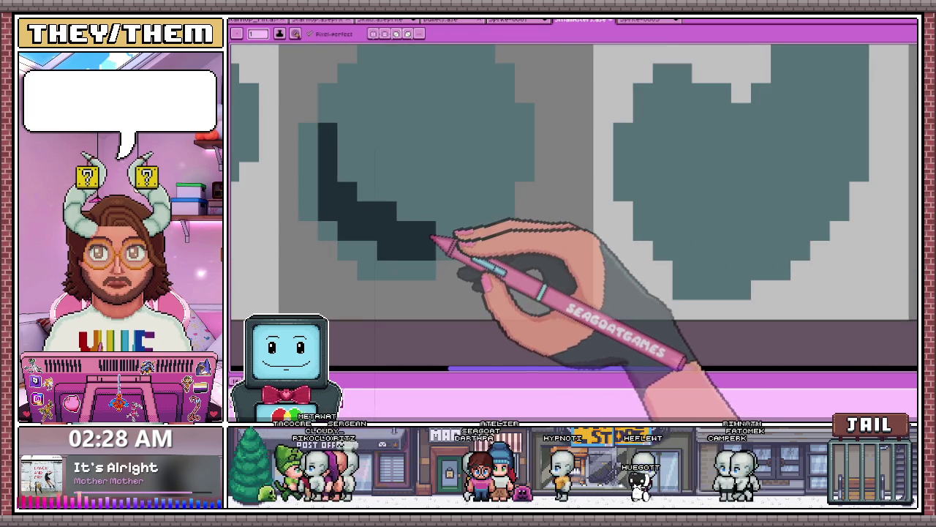
pyautogui.scroll(-3, 377, 198)
pyautogui.scroll(-2, 410, 234)
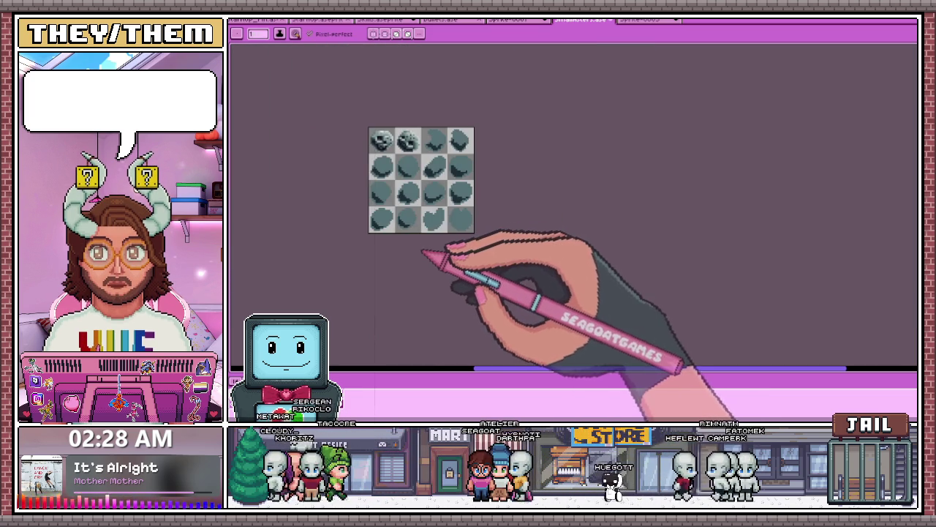
pyautogui.scroll(1, 448, 232)
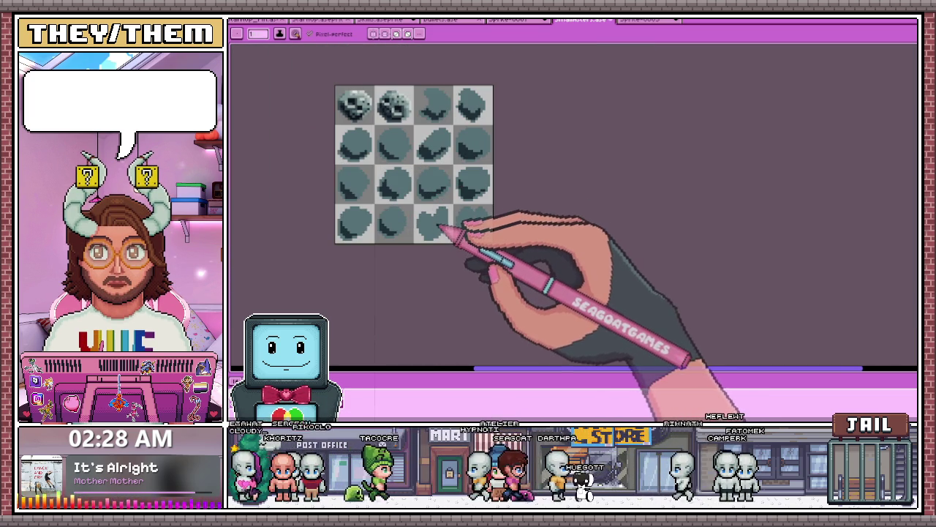
pyautogui.scroll(2, 444, 232)
pyautogui.scroll(2, 428, 244)
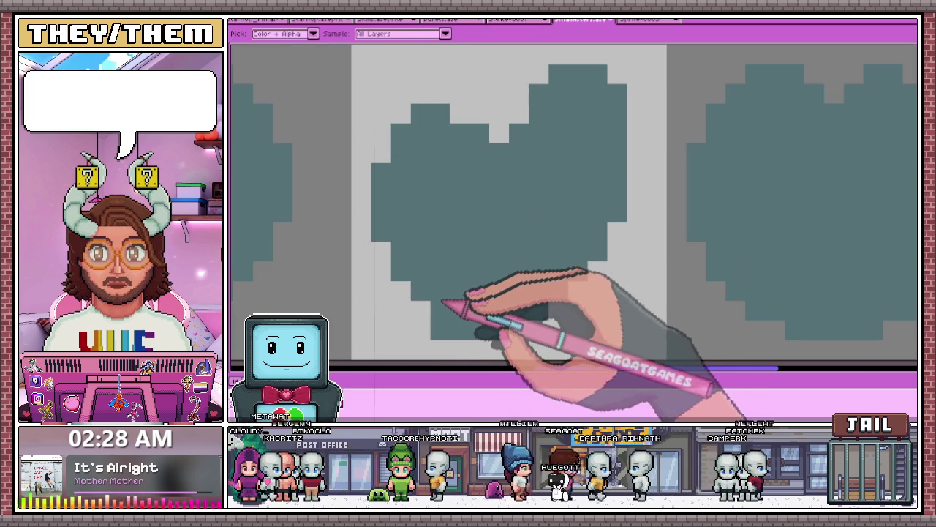
pyautogui.scroll(-2, 390, 249)
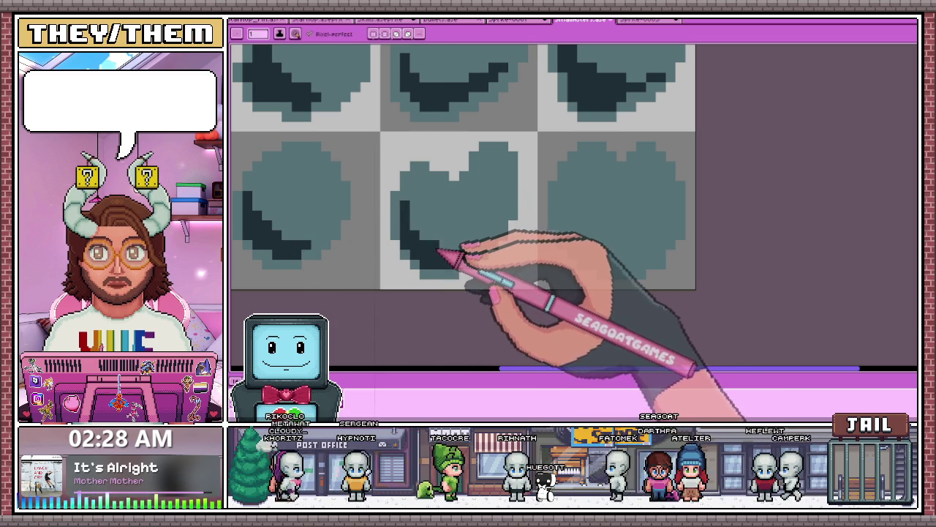
pyautogui.scroll(3, 481, 258)
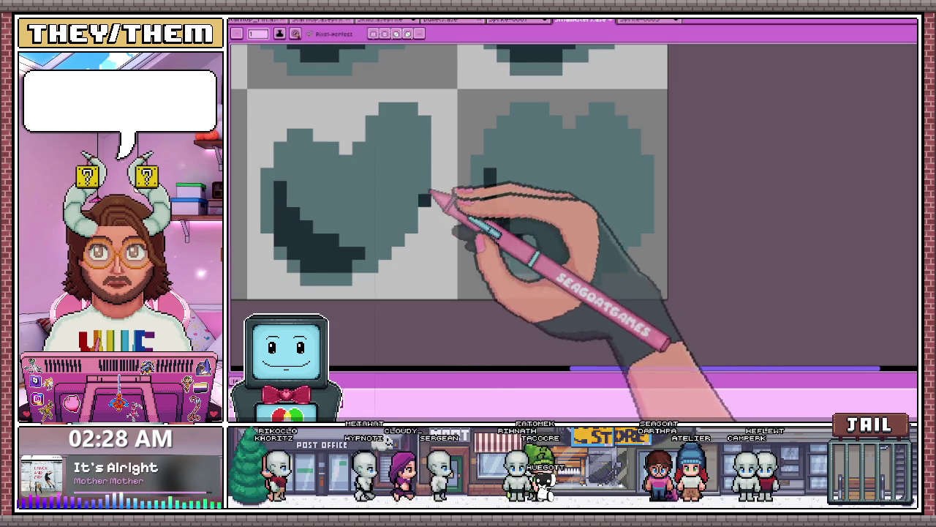
pyautogui.scroll(-3, 468, 212)
pyautogui.scroll(3, 515, 207)
# Build a stepped dark crescent along the heart tile's lower edge and bottom
pyautogui.click(498, 207)
pyautogui.scroll(2, 516, 207)
pyautogui.moveTo(445, 278); pyautogui.dragTo(421, 222)
pyautogui.scroll(-2, 439, 212)
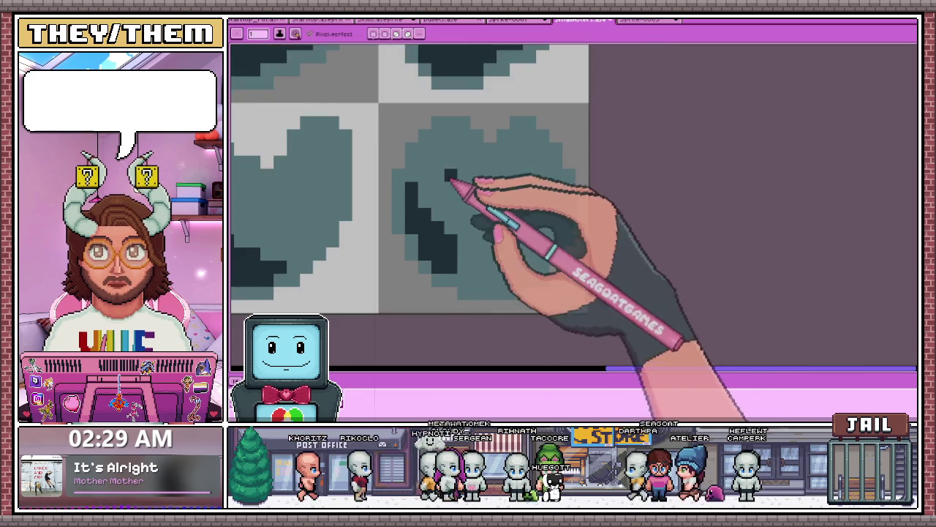
pyautogui.scroll(2, 449, 198)
pyautogui.moveTo(471, 278); pyautogui.dragTo(519, 278)
pyautogui.moveTo(474, 258); pyautogui.dragTo(546, 270)
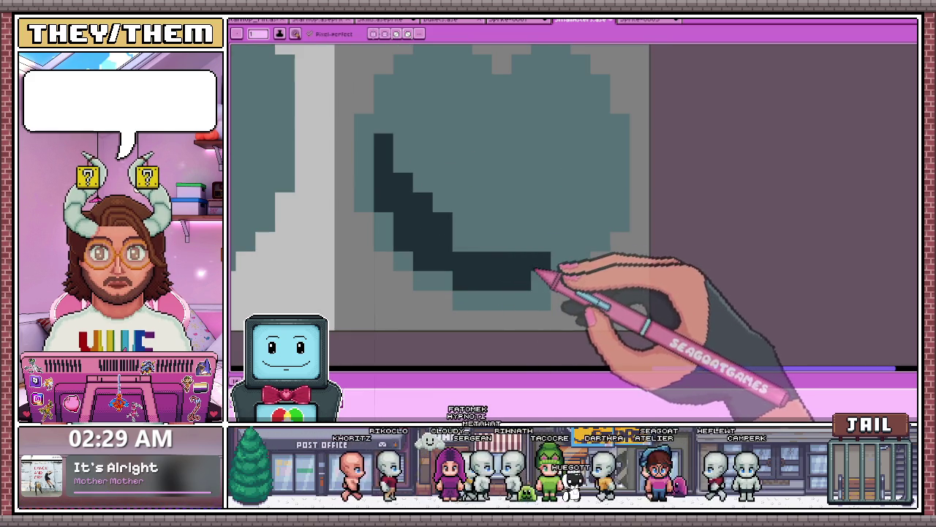
pyautogui.scroll(-2, 477, 243)
pyautogui.scroll(-2, 539, 254)
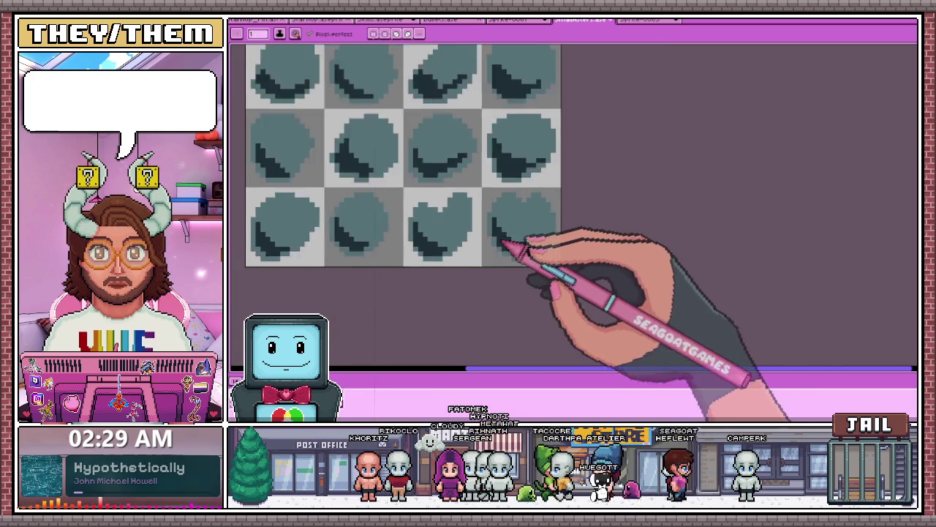
pyautogui.scroll(-3, 502, 240)
pyautogui.scroll(2, 527, 272)
pyautogui.scroll(1, 502, 215)
pyautogui.scroll(1, 443, 212)
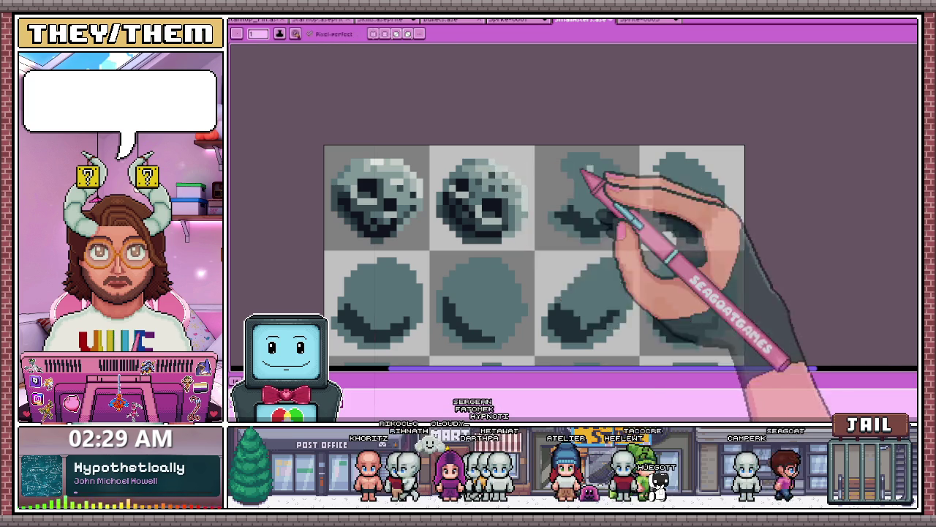
# Paint light highlight pixels along the upper rims of two adjacent rock tiles
pyautogui.scroll(1, 547, 167)
pyautogui.scroll(1, 512, 161)
pyautogui.moveTo(470, 146); pyautogui.dragTo(498, 166)
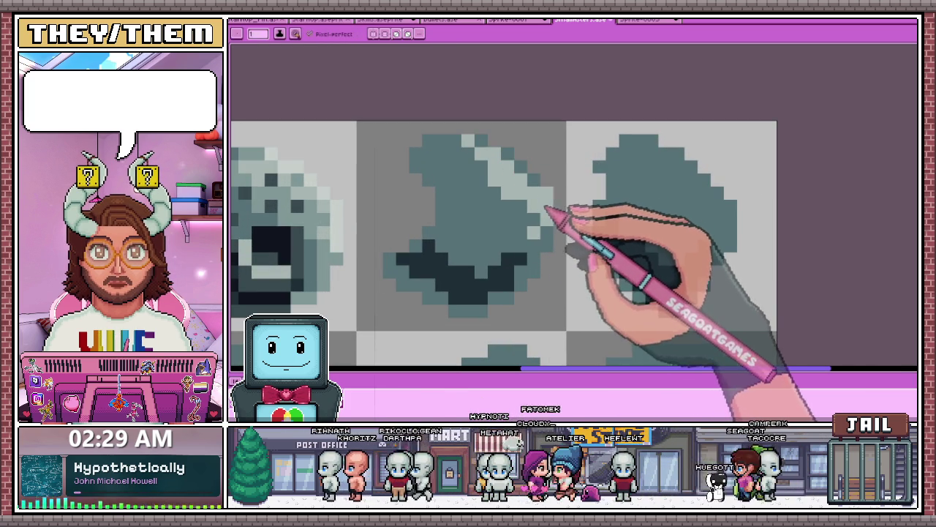
pyautogui.scroll(-2, 486, 148)
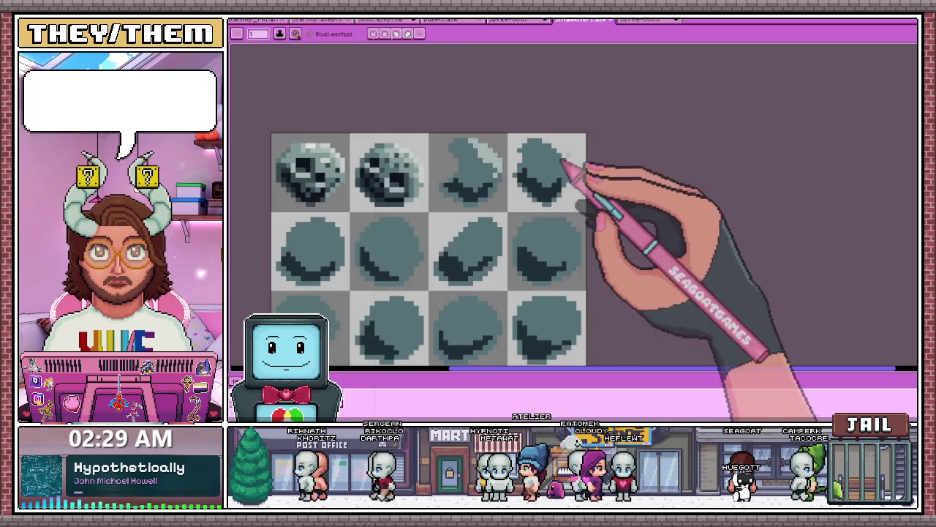
pyautogui.scroll(2, 586, 155)
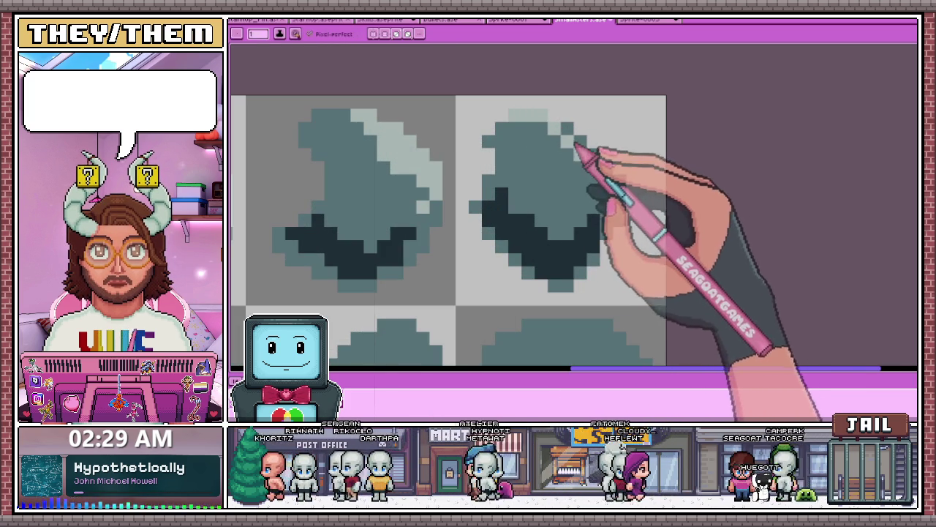
pyautogui.scroll(-2, 578, 153)
pyautogui.scroll(2, 574, 152)
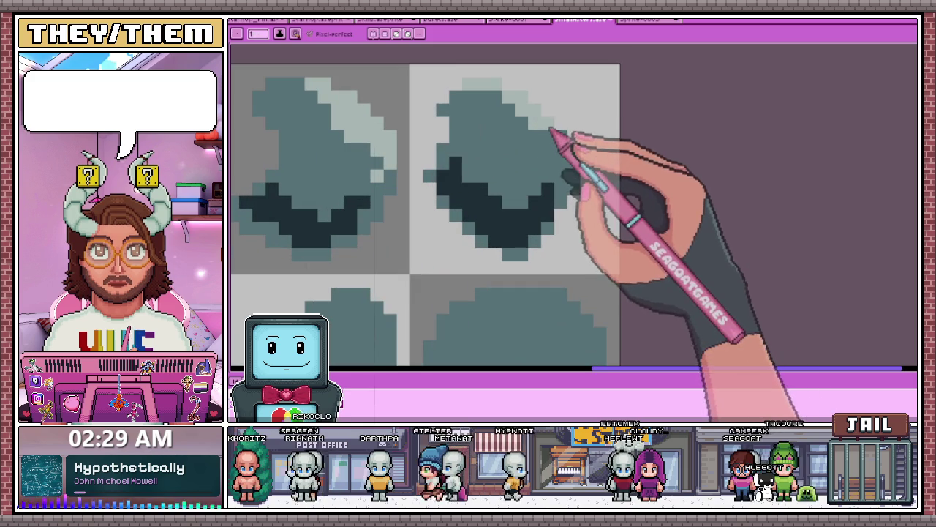
pyautogui.moveTo(556, 130); pyautogui.dragTo(567, 158)
pyautogui.scroll(-2, 575, 176)
pyautogui.scroll(2, 543, 155)
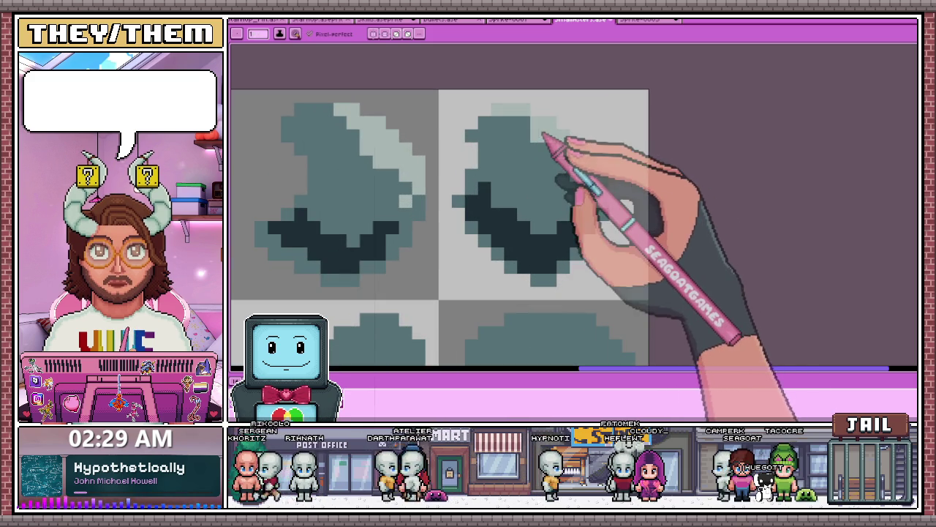
pyautogui.scroll(-2, 510, 125)
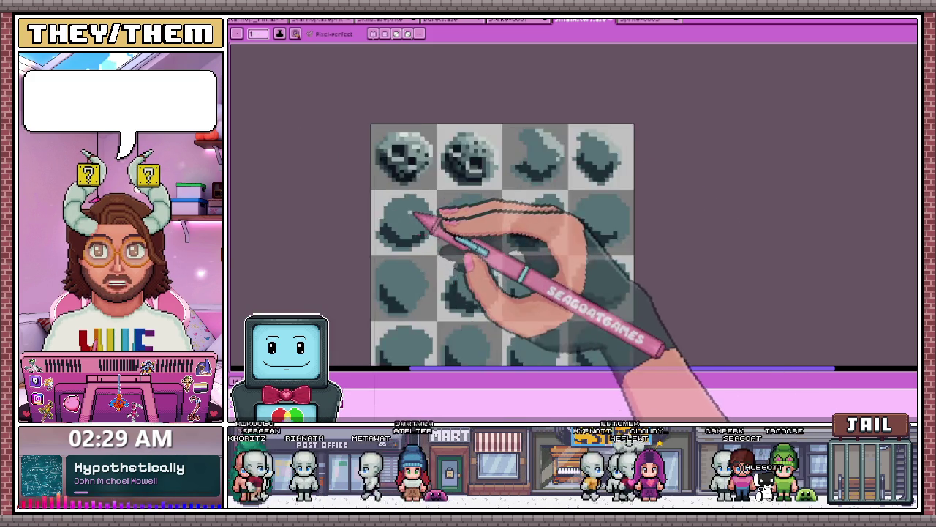
pyautogui.scroll(1, 418, 212)
pyautogui.scroll(1, 388, 199)
# Add a light highlight along the left tile's top, then briefly switch to the browser and back
pyautogui.moveTo(389, 199); pyautogui.dragTo(436, 189)
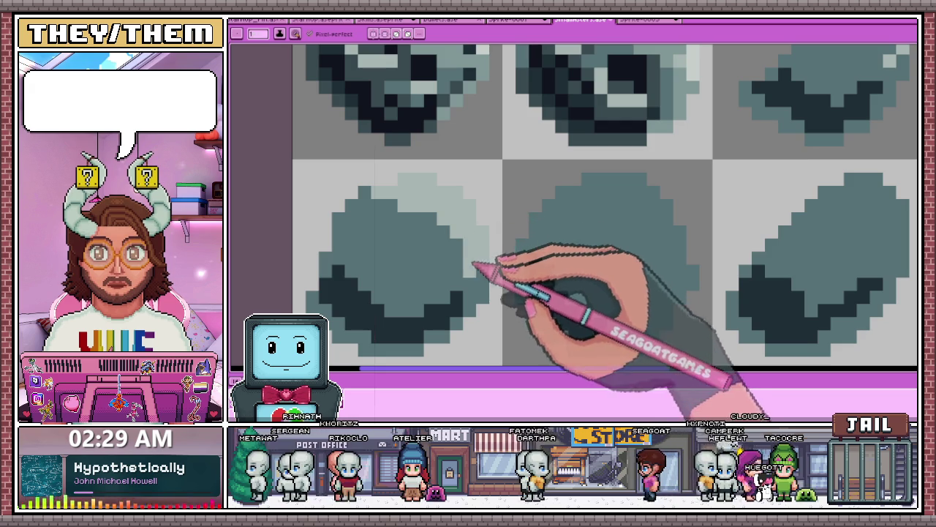
pyautogui.scroll(-2, 474, 265)
pyautogui.scroll(-1, 456, 182)
pyautogui.scroll(3, 548, 242)
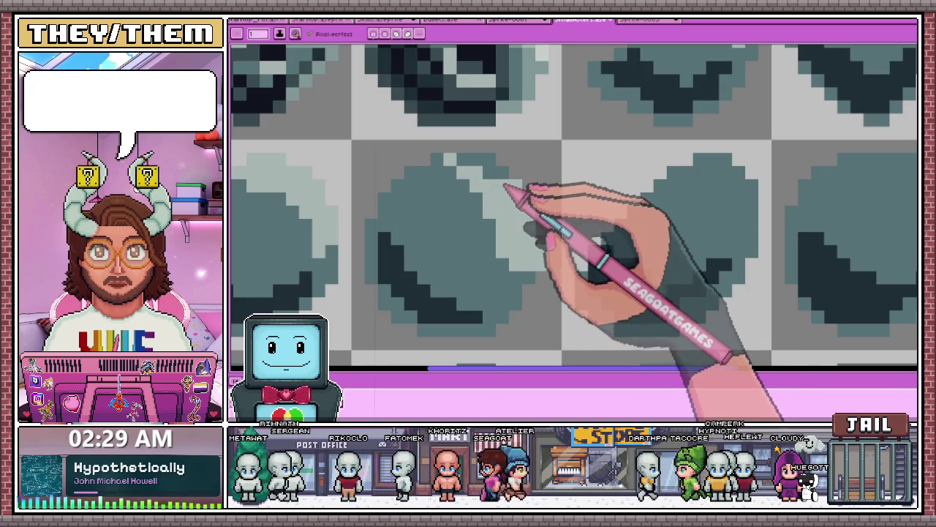
pyautogui.scroll(-3, 468, 191)
pyautogui.scroll(1, 480, 205)
pyautogui.scroll(2, 461, 196)
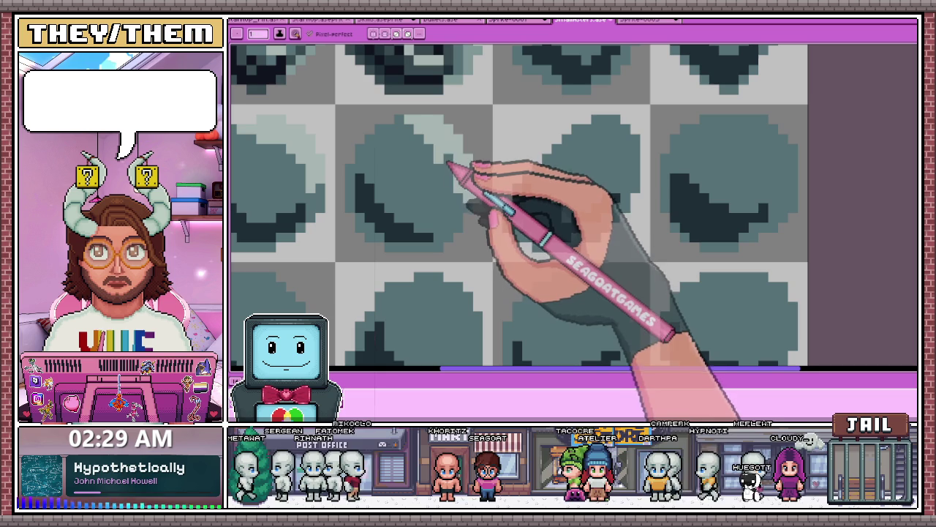
pyautogui.scroll(1, 447, 154)
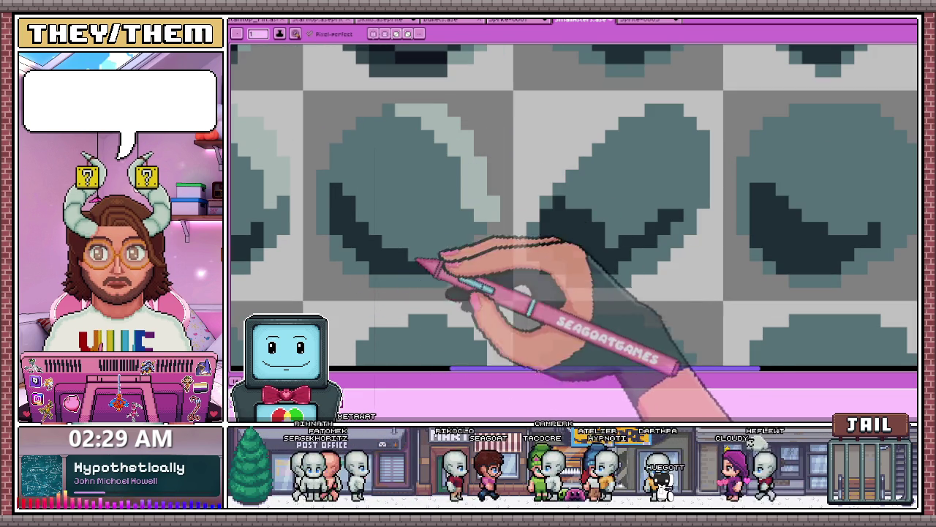
pyautogui.hotkey('alt', 'Tab')
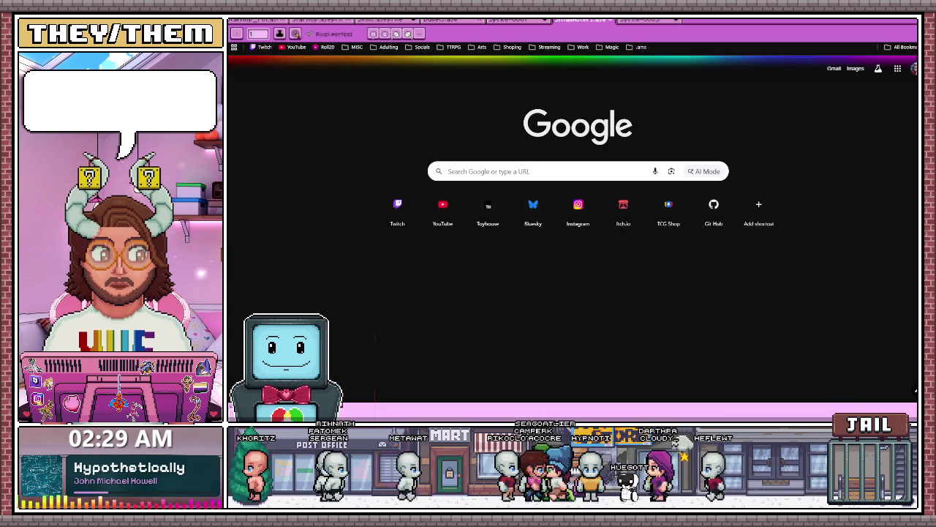
pyautogui.hotkey('alt', 'Tab')
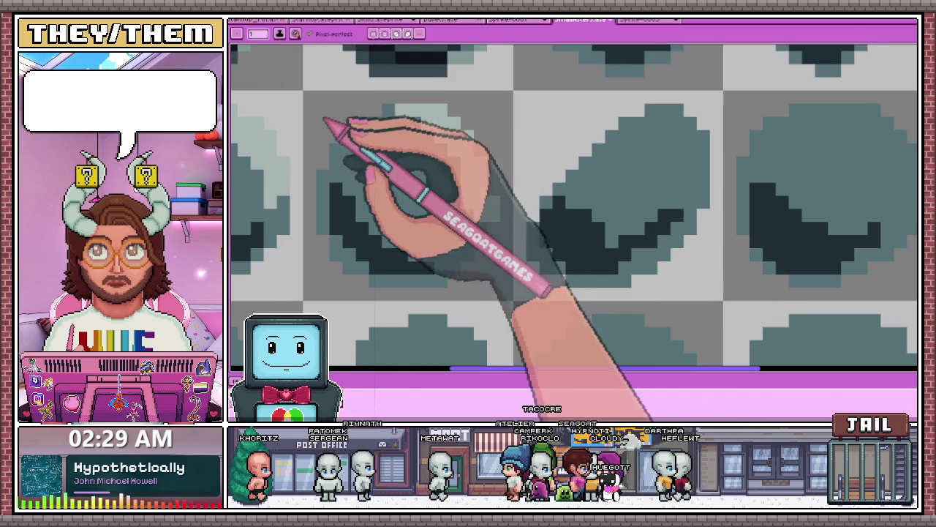
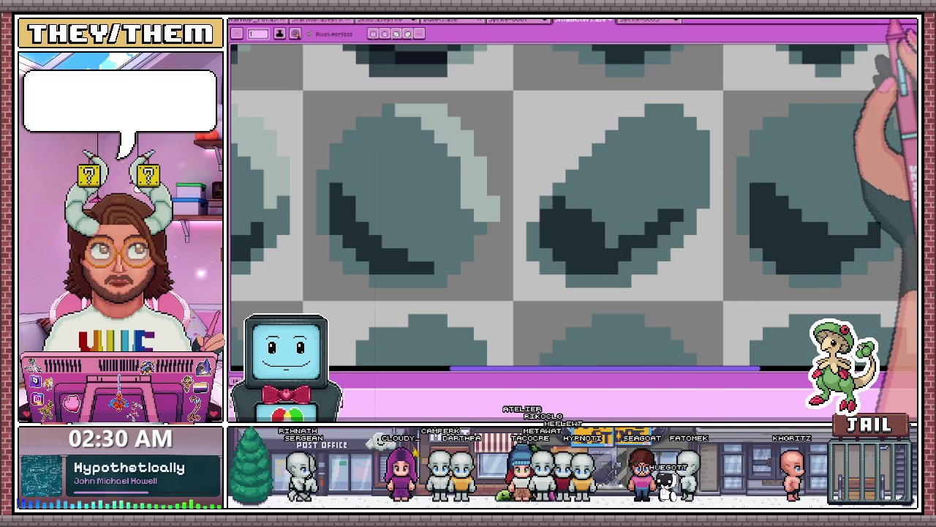
# Paint a light teal highlight down the first rock's right edge
pyautogui.scroll(-1, 585, 190)
pyautogui.scroll(-1, 586, 190)
pyautogui.scroll(-1, 585, 190)
pyautogui.scroll(2, 586, 190)
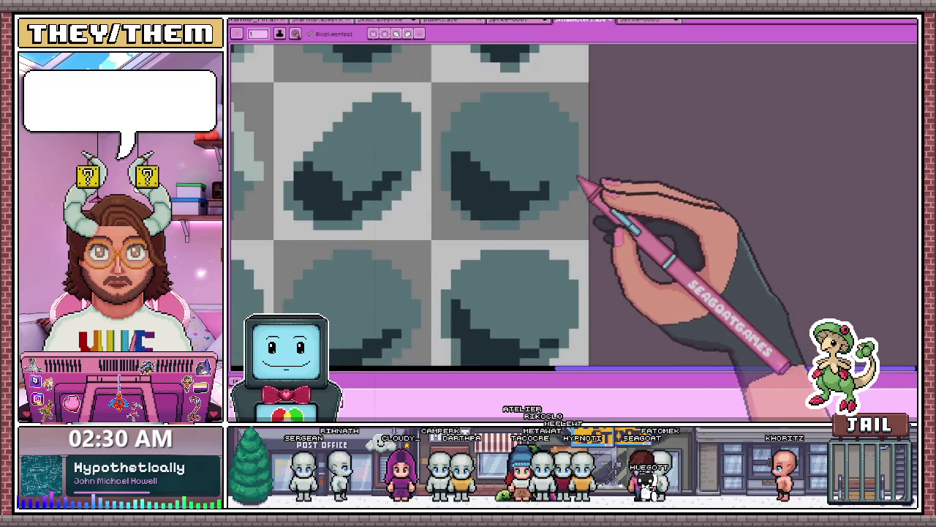
pyautogui.scroll(-2, 578, 179)
pyautogui.scroll(1, 387, 136)
pyautogui.scroll(1, 417, 247)
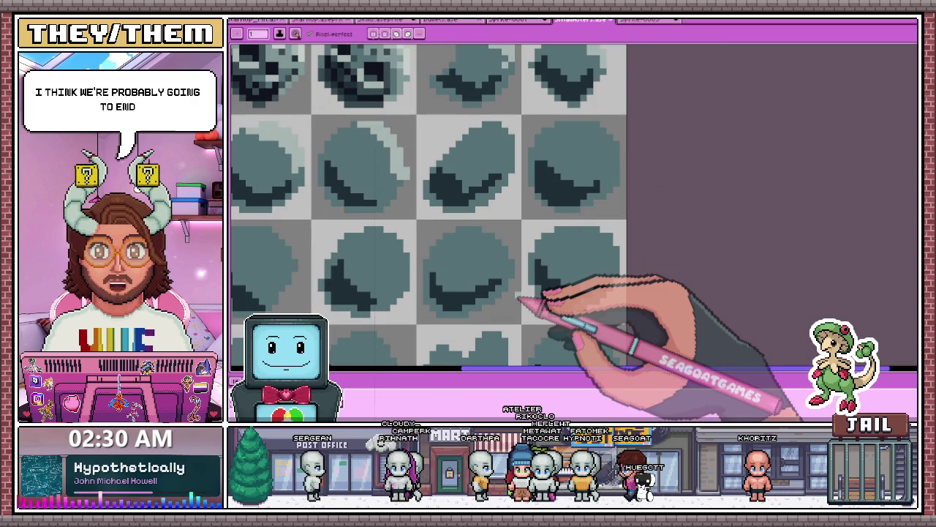
pyautogui.scroll(2, 495, 130)
pyautogui.scroll(1, 412, 105)
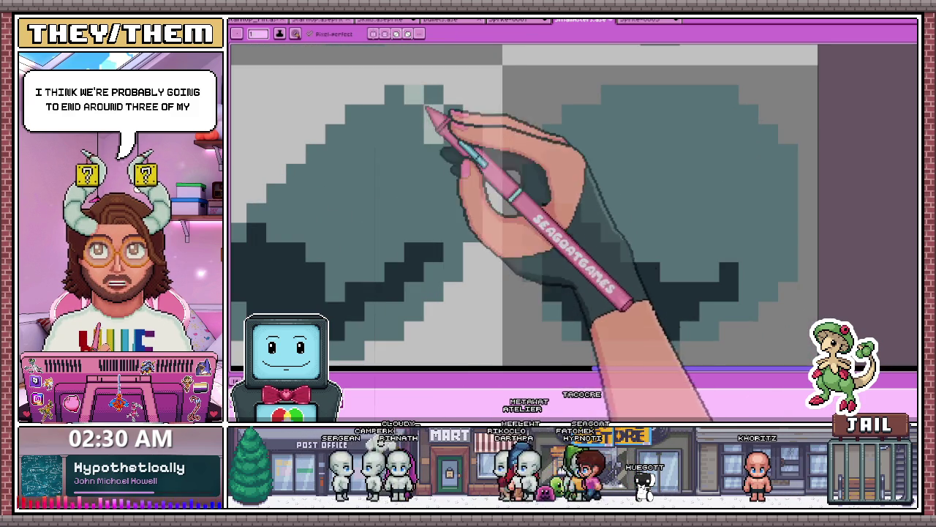
pyautogui.moveTo(426, 108); pyautogui.dragTo(472, 177)
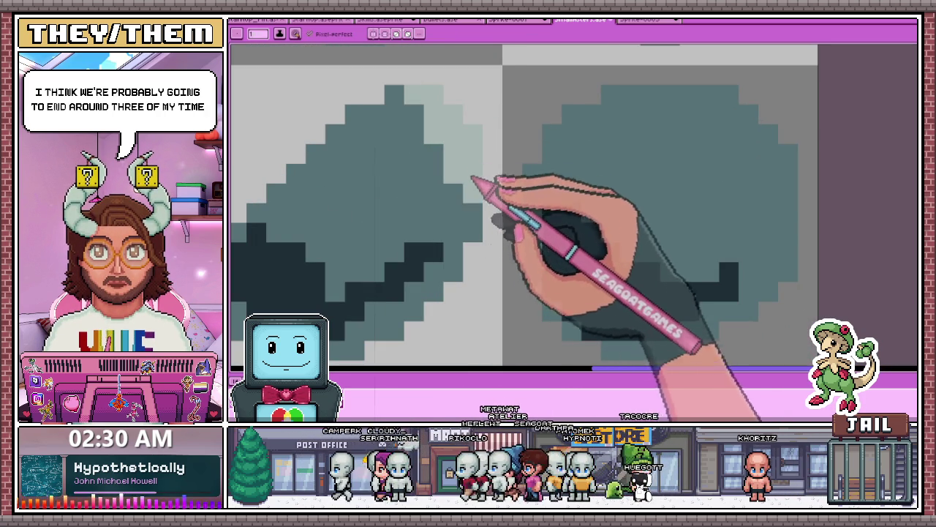
# Add and extend light highlights along the next rock's top-right rim, including a single rim pixel
pyautogui.scroll(-3, 409, 149)
pyautogui.scroll(1, 470, 155)
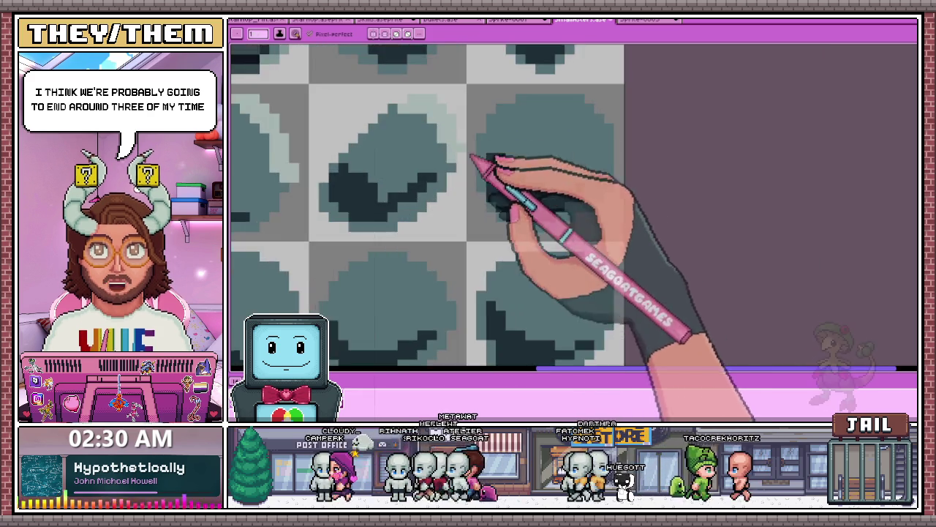
pyautogui.scroll(1, 429, 125)
pyautogui.scroll(-2, 393, 132)
pyautogui.scroll(1, 584, 101)
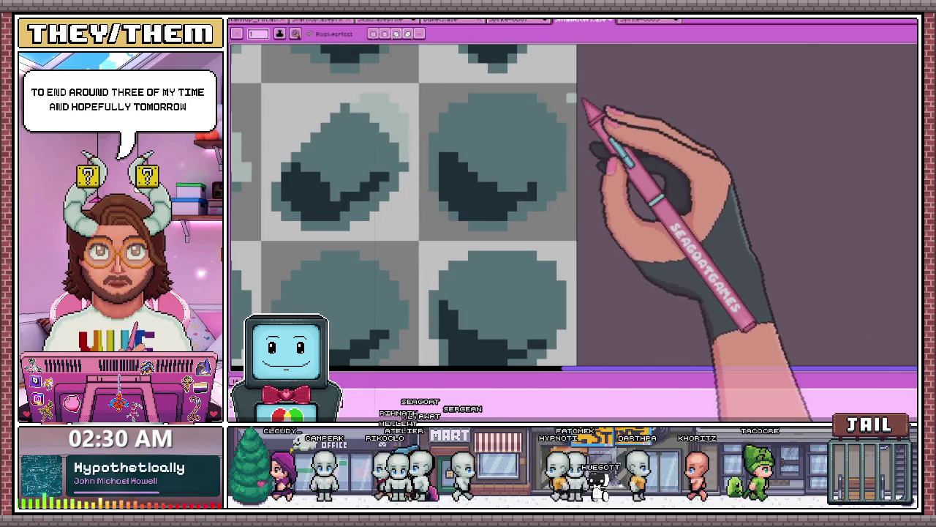
pyautogui.moveTo(497, 100); pyautogui.dragTo(541, 133)
pyautogui.scroll(-2, 533, 163)
pyautogui.scroll(2, 578, 174)
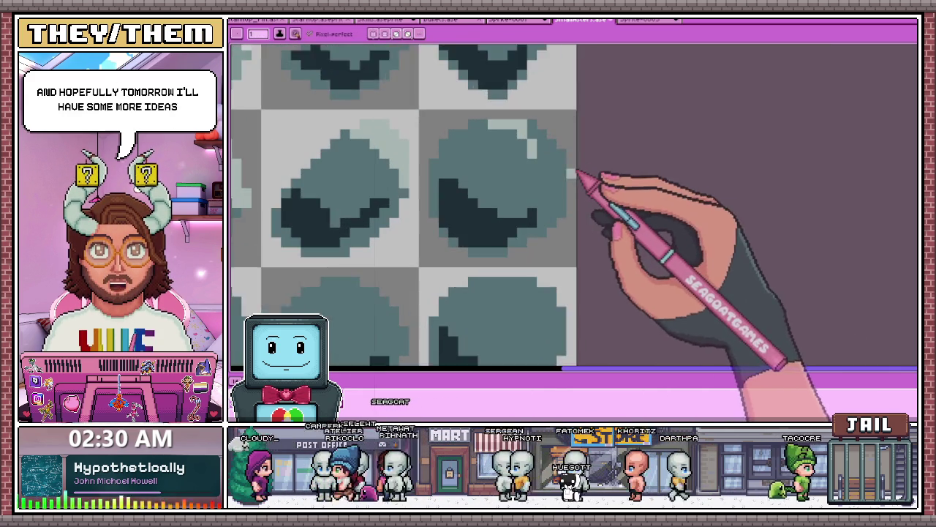
pyautogui.scroll(1, 578, 174)
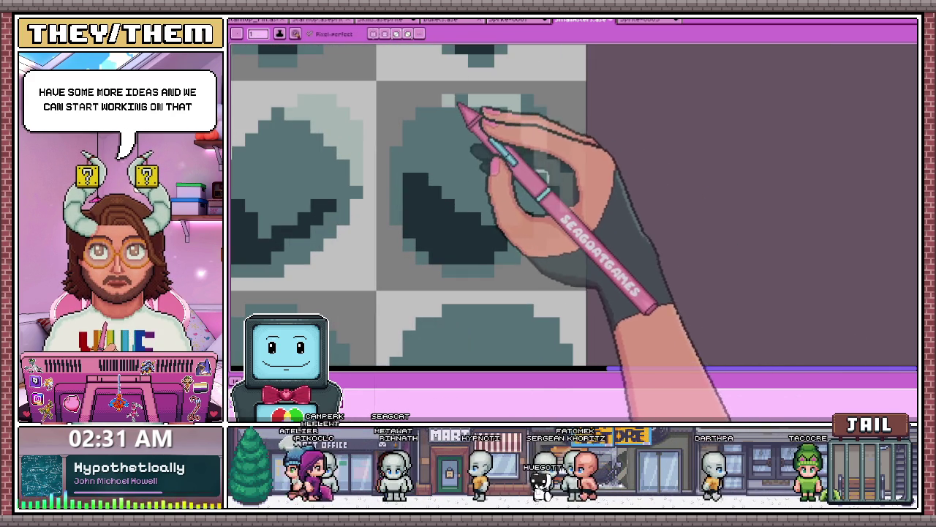
pyautogui.moveTo(459, 107); pyautogui.dragTo(516, 143)
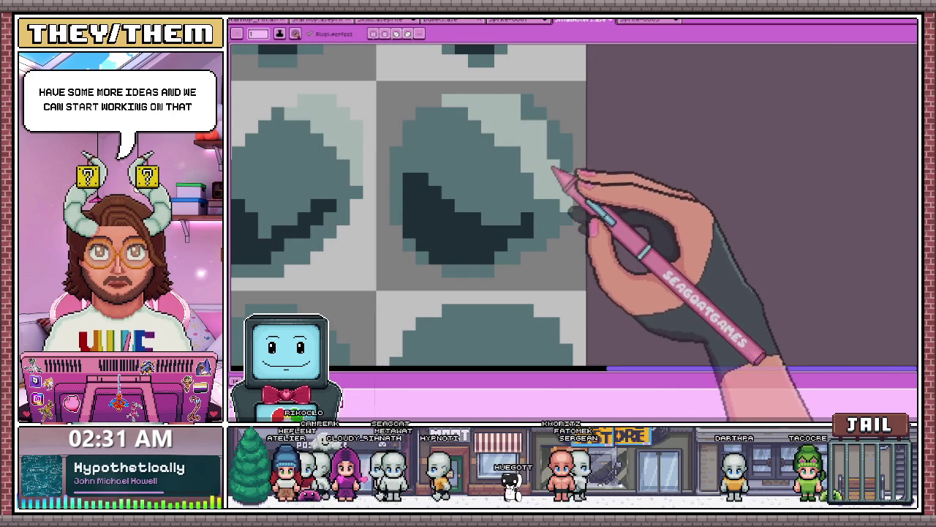
pyautogui.click(528, 101)
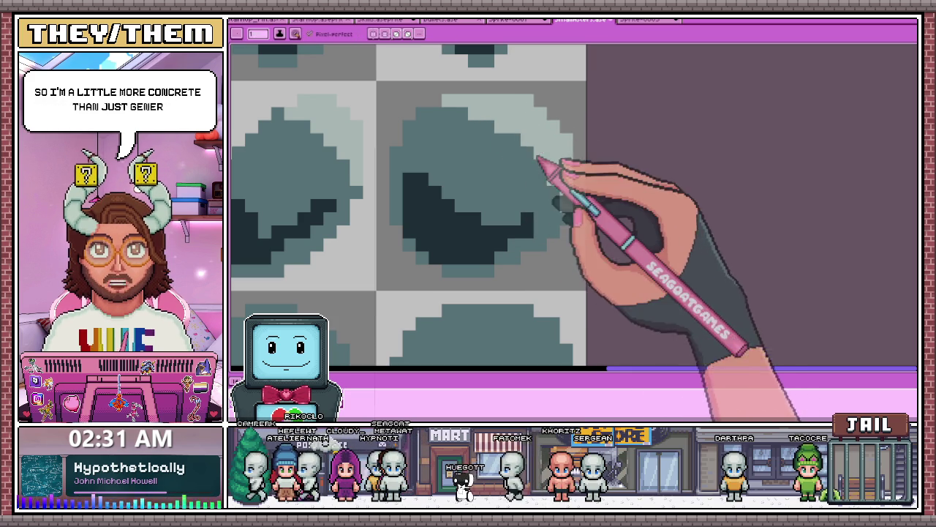
# Paint a light highlight across the lower-left rock
pyautogui.scroll(-1, 524, 156)
pyautogui.scroll(-1, 514, 138)
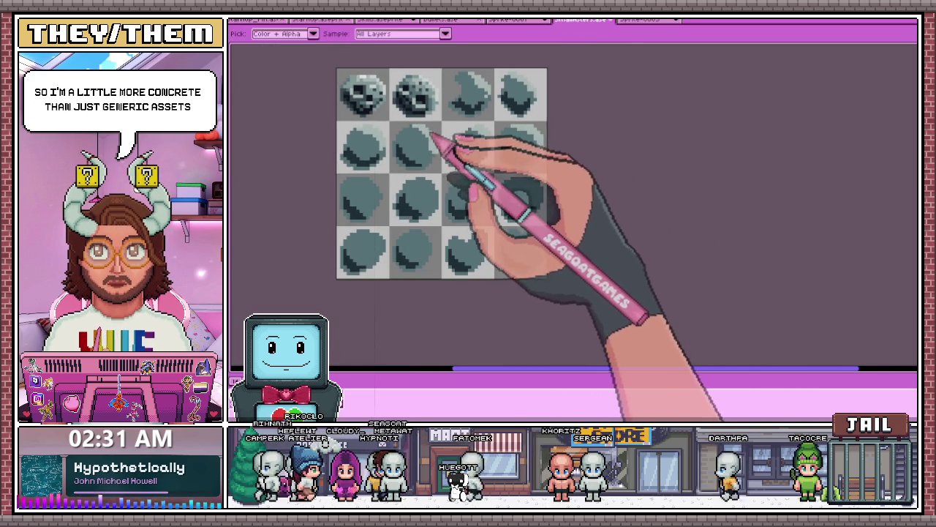
pyautogui.scroll(1, 419, 181)
pyautogui.scroll(1, 349, 183)
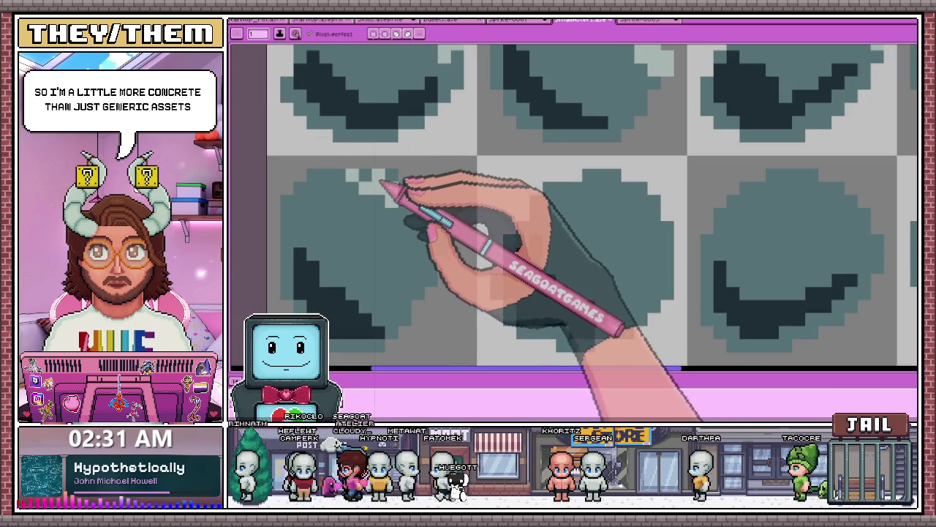
pyautogui.moveTo(372, 182)
pyautogui.mouseDown()
pyautogui.moveTo(414, 207)
pyautogui.moveTo(433, 252)
pyautogui.mouseUp()
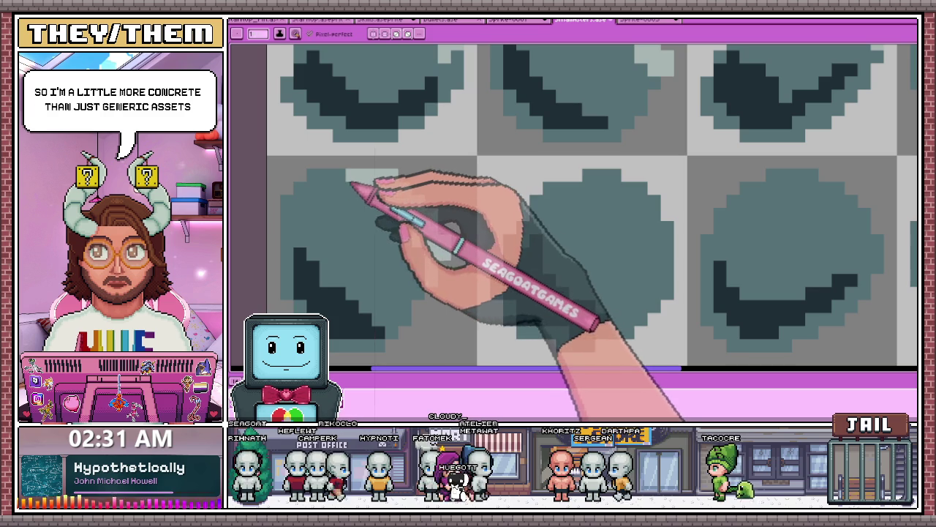
# Extend the light rim along that rock's top edge
pyautogui.scroll(-3, 346, 187)
pyautogui.scroll(2, 418, 167)
pyautogui.scroll(1, 463, 192)
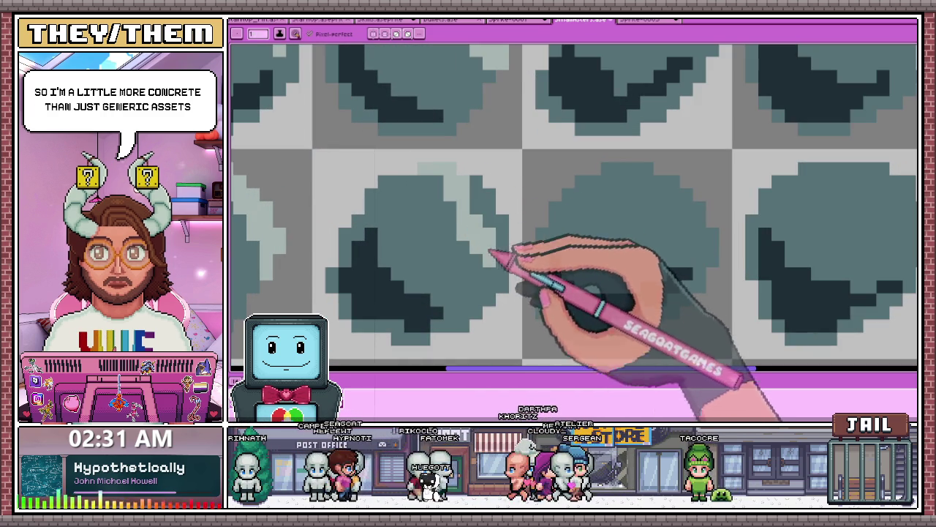
pyautogui.scroll(-2, 444, 210)
pyautogui.scroll(-1, 502, 241)
pyautogui.scroll(2, 493, 188)
pyautogui.scroll(2, 433, 150)
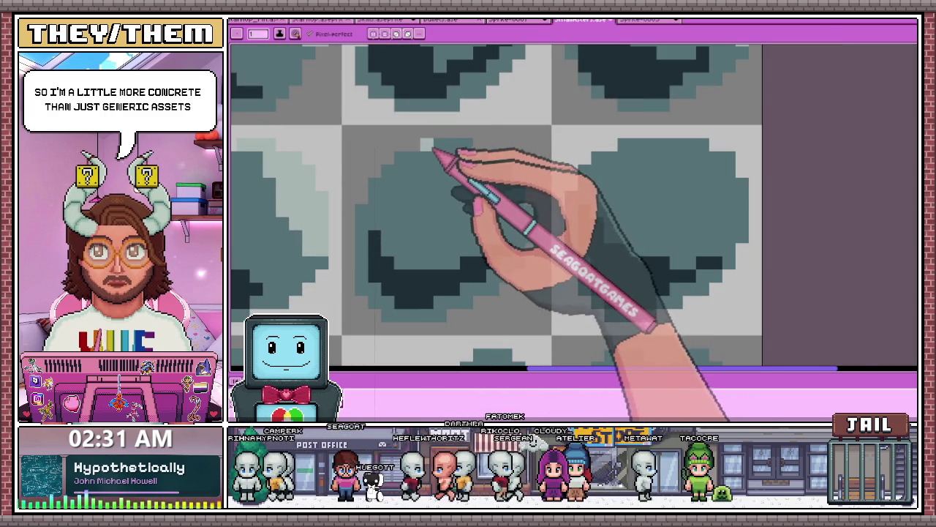
pyautogui.moveTo(433, 151); pyautogui.dragTo(461, 156)
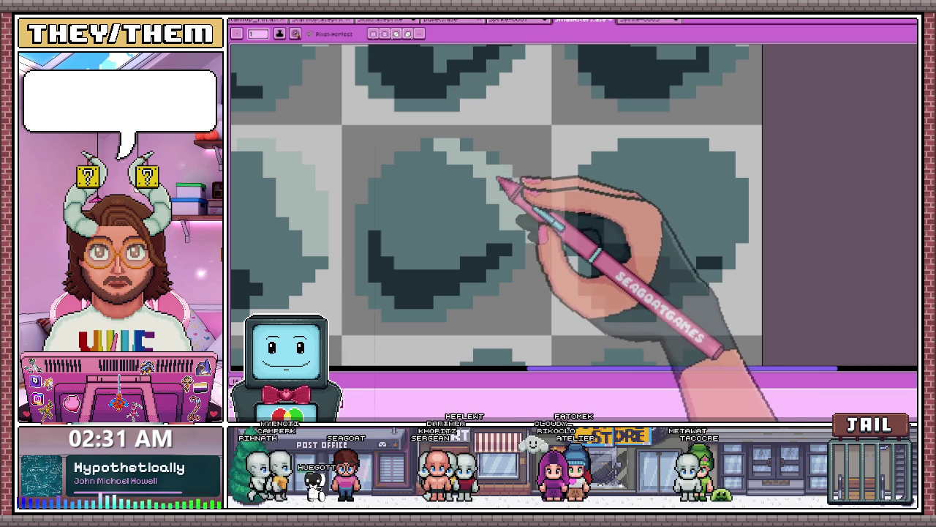
pyautogui.scroll(-2, 468, 156)
pyautogui.scroll(-1, 492, 198)
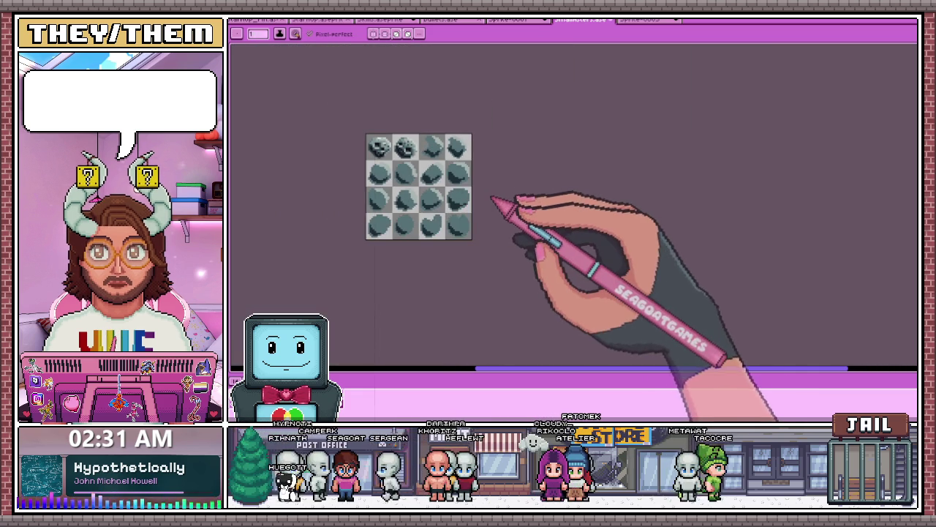
# Paint light pixels along the top edge of a bottom-row rock
pyautogui.scroll(2, 474, 198)
pyautogui.scroll(1, 479, 202)
pyautogui.scroll(-1, 516, 193)
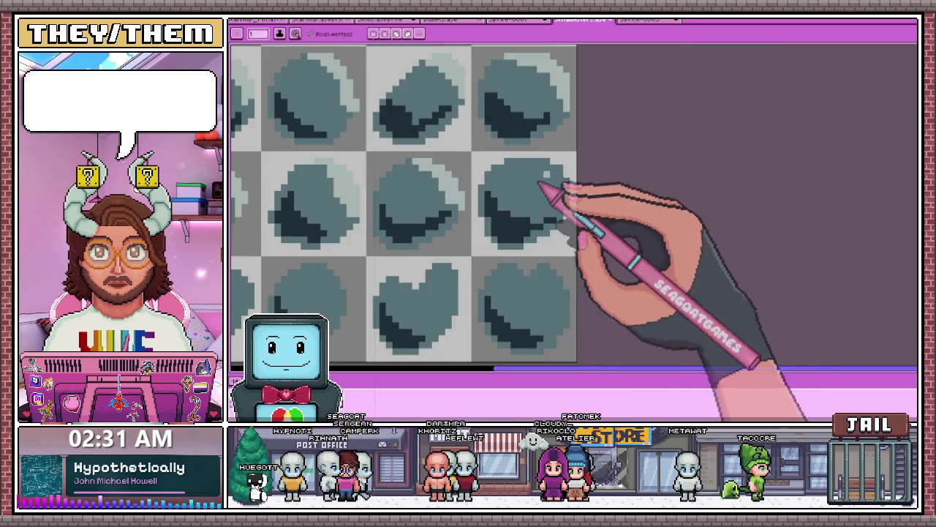
pyautogui.scroll(2, 488, 162)
pyautogui.moveTo(489, 163)
pyautogui.mouseDown()
pyautogui.moveTo(521, 172)
pyautogui.moveTo(581, 268)
pyautogui.moveTo(595, 230)
pyautogui.moveTo(602, 285)
pyautogui.moveTo(583, 213)
pyautogui.moveTo(483, 161)
pyautogui.mouseUp()
# Repaint the heart-shaped rock's top and right edge pale, with dark pixels at its top-left and a stray pixel restored
pyautogui.scroll(-2, 569, 183)
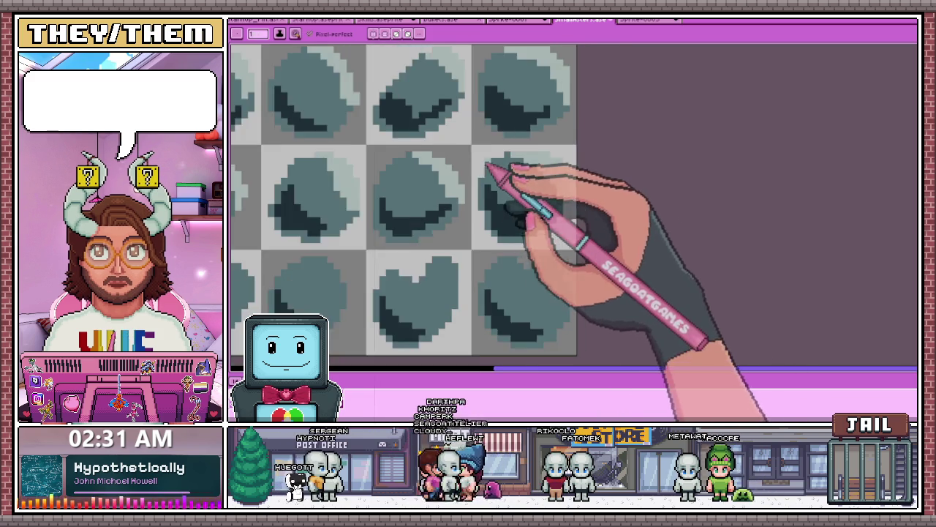
pyautogui.scroll(1, 495, 167)
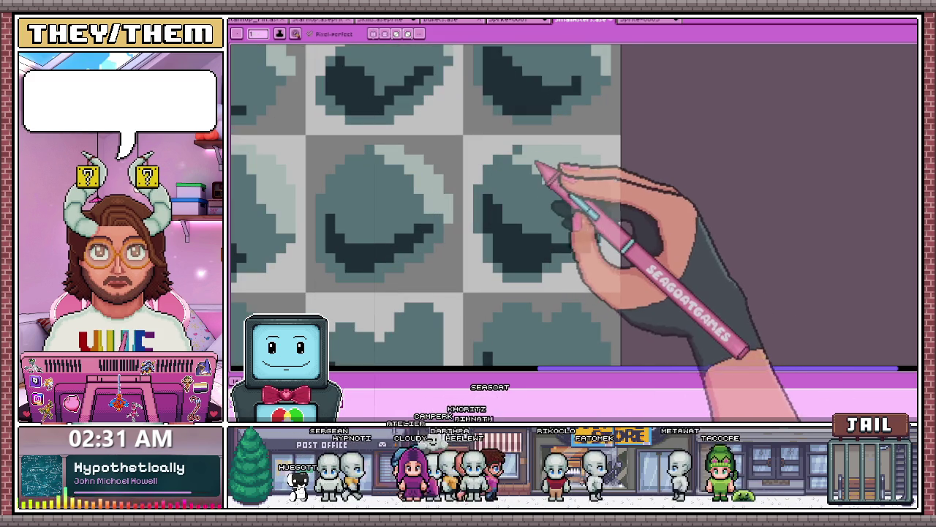
pyautogui.scroll(-1, 530, 170)
pyautogui.scroll(-1, 512, 183)
pyautogui.scroll(1, 399, 213)
pyautogui.scroll(1, 377, 214)
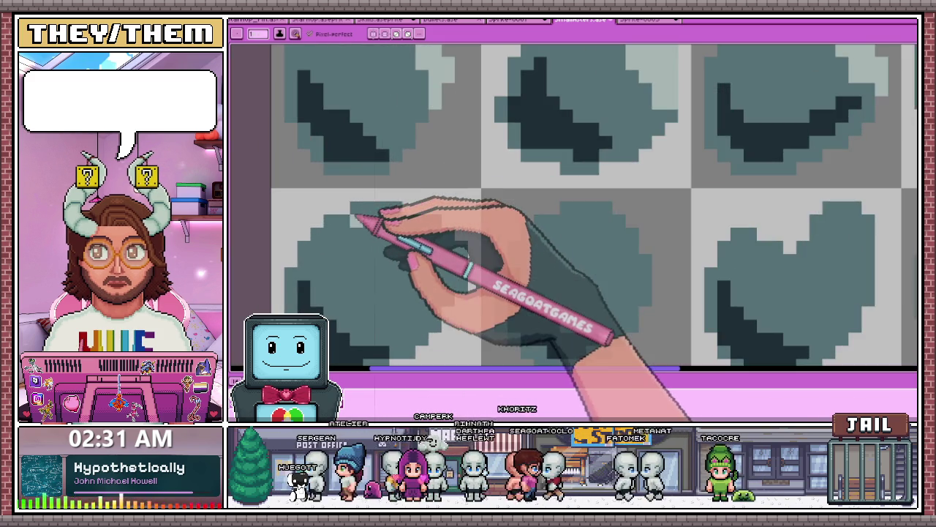
pyautogui.scroll(-1, 410, 227)
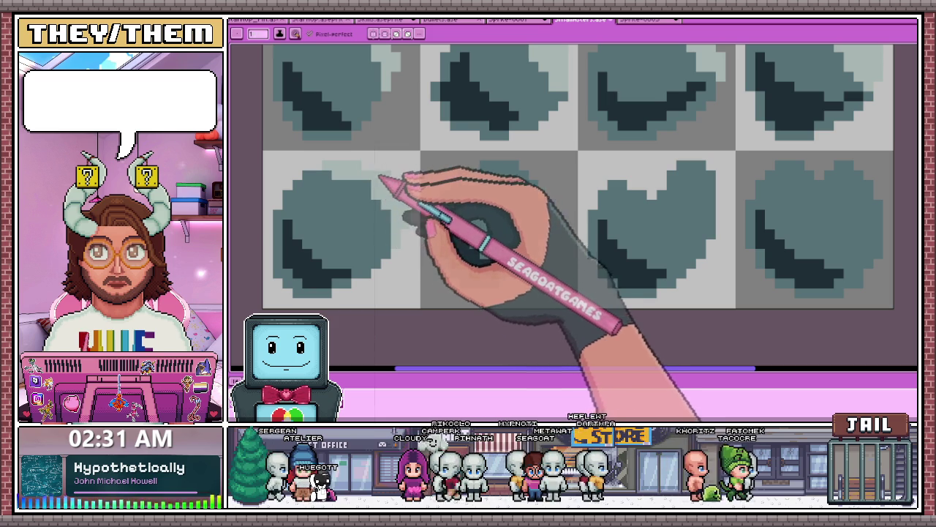
pyautogui.scroll(2, 364, 177)
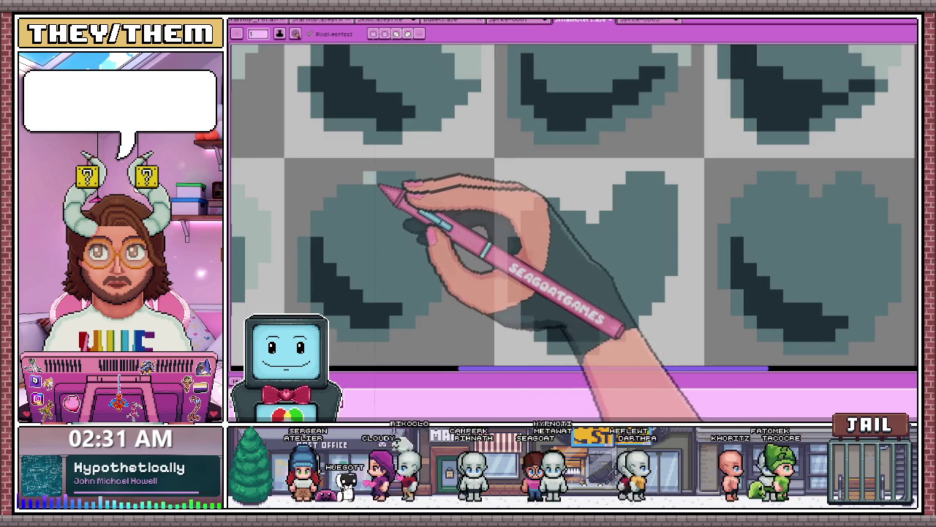
pyautogui.scroll(-2, 440, 221)
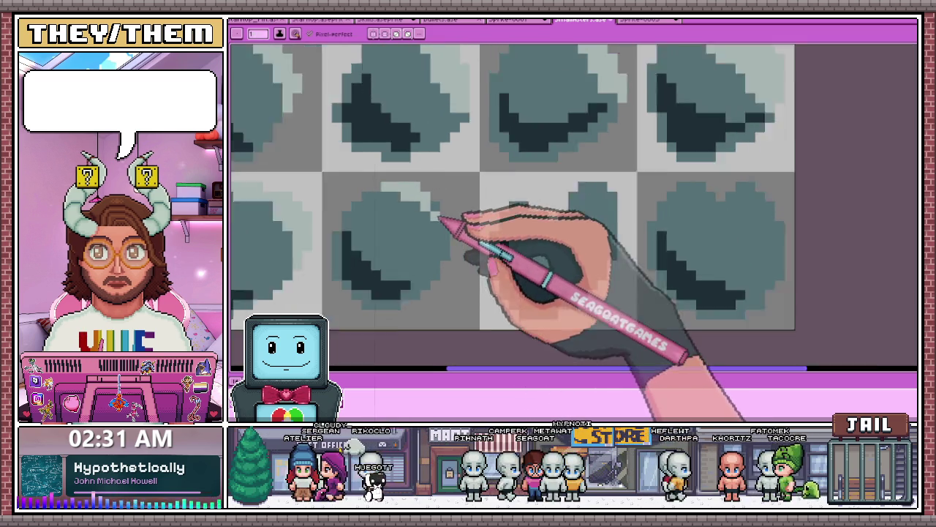
pyautogui.scroll(1, 444, 238)
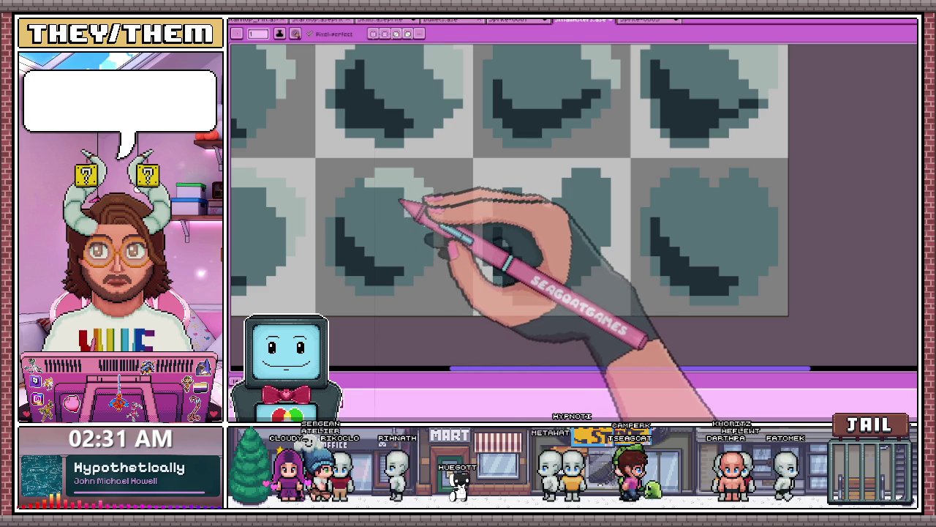
pyautogui.scroll(-1, 436, 209)
pyautogui.scroll(2, 453, 195)
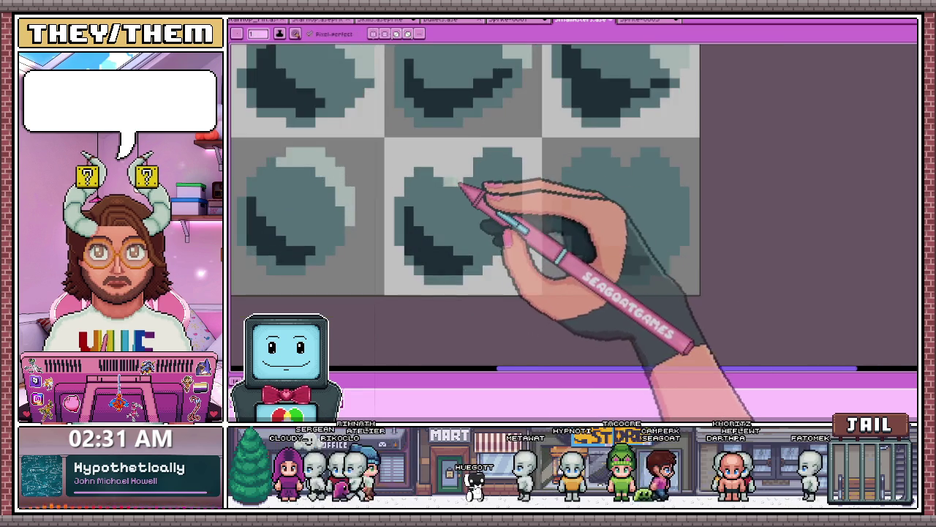
pyautogui.scroll(2, 450, 183)
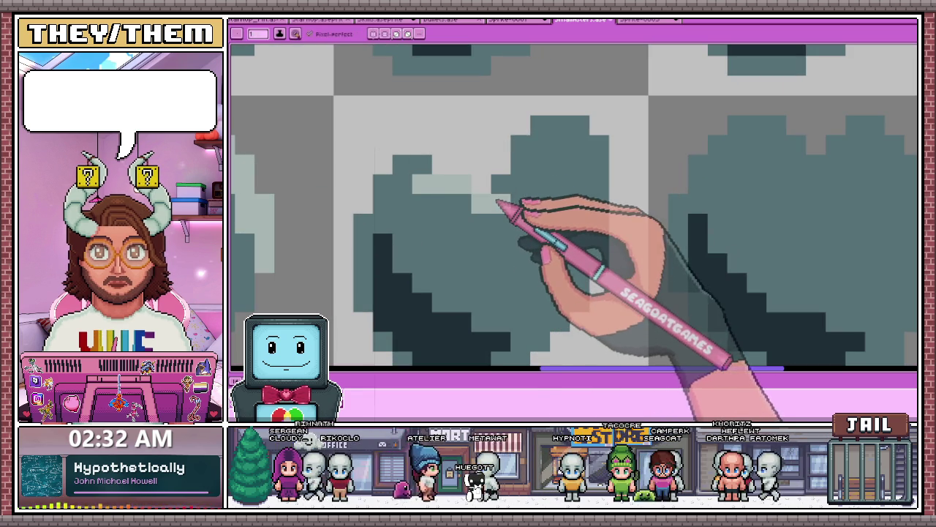
pyautogui.moveTo(530, 155)
pyautogui.mouseDown()
pyautogui.moveTo(589, 140)
pyautogui.moveTo(600, 193)
pyautogui.mouseUp()
pyautogui.click(559, 183)
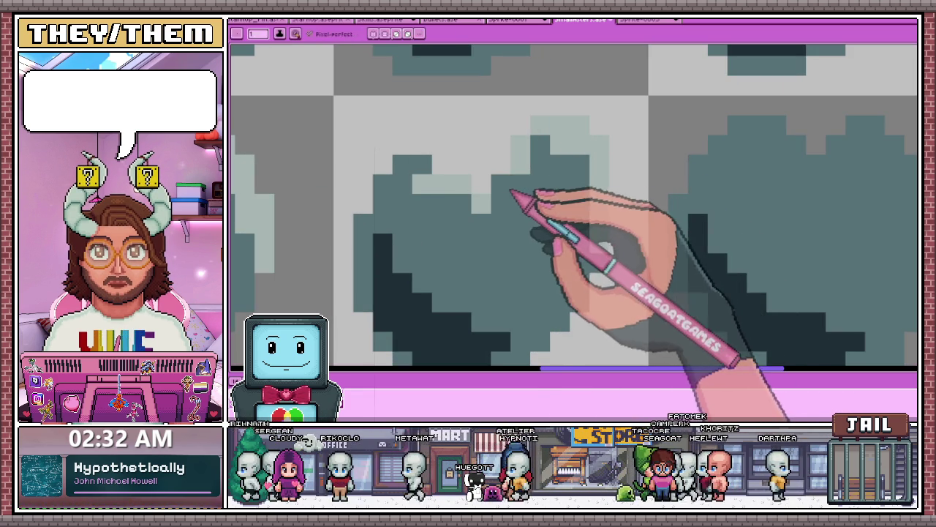
pyautogui.moveTo(518, 145); pyautogui.dragTo(541, 145)
pyautogui.click(560, 183)
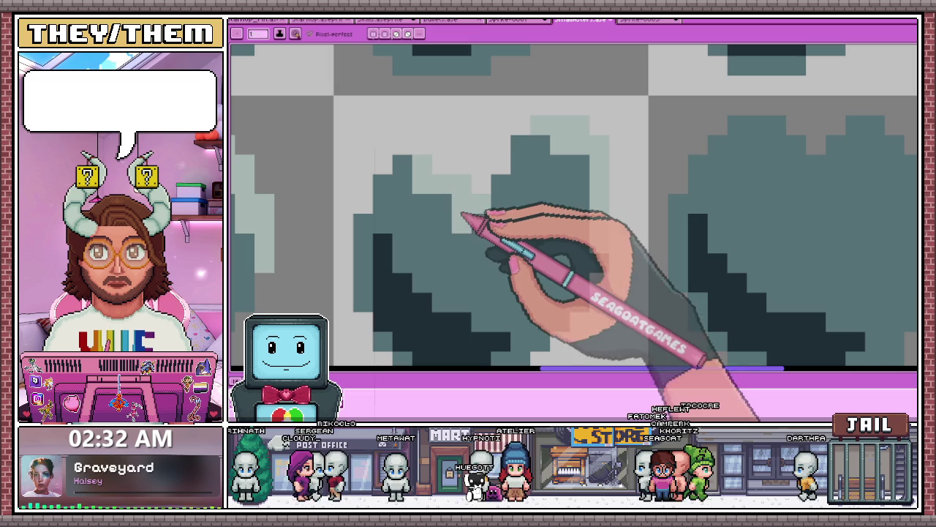
# Add a pale highlight along the rock's top edge and continue it down the right edge
pyautogui.scroll(-2, 483, 219)
pyautogui.scroll(-1, 481, 198)
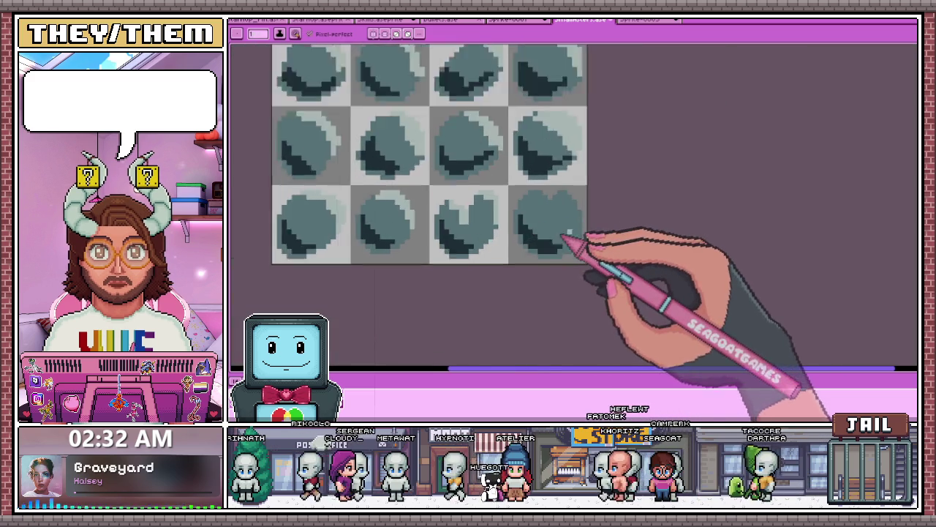
pyautogui.scroll(1, 542, 202)
pyautogui.scroll(1, 517, 173)
pyautogui.moveTo(518, 173); pyautogui.dragTo(541, 190)
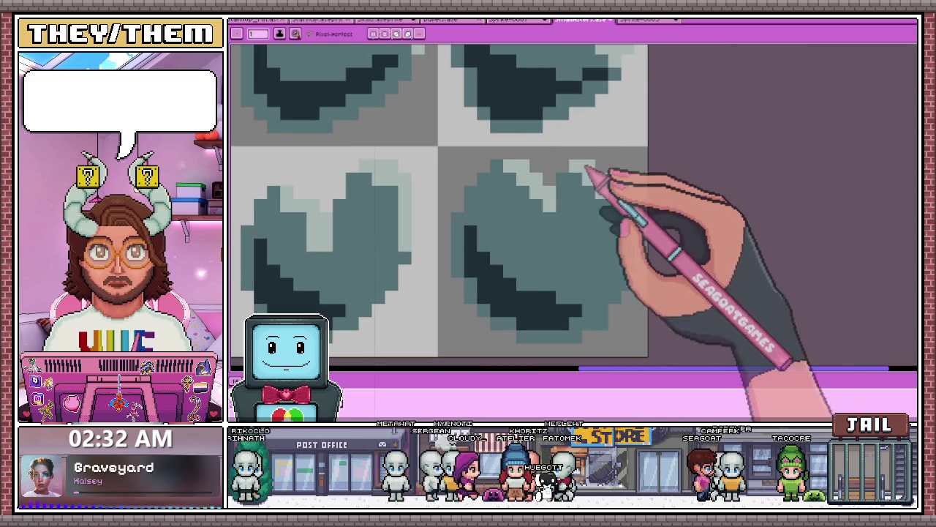
pyautogui.moveTo(587, 170); pyautogui.dragTo(622, 219)
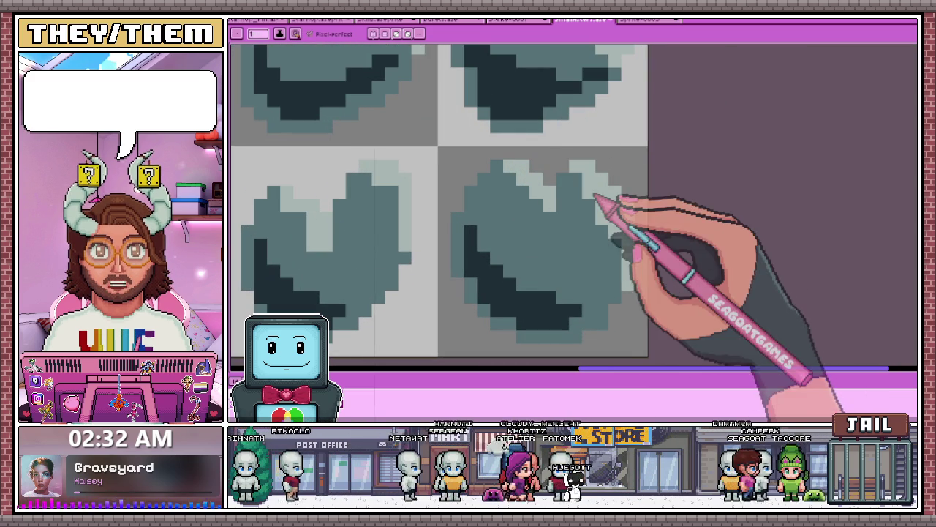
pyautogui.scroll(-2, 549, 194)
pyautogui.scroll(2, 518, 189)
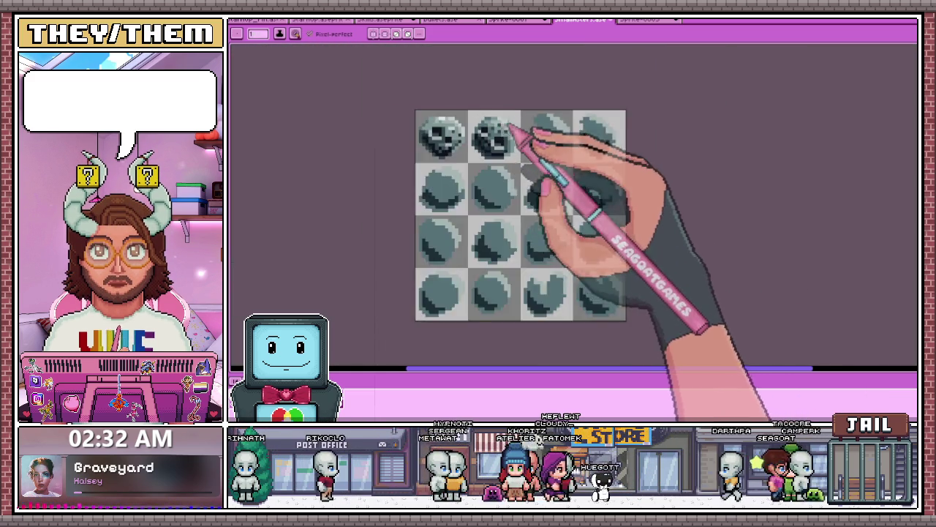
# Pick a colour from the canvas with the eyedropper (I), then return to the Pencil (B)
pyautogui.scroll(3, 519, 139)
pyautogui.scroll(-2, 475, 147)
pyautogui.scroll(-1, 460, 169)
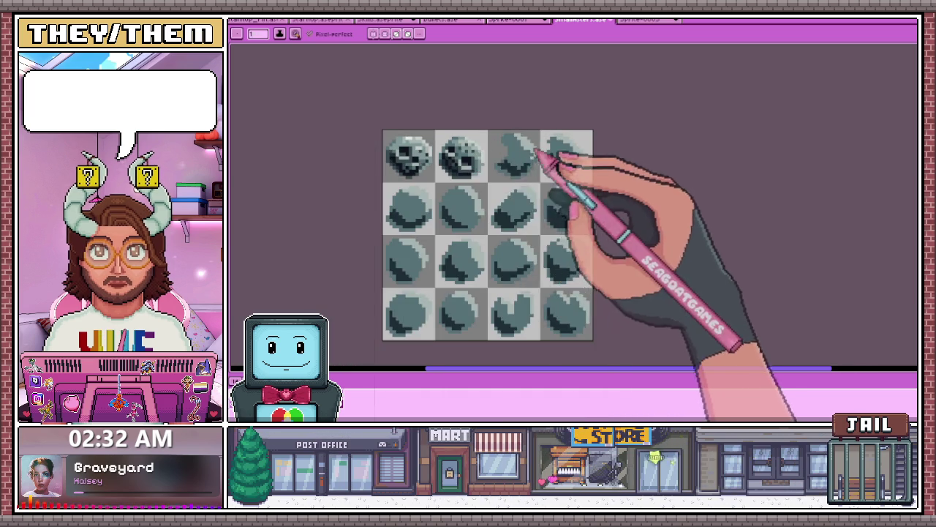
pyautogui.scroll(2, 512, 161)
pyautogui.press('i')
pyautogui.press('b')
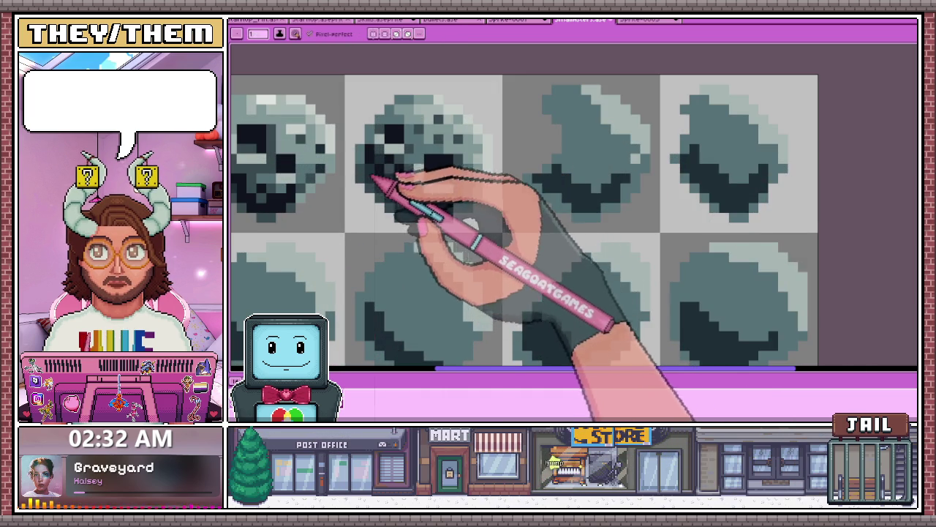
# Zoom around the rock sheet and pan the close-up toward the next rock tile
pyautogui.scroll(1, 550, 179)
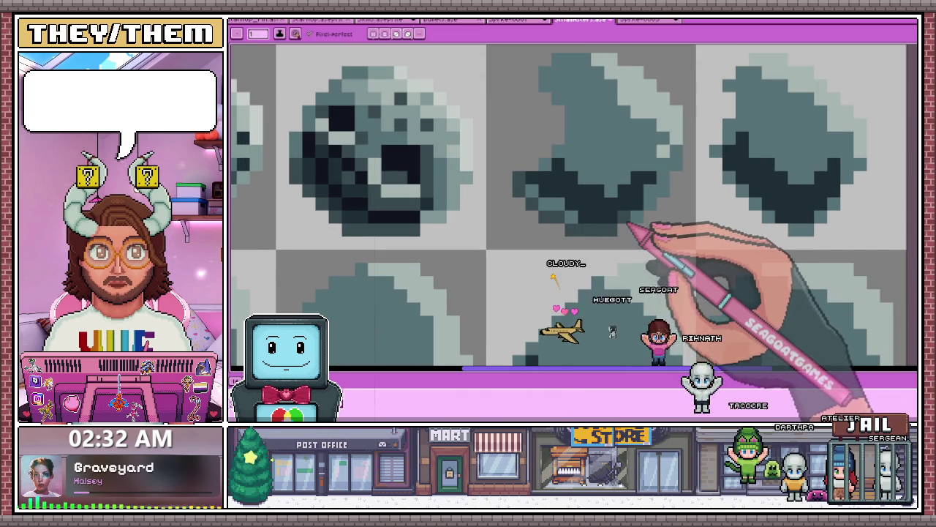
pyautogui.scroll(2, 637, 234)
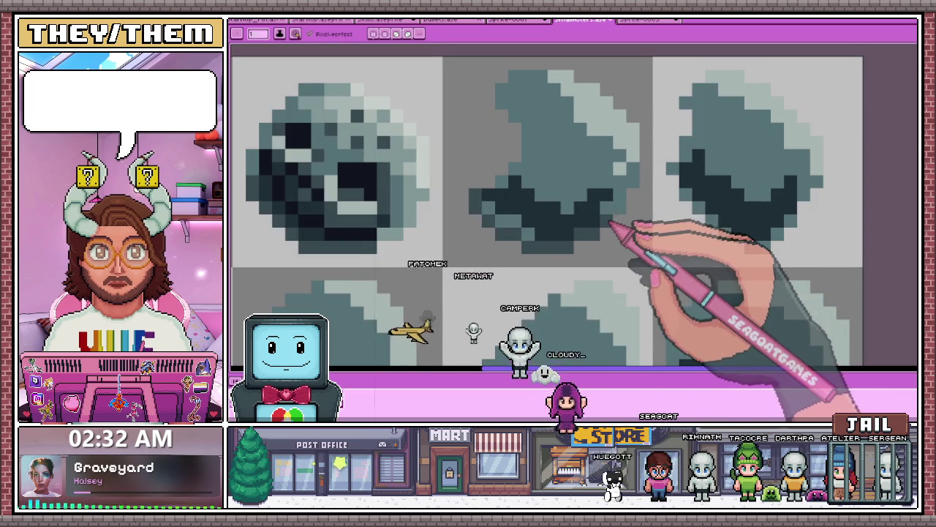
pyautogui.scroll(-1, 637, 216)
pyautogui.scroll(2, 542, 223)
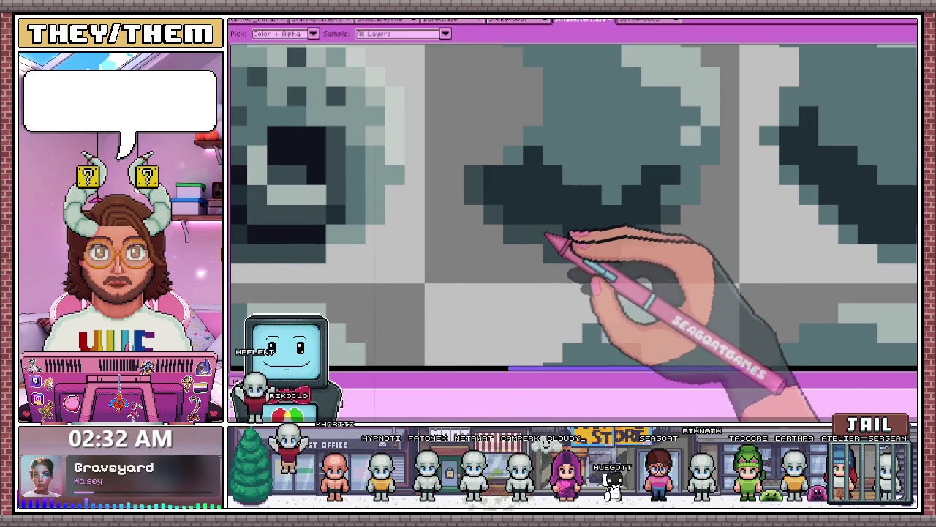
pyautogui.scroll(-2, 554, 234)
pyautogui.scroll(-2, 439, 215)
pyautogui.scroll(1, 495, 188)
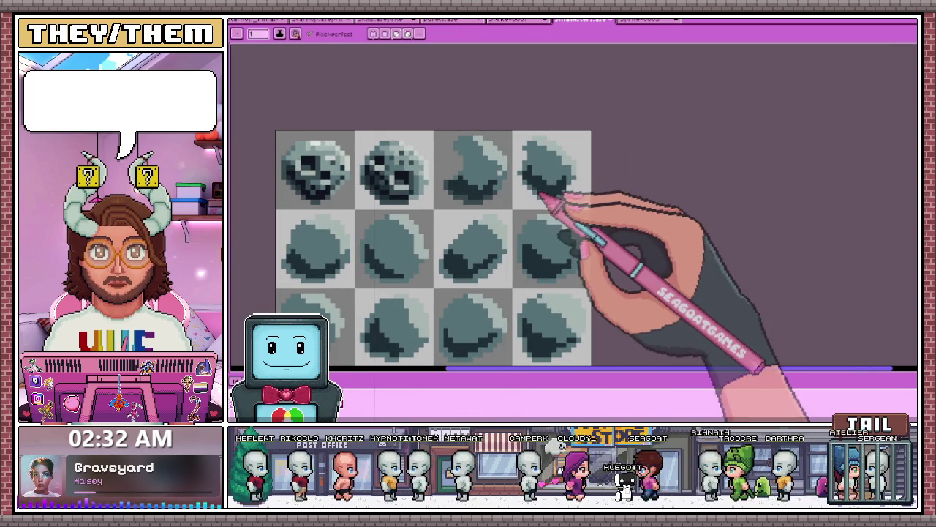
pyautogui.scroll(1, 570, 198)
pyautogui.scroll(2, 541, 189)
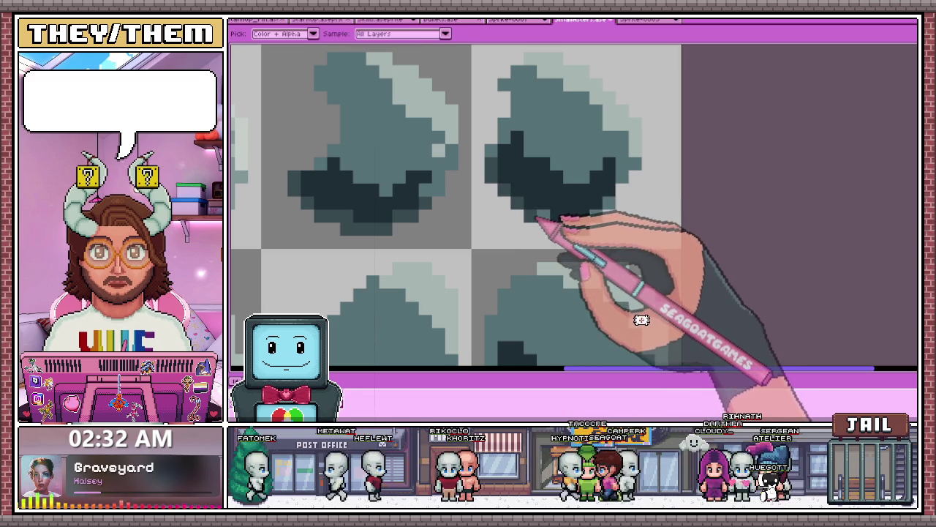
pyautogui.scroll(-1, 550, 192)
pyautogui.scroll(1, 568, 153)
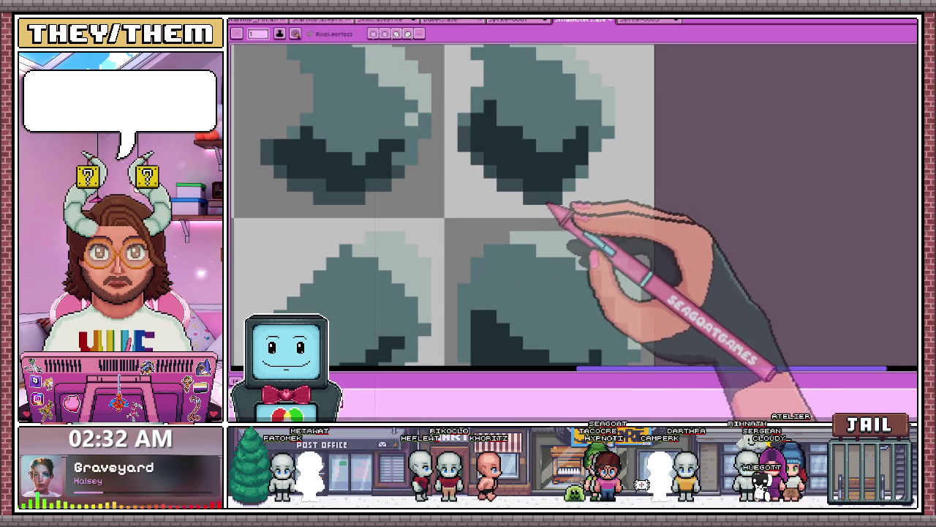
pyautogui.scroll(-2, 570, 187)
pyautogui.scroll(2, 548, 220)
pyautogui.scroll(-1, 537, 192)
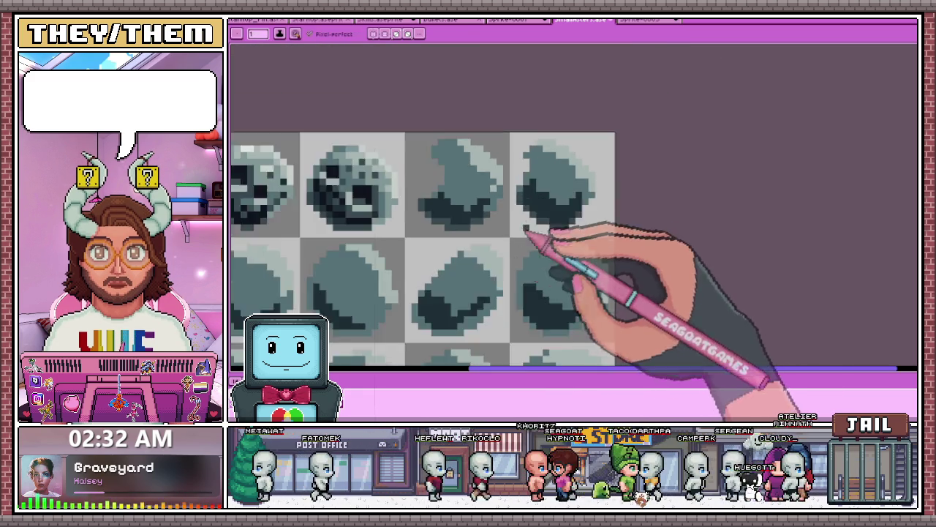
pyautogui.scroll(-2, 539, 215)
pyautogui.scroll(2, 502, 214)
pyautogui.scroll(1, 407, 247)
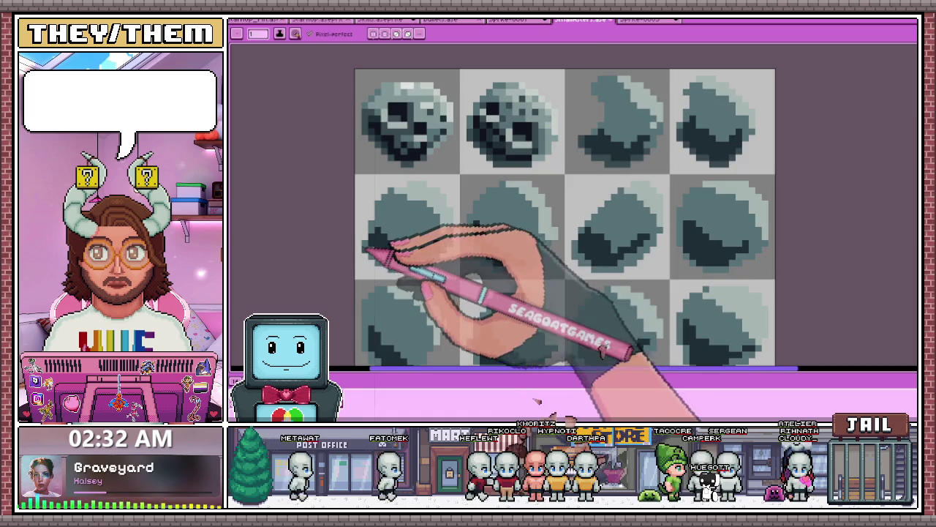
pyautogui.scroll(2, 372, 256)
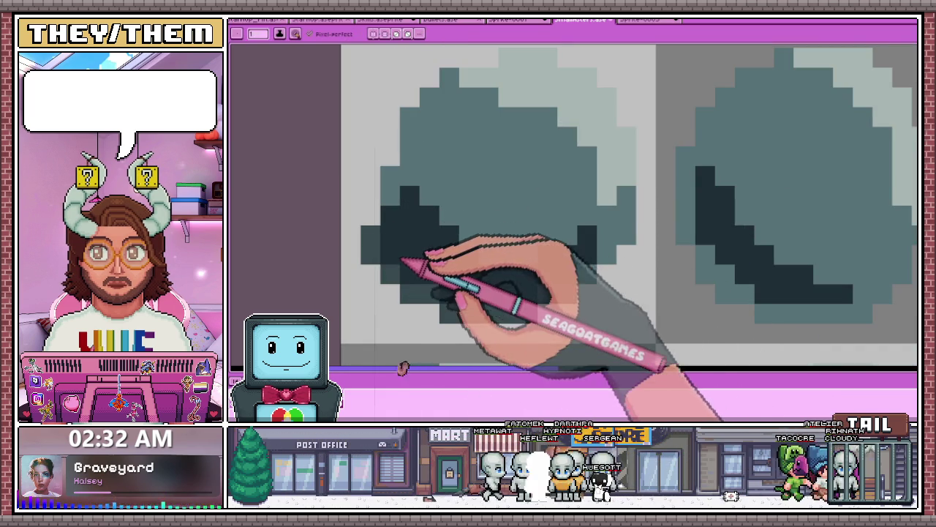
pyautogui.scroll(-2, 439, 256)
pyautogui.scroll(-1, 513, 219)
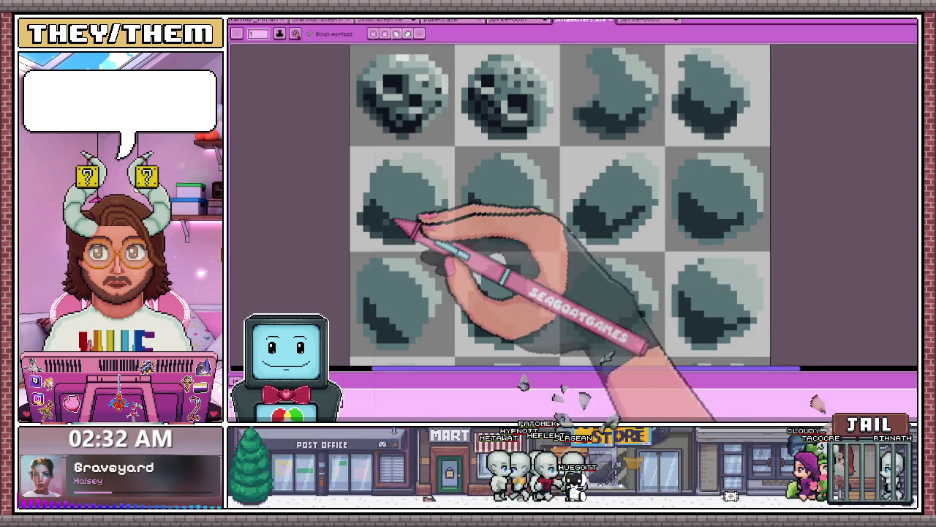
pyautogui.scroll(1, 363, 221)
pyautogui.scroll(-1, 380, 190)
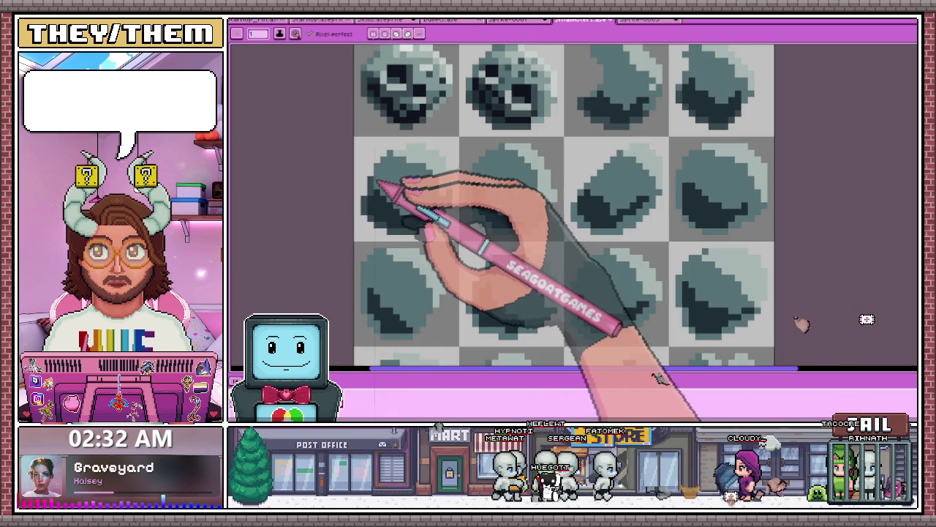
pyautogui.scroll(-2, 409, 205)
pyautogui.scroll(-1, 424, 223)
pyautogui.scroll(2, 403, 212)
pyautogui.scroll(2, 390, 203)
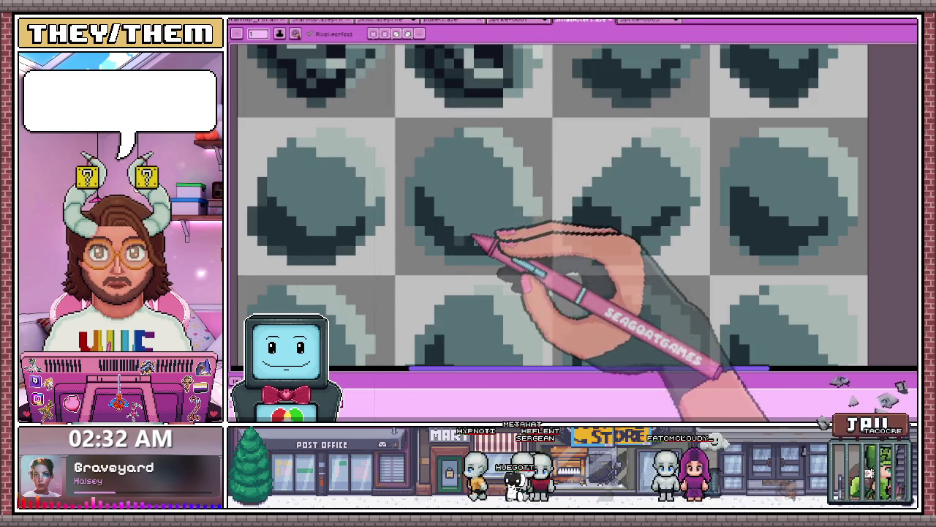
pyautogui.scroll(1, 476, 244)
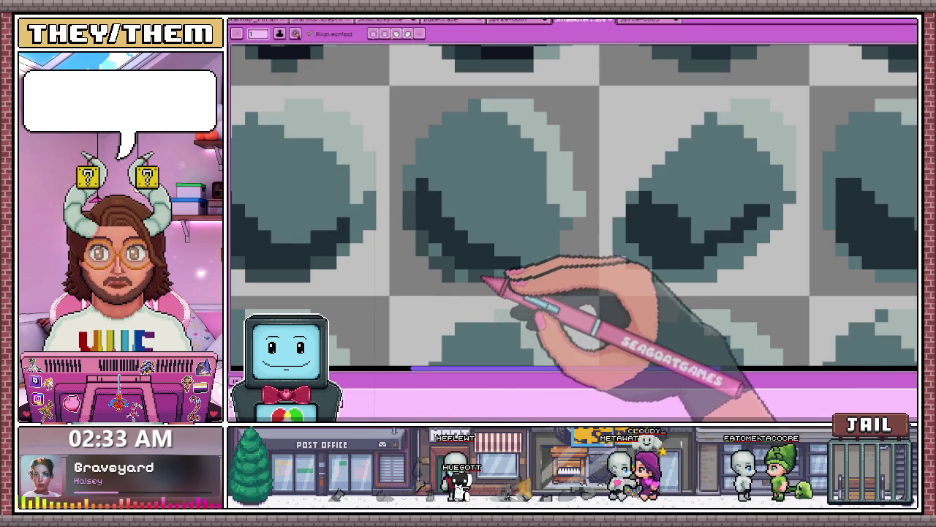
pyautogui.scroll(-2, 448, 220)
pyautogui.scroll(1, 475, 220)
pyautogui.scroll(2, 457, 216)
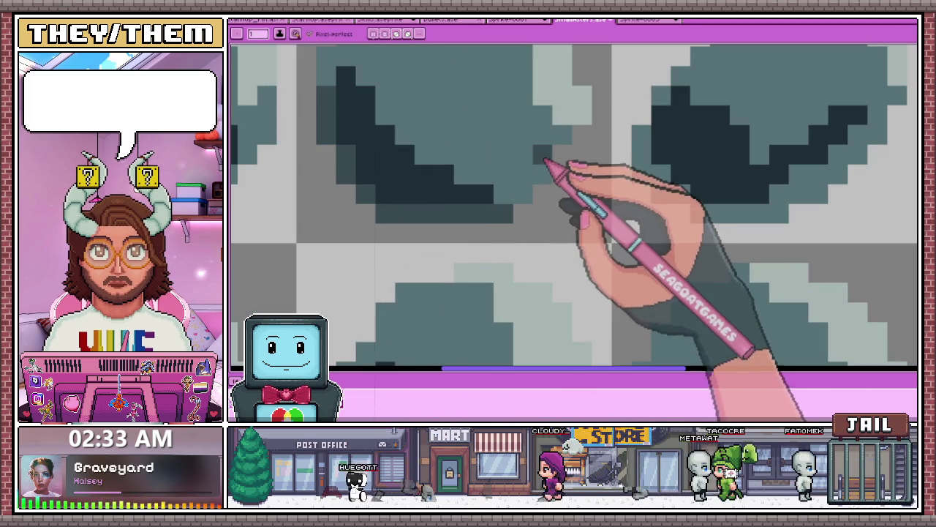
pyautogui.scroll(-1, 447, 196)
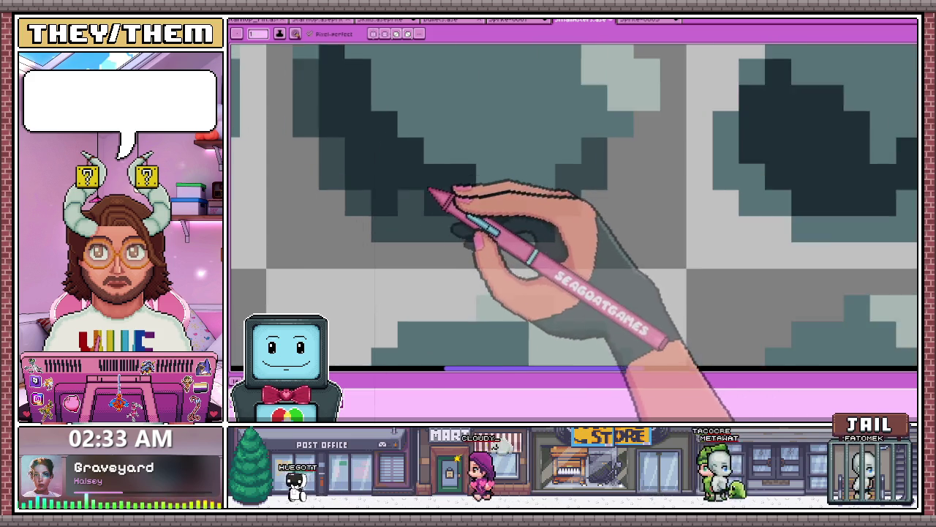
pyautogui.scroll(-2, 445, 197)
pyautogui.scroll(-2, 443, 198)
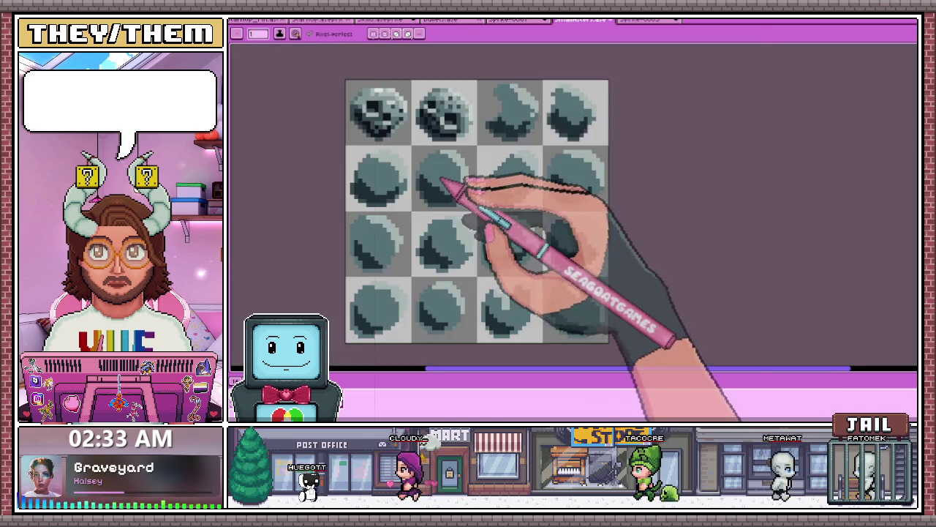
pyautogui.scroll(-1, 460, 212)
pyautogui.scroll(1, 476, 212)
pyautogui.scroll(1, 409, 216)
pyautogui.scroll(-1, 429, 209)
pyautogui.scroll(1, 485, 202)
pyautogui.scroll(2, 418, 209)
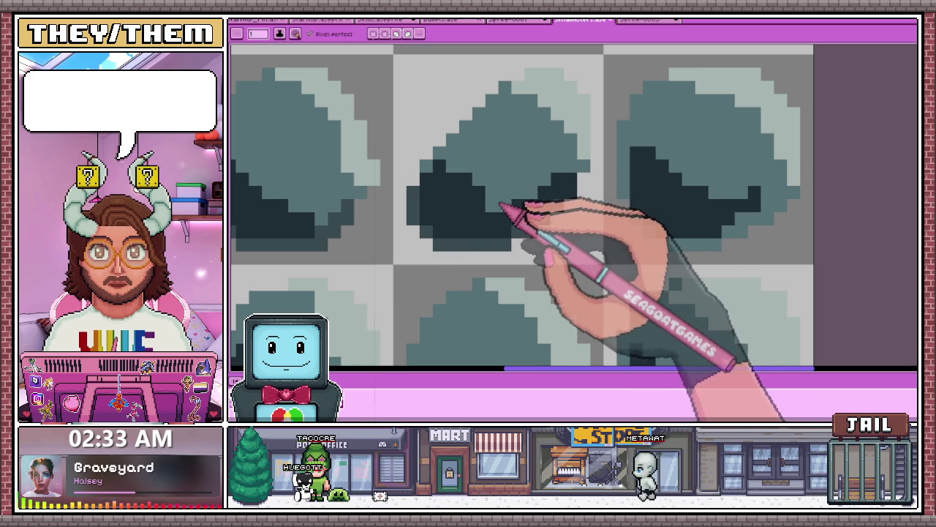
pyautogui.scroll(-2, 464, 186)
pyautogui.scroll(-2, 498, 198)
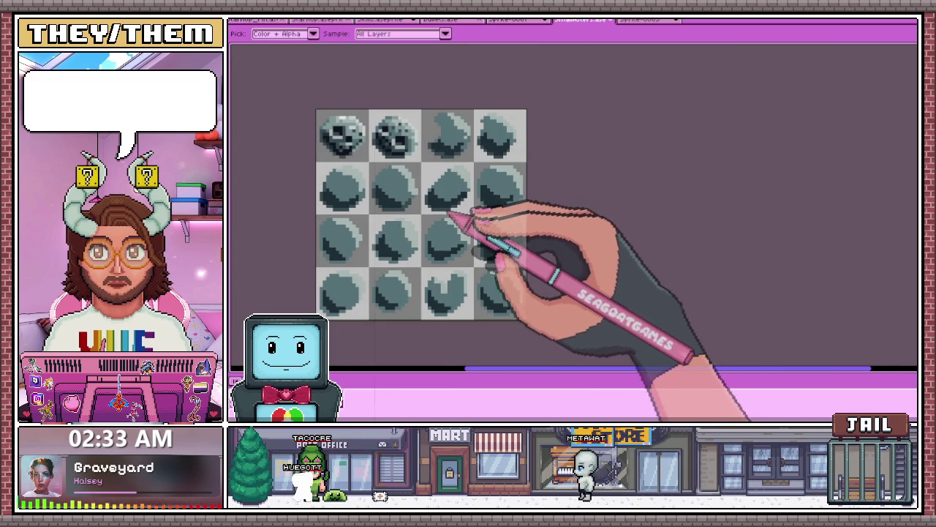
pyautogui.scroll(-2, 448, 213)
pyautogui.scroll(2, 487, 205)
pyautogui.scroll(2, 474, 216)
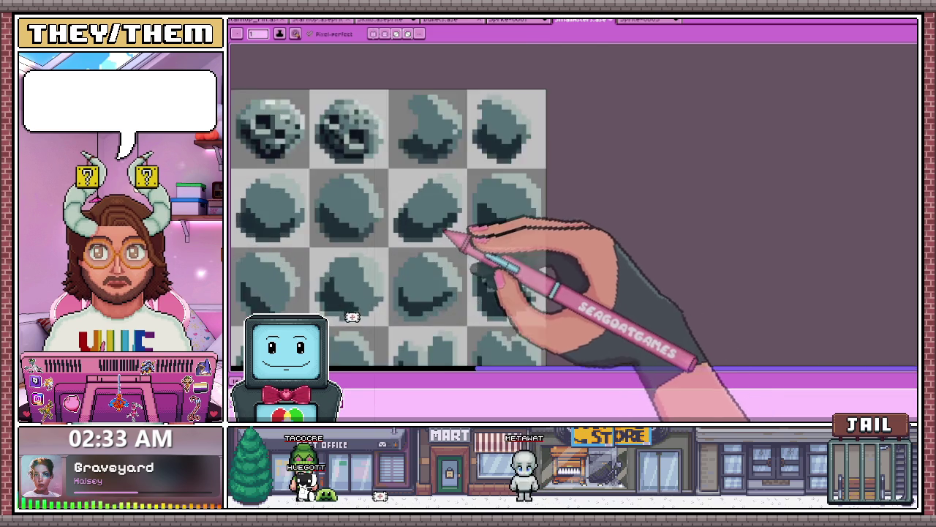
pyautogui.scroll(2, 475, 232)
pyautogui.scroll(2, 494, 223)
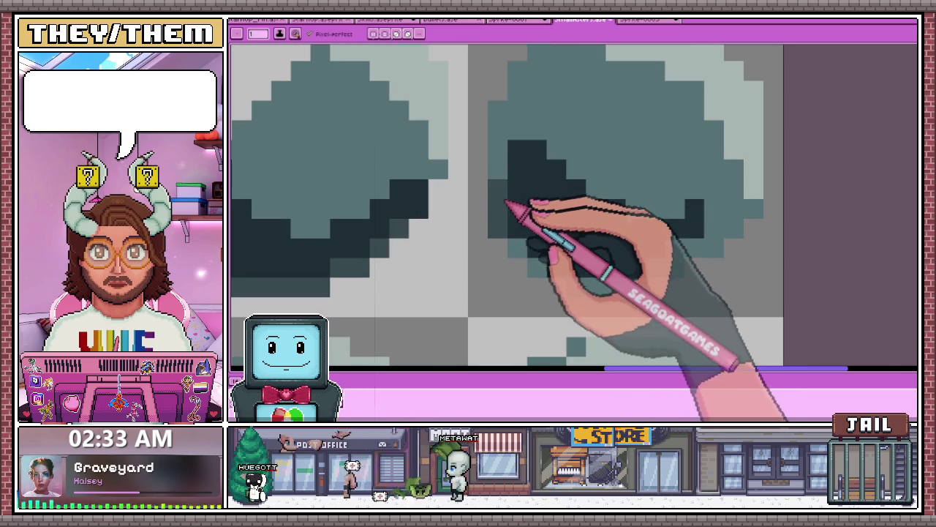
pyautogui.moveTo(532, 257); pyautogui.dragTo(552, 265)
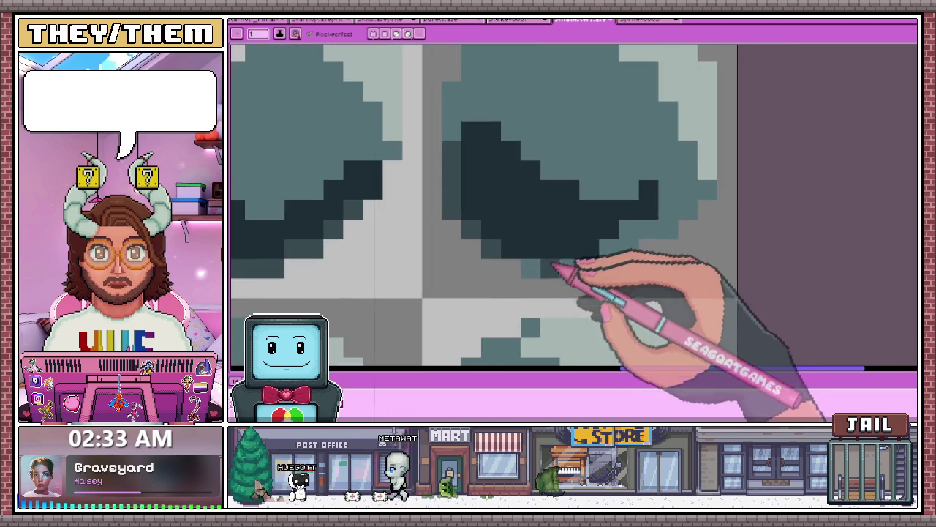
# Darken several shadow pixels and fill the dark shadow under the rock, then sample a colour with Alt
pyautogui.scroll(-2, 516, 269)
pyautogui.scroll(2, 559, 265)
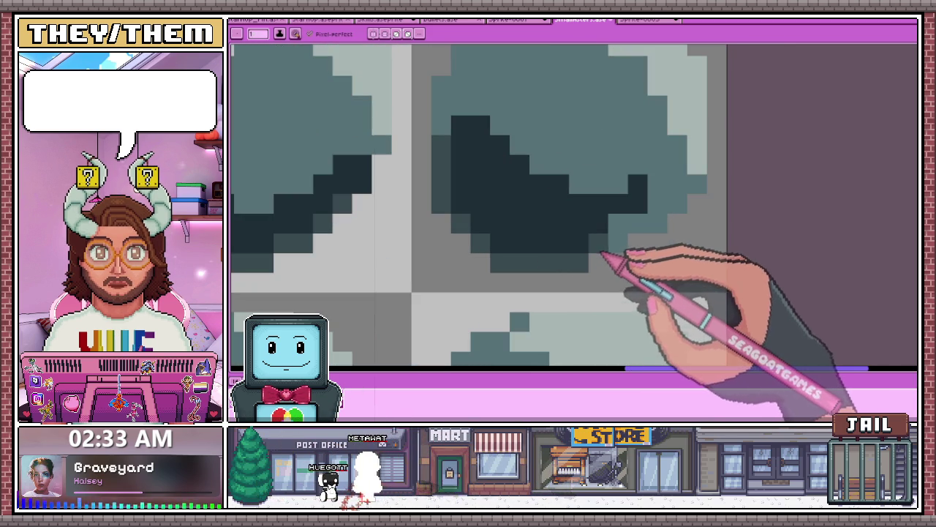
pyautogui.click(677, 203)
pyautogui.click(696, 185)
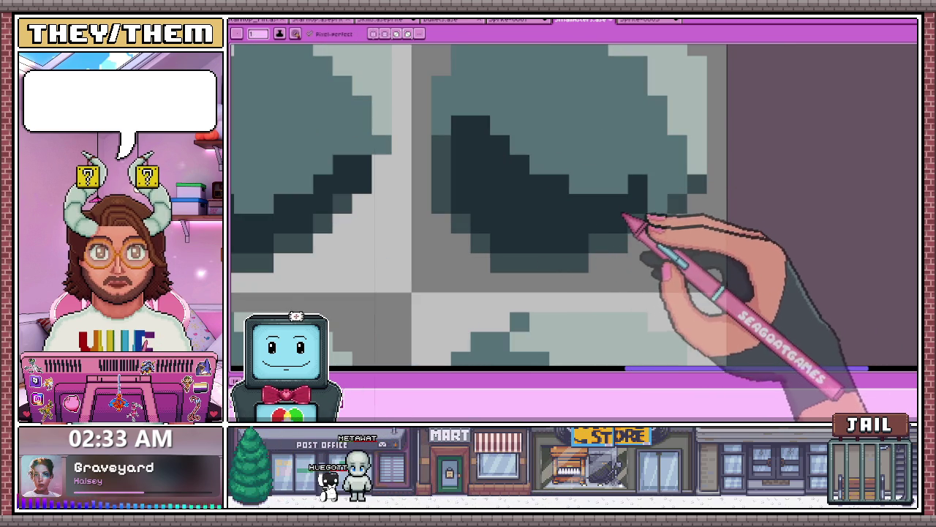
pyautogui.click(506, 133)
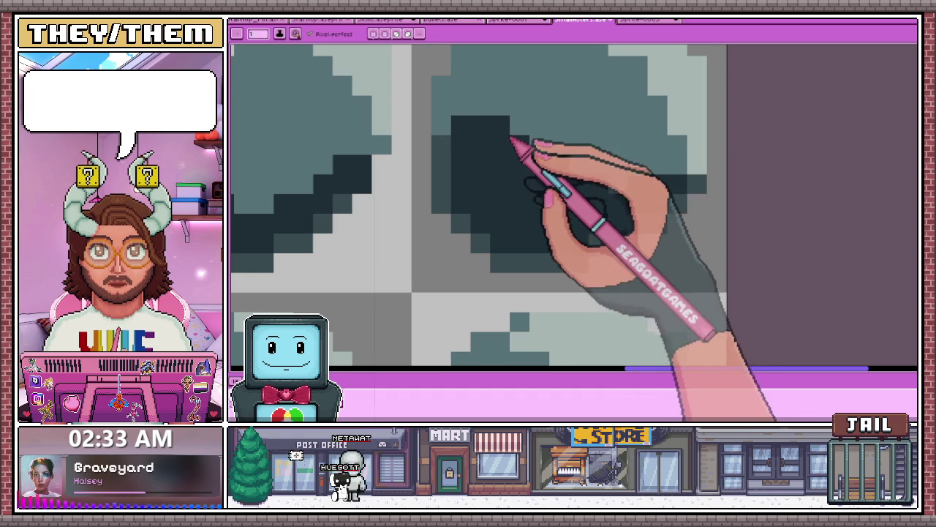
pyautogui.moveTo(480, 105); pyautogui.dragTo(441, 126)
pyautogui.press('alt')
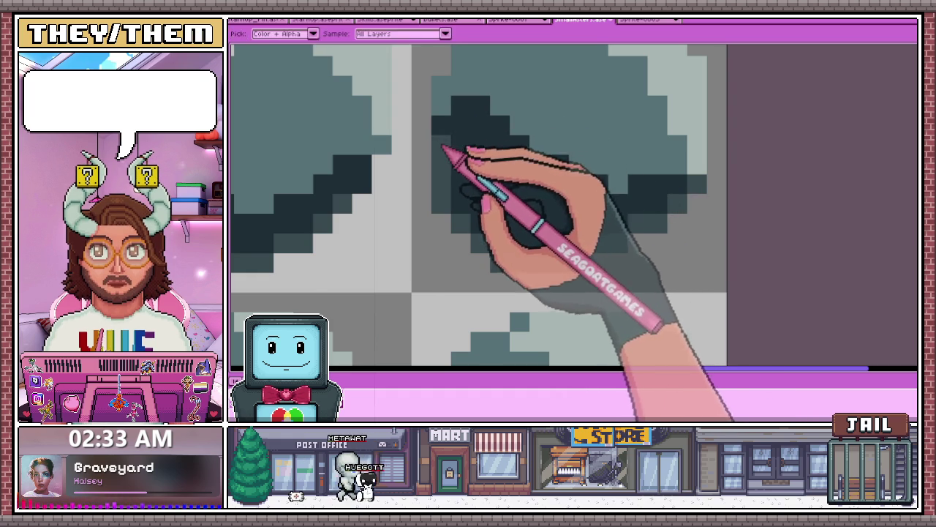
pyautogui.scroll(-2, 443, 148)
pyautogui.scroll(-2, 476, 188)
pyautogui.scroll(-1, 473, 241)
pyautogui.scroll(3, 389, 215)
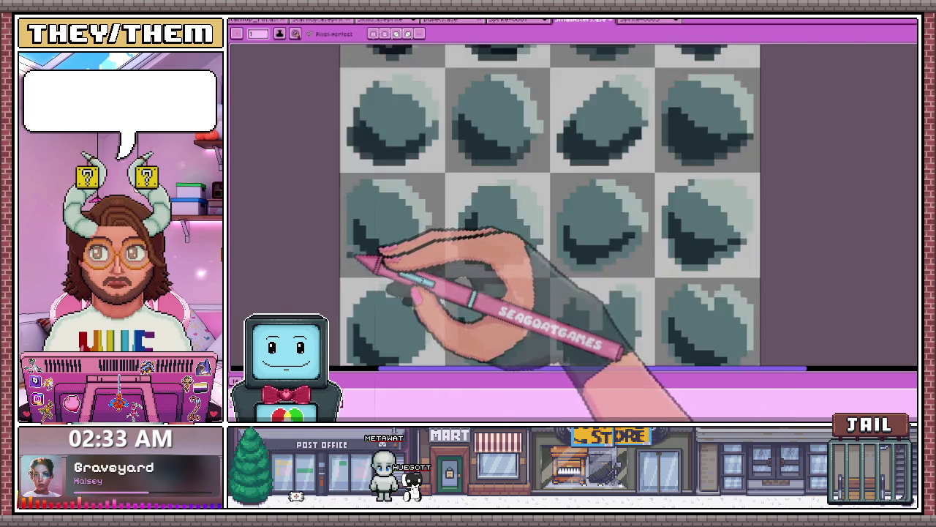
# Sample the dark teal with the Eyedropper and add a row of dark shadow pixels across a rock
pyautogui.scroll(3, 357, 256)
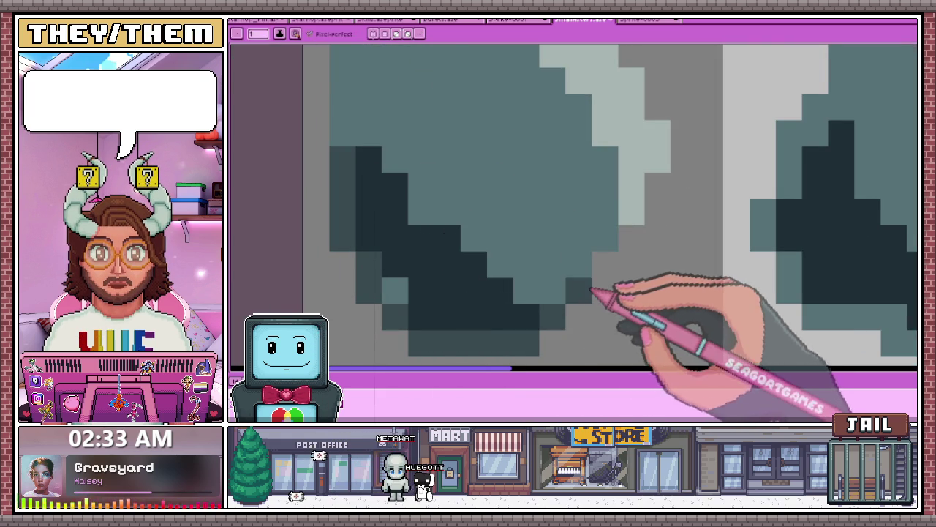
pyautogui.press('alt')
pyautogui.press('alt')
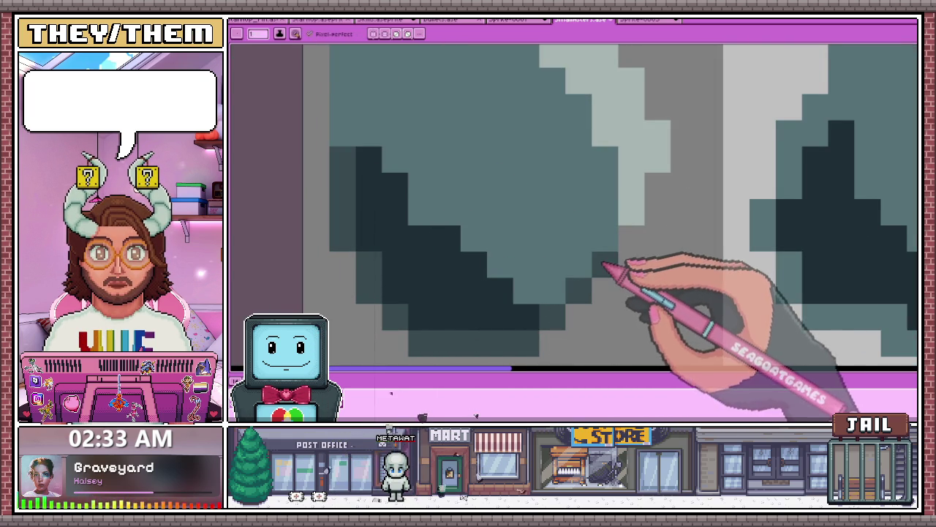
pyautogui.scroll(-5, 602, 264)
pyautogui.scroll(-2, 564, 246)
pyautogui.scroll(1, 464, 229)
pyautogui.scroll(3, 564, 261)
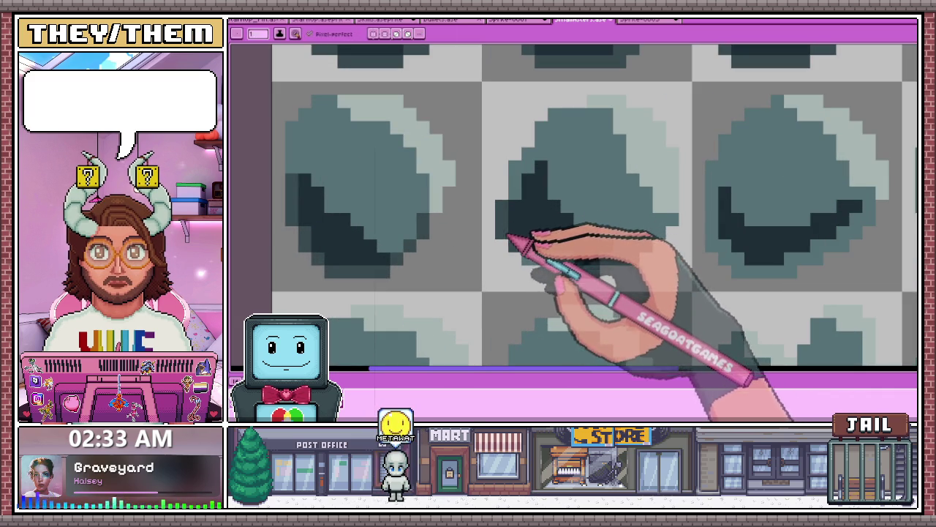
pyautogui.scroll(-2, 533, 258)
pyautogui.scroll(3, 494, 209)
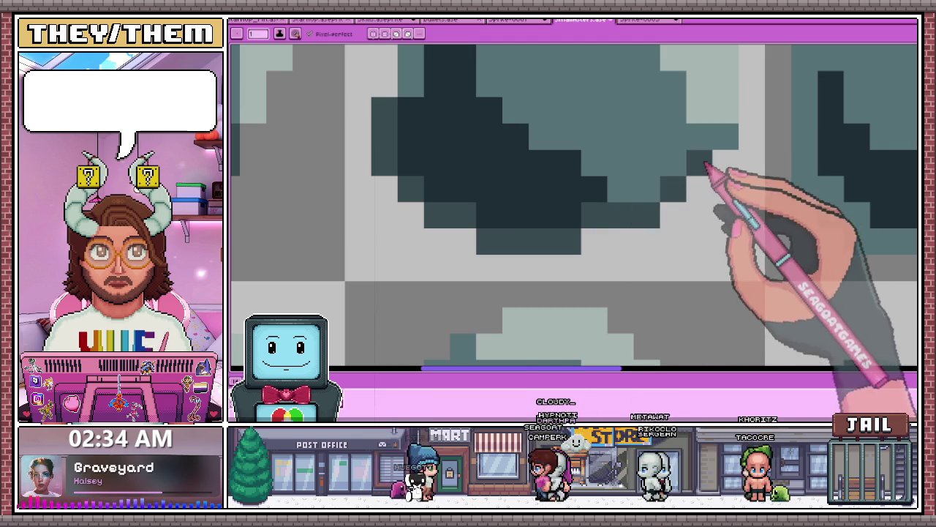
pyautogui.scroll(-2, 501, 244)
pyautogui.scroll(-3, 502, 251)
pyautogui.scroll(1, 552, 232)
pyautogui.scroll(2, 552, 233)
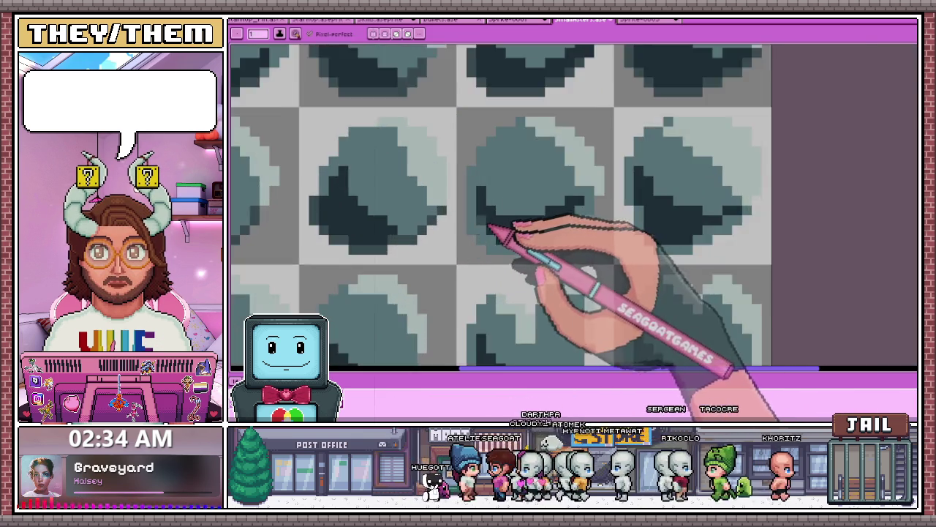
pyautogui.scroll(2, 493, 226)
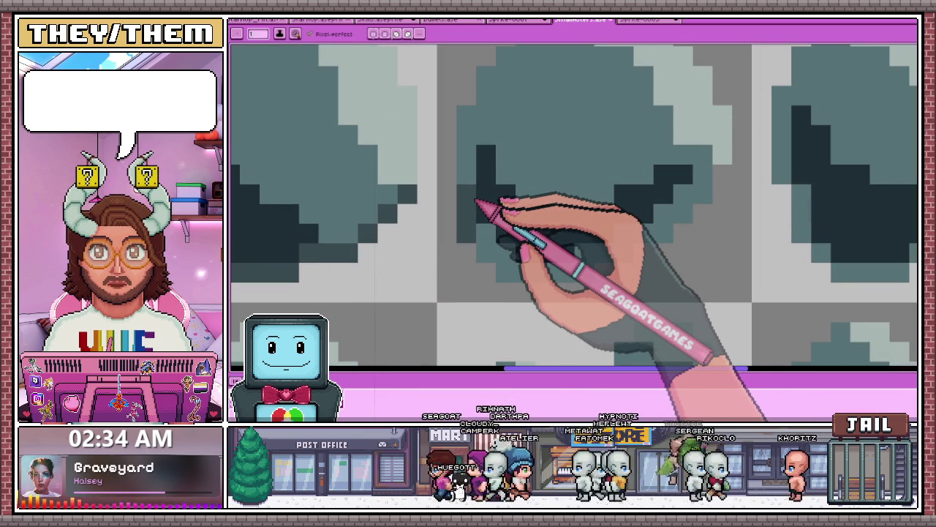
pyautogui.keyDown('shift'); pyautogui.click(505, 196); pyautogui.keyUp('shift')
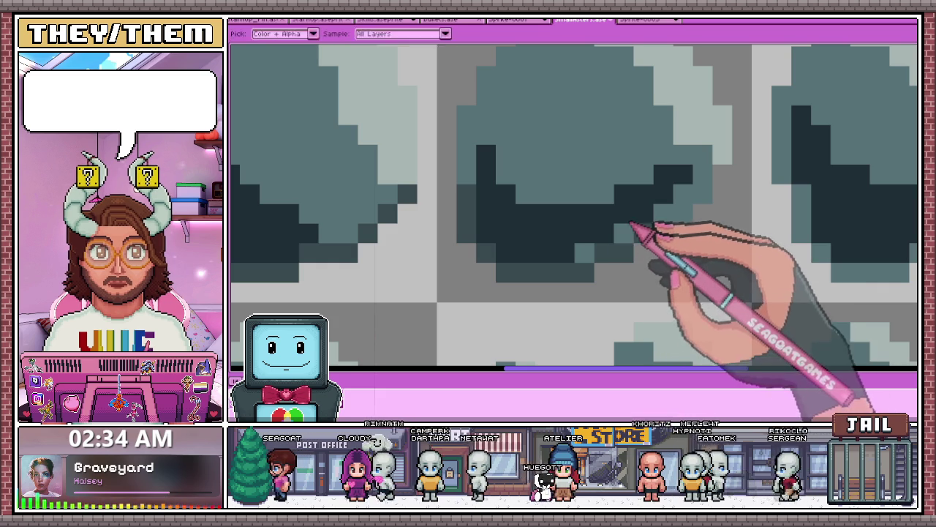
# Paint the dark shadow along the third-row rock's lower-right edge
pyautogui.scroll(-2, 607, 256)
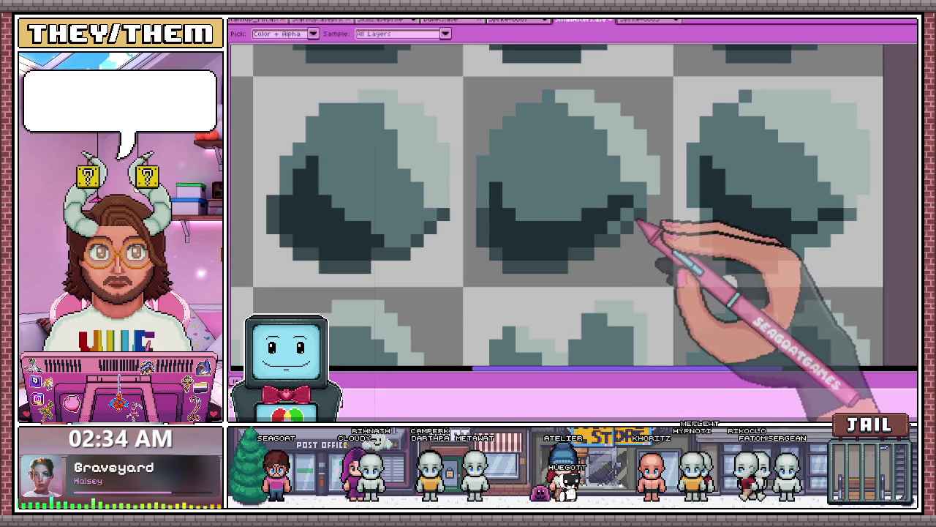
pyautogui.scroll(-2, 644, 212)
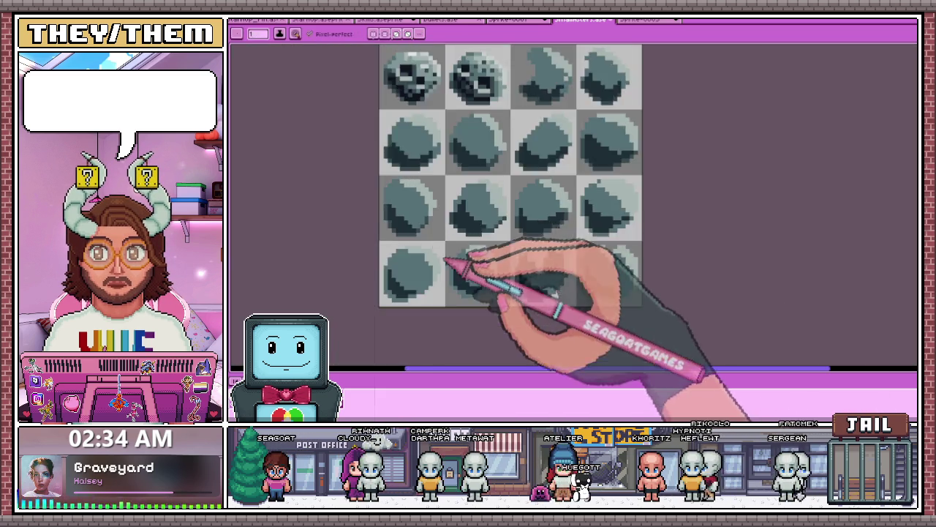
pyautogui.scroll(-1, 513, 249)
pyautogui.scroll(2, 560, 255)
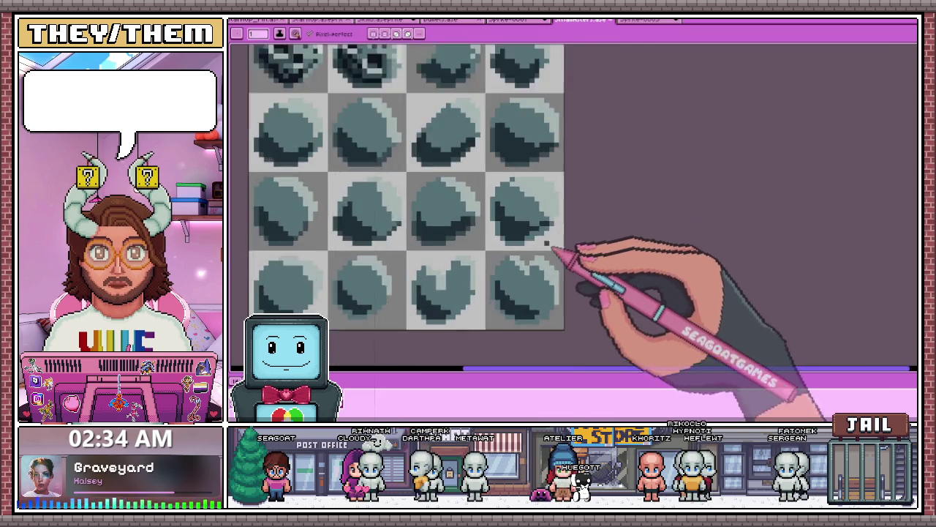
pyautogui.scroll(3, 512, 219)
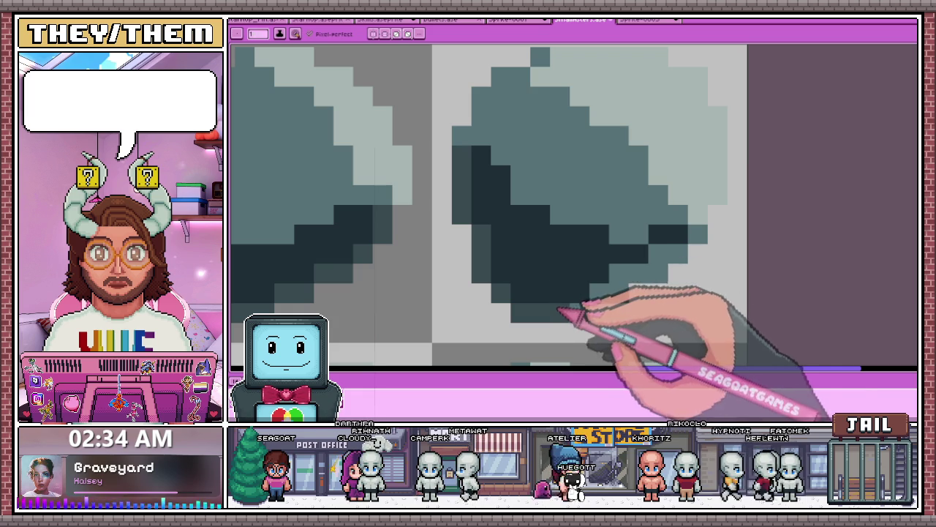
pyautogui.moveTo(616, 294); pyautogui.dragTo(679, 234)
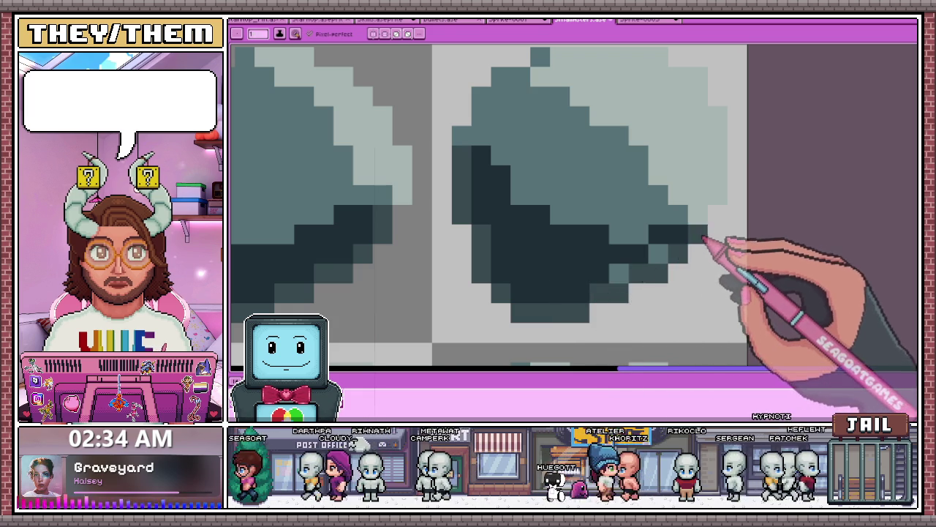
pyautogui.scroll(-5, 512, 249)
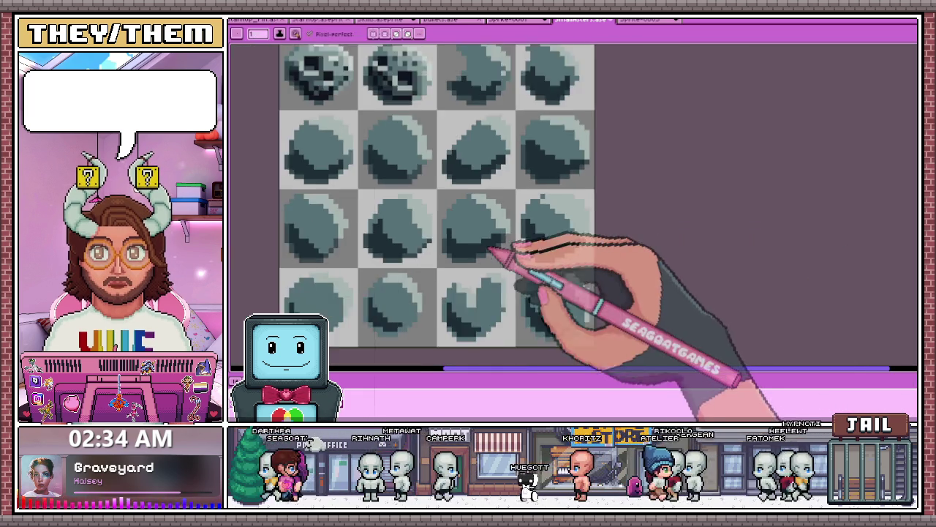
pyautogui.scroll(-2, 533, 220)
pyautogui.scroll(2, 485, 255)
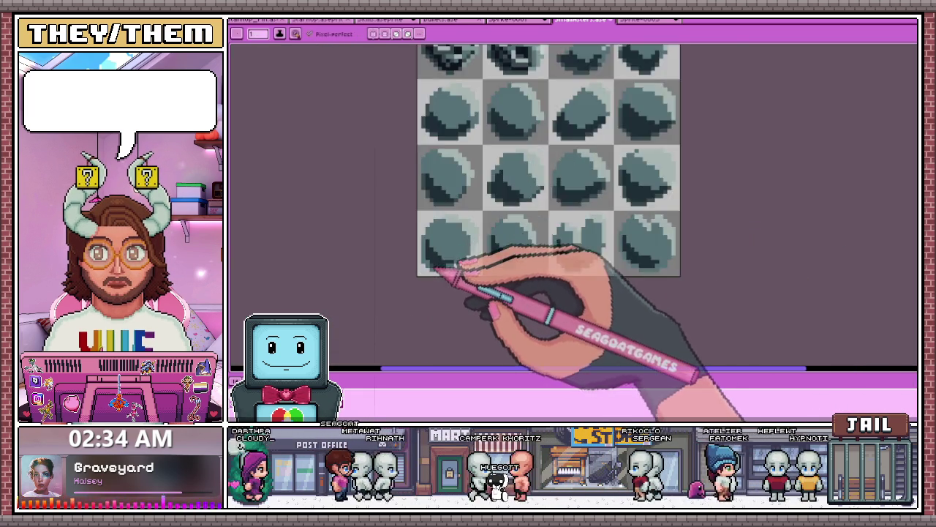
pyautogui.scroll(3, 450, 268)
pyautogui.scroll(1, 428, 256)
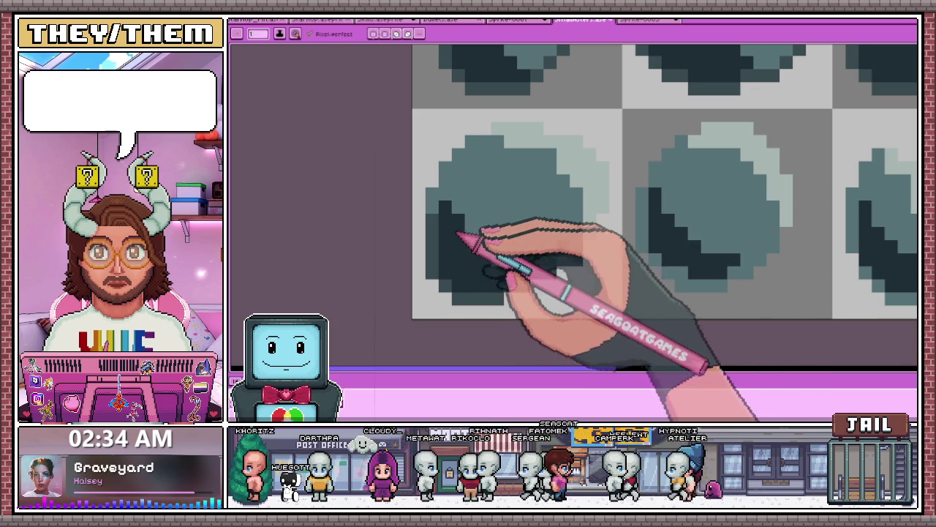
pyautogui.scroll(-3, 468, 236)
pyautogui.scroll(3, 484, 237)
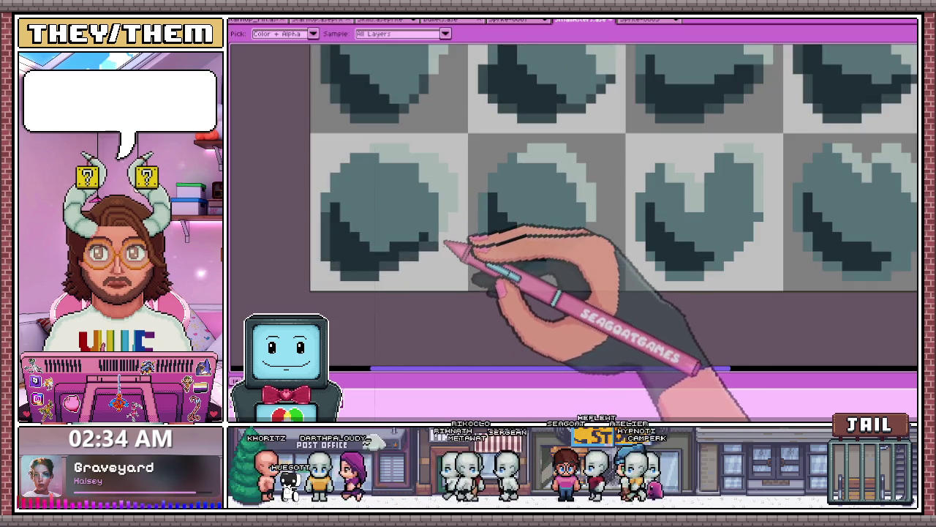
pyautogui.scroll(2, 495, 234)
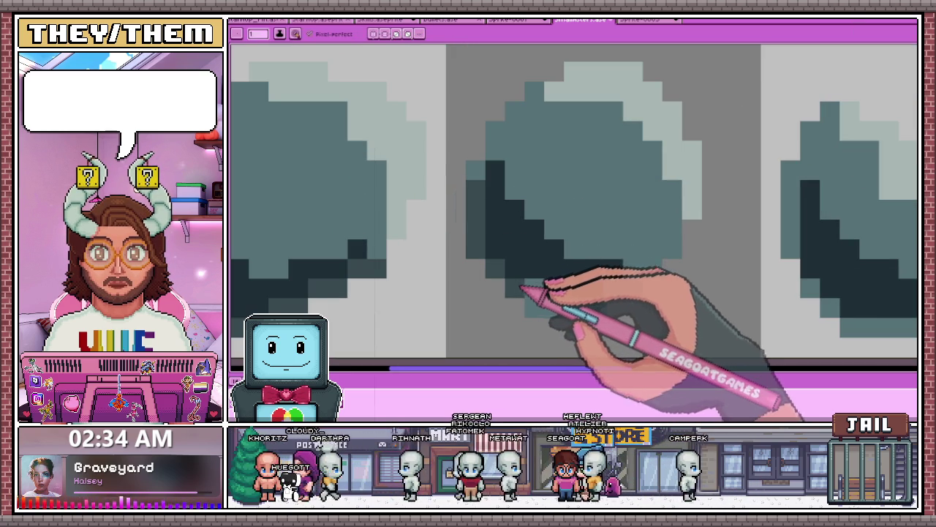
pyautogui.scroll(-1, 534, 308)
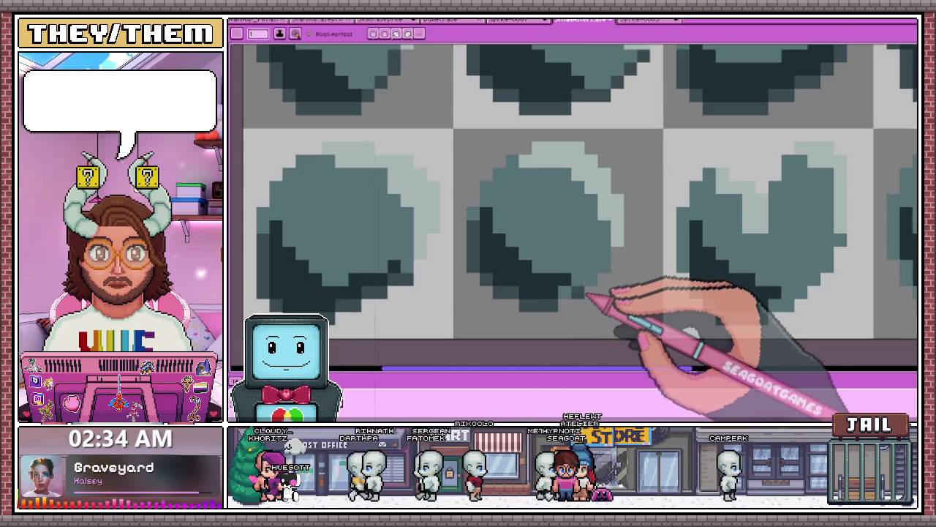
pyautogui.scroll(-2, 382, 251)
pyautogui.scroll(-1, 554, 255)
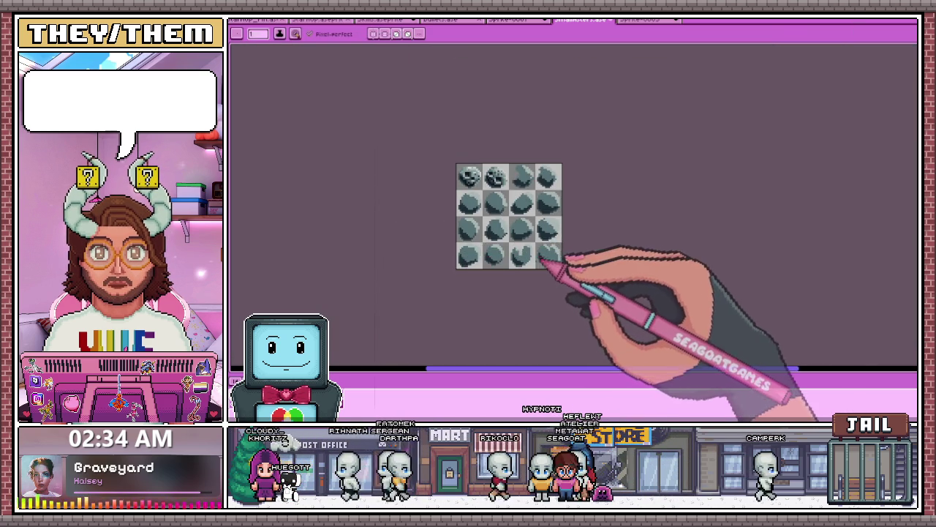
pyautogui.scroll(2, 548, 261)
pyautogui.scroll(2, 485, 252)
pyautogui.scroll(2, 485, 252)
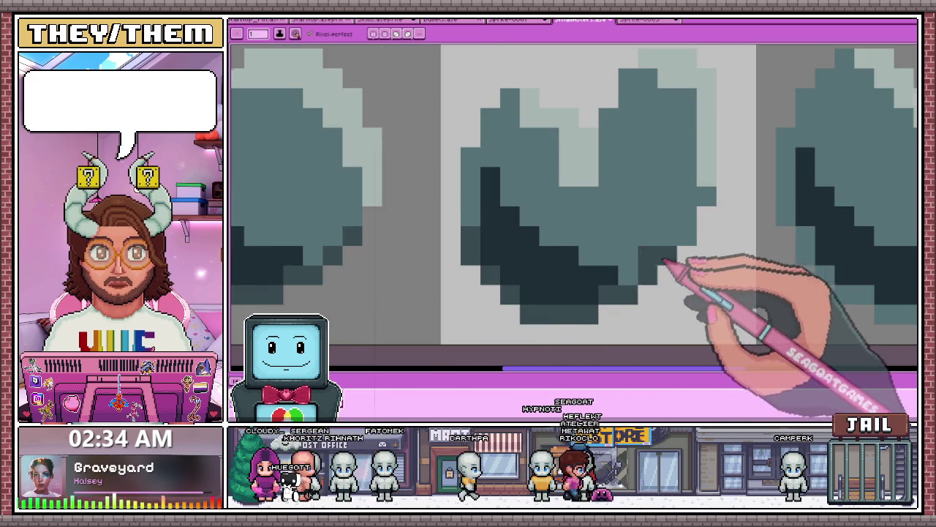
pyautogui.scroll(-2, 418, 268)
pyautogui.scroll(1, 513, 253)
pyautogui.scroll(1, 516, 241)
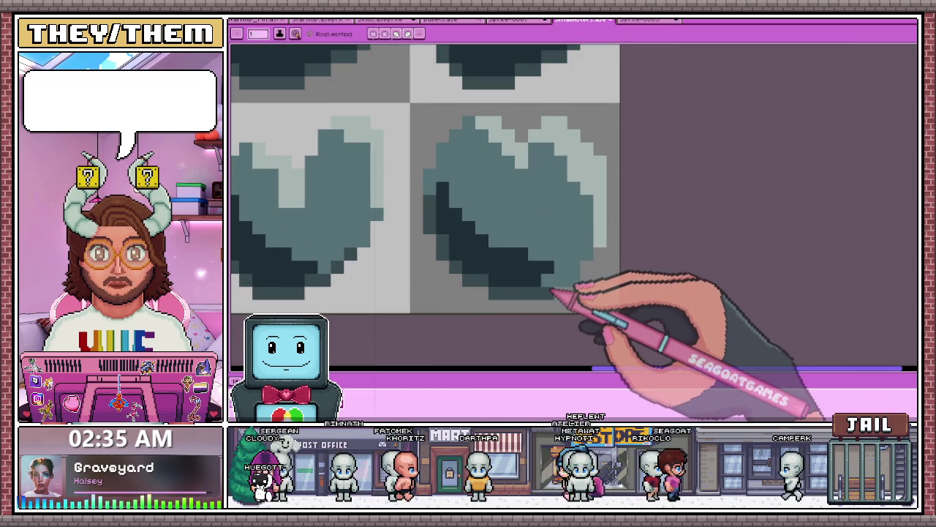
pyautogui.press('i')
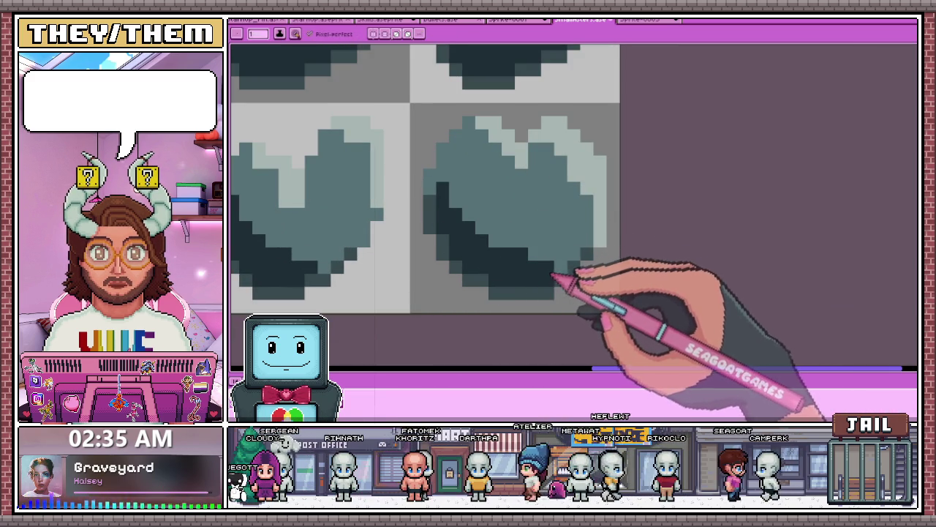
pyautogui.scroll(-1, 522, 251)
pyautogui.scroll(-2, 522, 261)
pyautogui.scroll(-1, 479, 220)
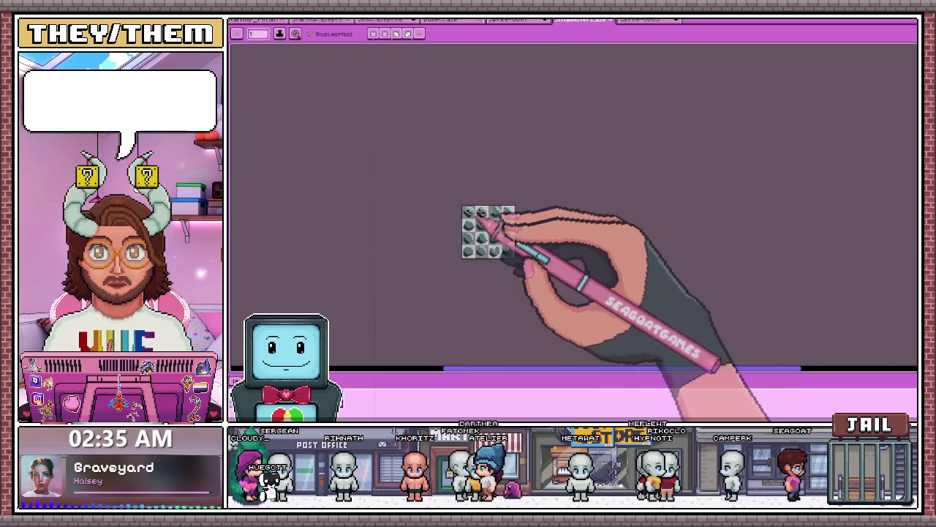
# With the Pencil, add a dark pixel below an existing rock eye
pyautogui.scroll(2, 475, 188)
pyautogui.scroll(1, 485, 199)
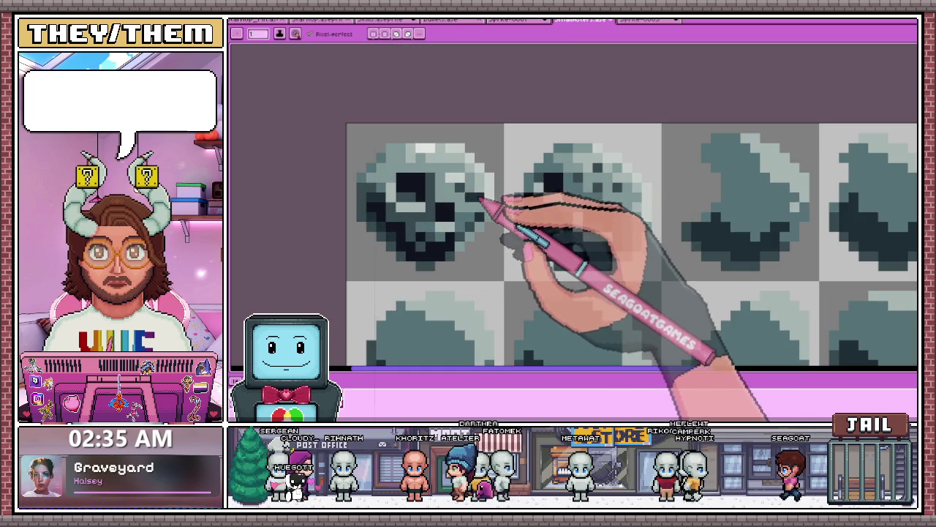
pyautogui.scroll(-1, 481, 198)
pyautogui.scroll(2, 431, 198)
pyautogui.scroll(2, 460, 212)
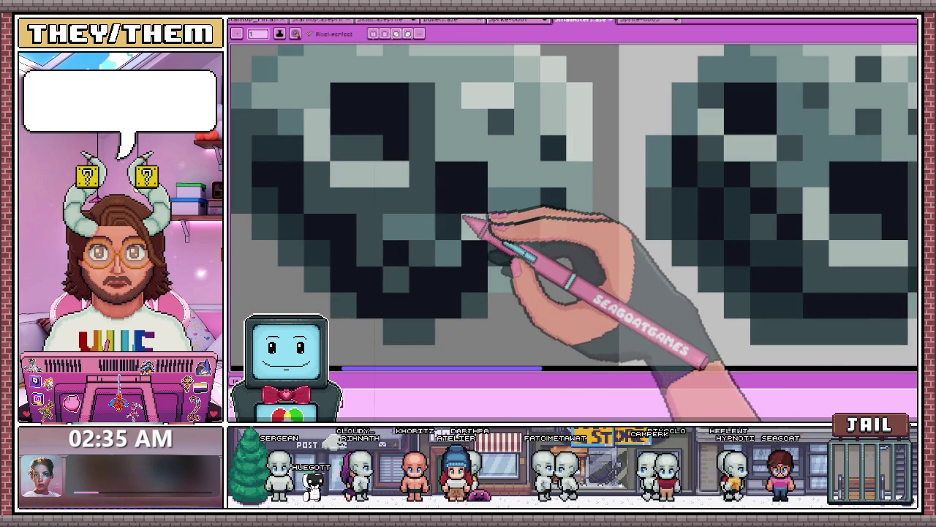
pyautogui.press('m')
pyautogui.scroll(-2, 479, 216)
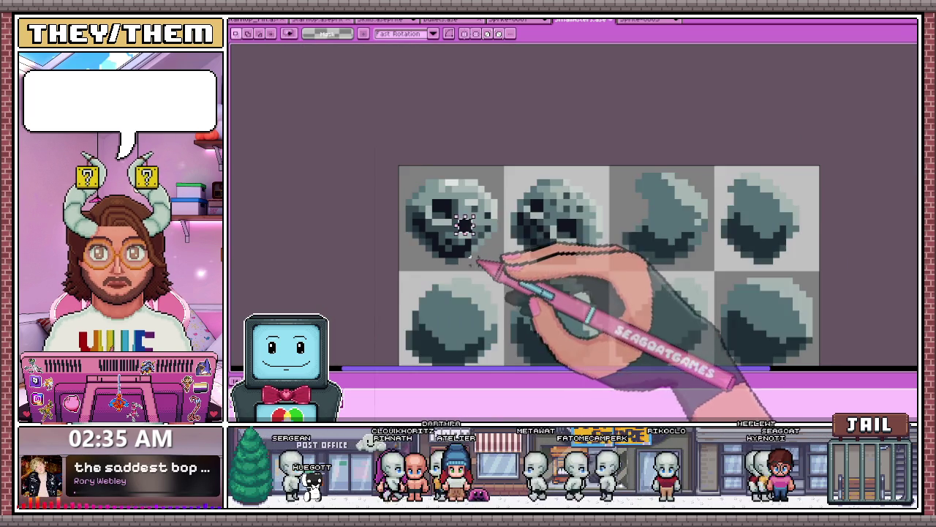
pyautogui.scroll(1, 474, 221)
pyautogui.press('b')
pyautogui.scroll(-2, 472, 214)
pyautogui.scroll(1, 591, 210)
pyautogui.scroll(2, 569, 186)
pyautogui.click(556, 183)
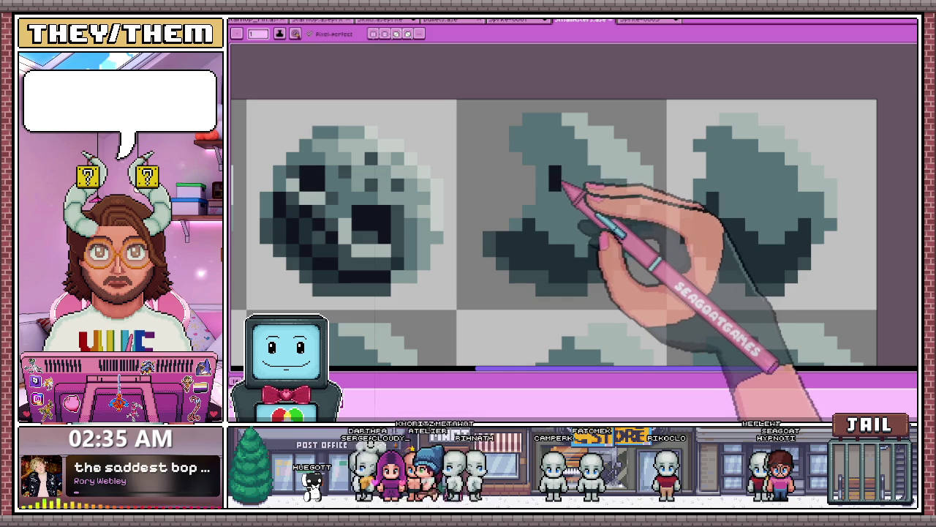
# Dot a dark eye onto the right rock, placing it higher and further left
pyautogui.scroll(-3, 570, 189)
pyautogui.scroll(2, 637, 201)
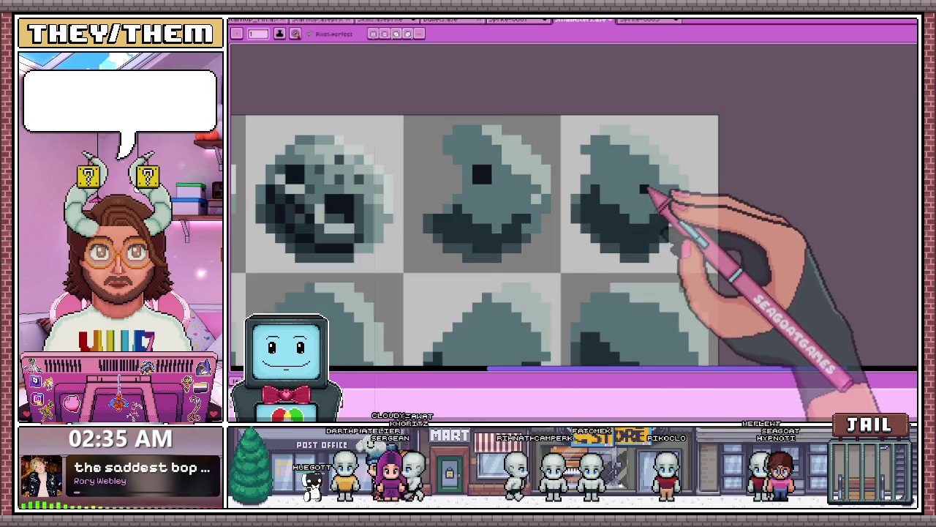
pyautogui.scroll(1, 644, 198)
pyautogui.click(634, 189)
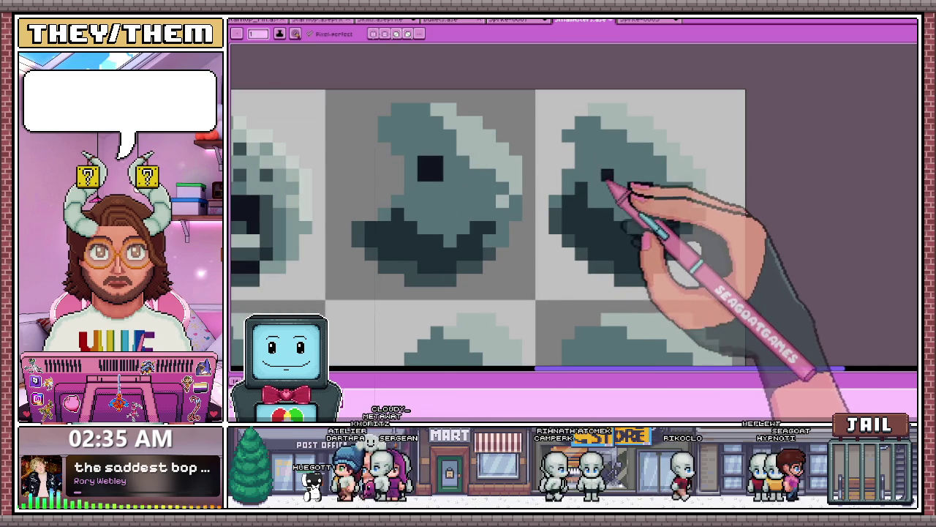
pyautogui.scroll(-2, 606, 184)
pyautogui.scroll(2, 610, 147)
pyautogui.click(598, 151)
# Draw dark eye pixels on two more rocks, including the second-row rock
pyautogui.scroll(-1, 585, 165)
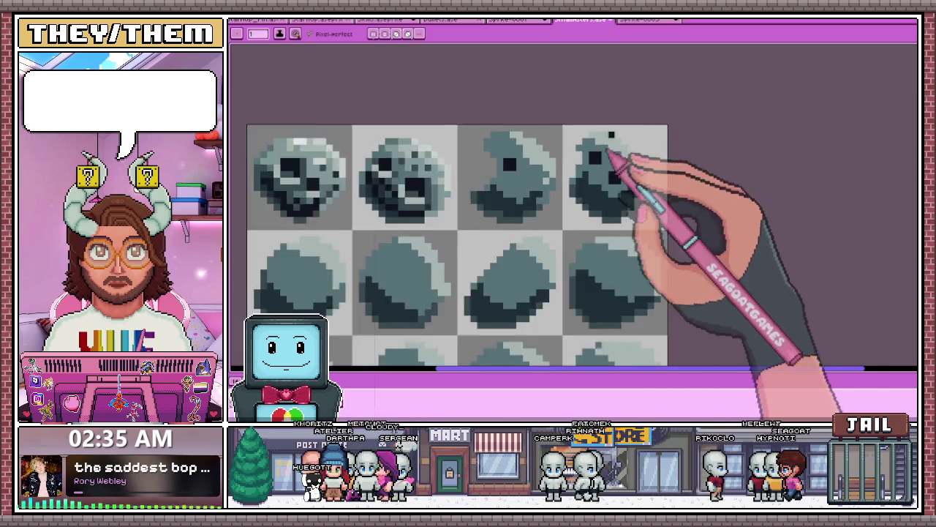
pyautogui.scroll(-1, 556, 190)
pyautogui.scroll(1, 505, 207)
pyautogui.scroll(1, 466, 203)
pyautogui.click(465, 199)
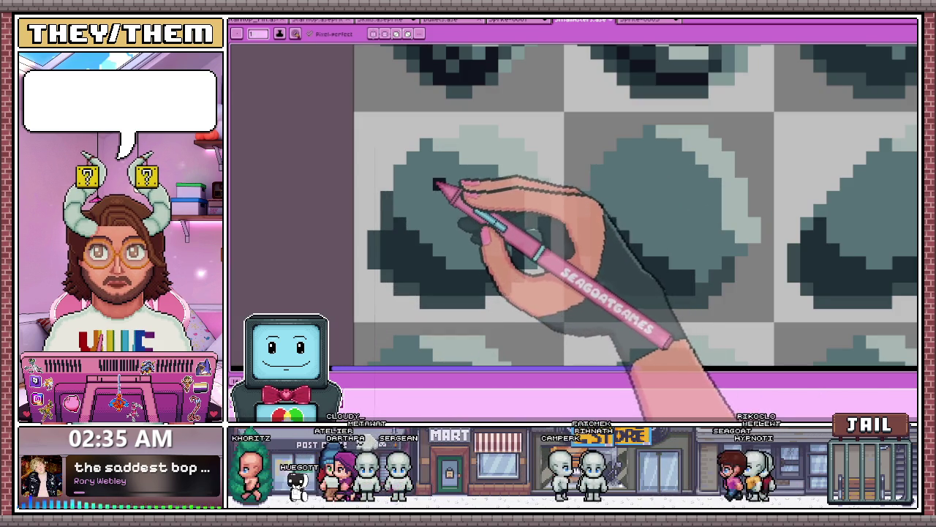
pyautogui.scroll(-2, 505, 220)
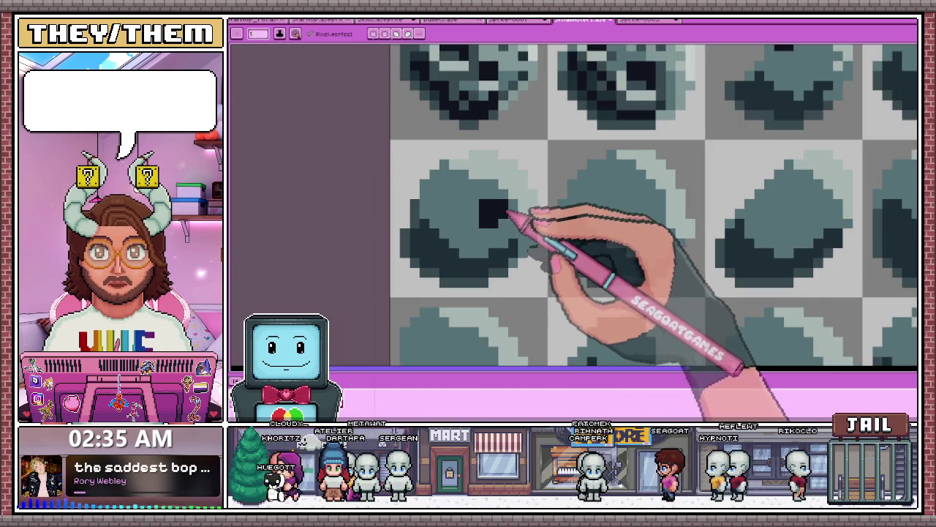
pyautogui.scroll(1, 596, 219)
pyautogui.scroll(1, 460, 217)
pyautogui.click(460, 218)
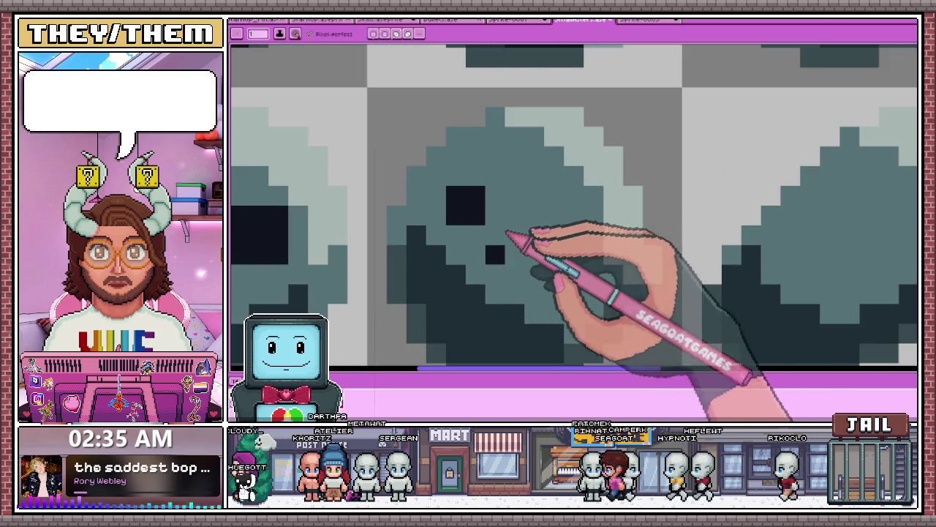
# Zoom in on another rock and give it a dark eye pixel
pyautogui.scroll(-2, 547, 244)
pyautogui.scroll(1, 502, 198)
pyautogui.scroll(1, 510, 223)
pyautogui.scroll(-1, 502, 229)
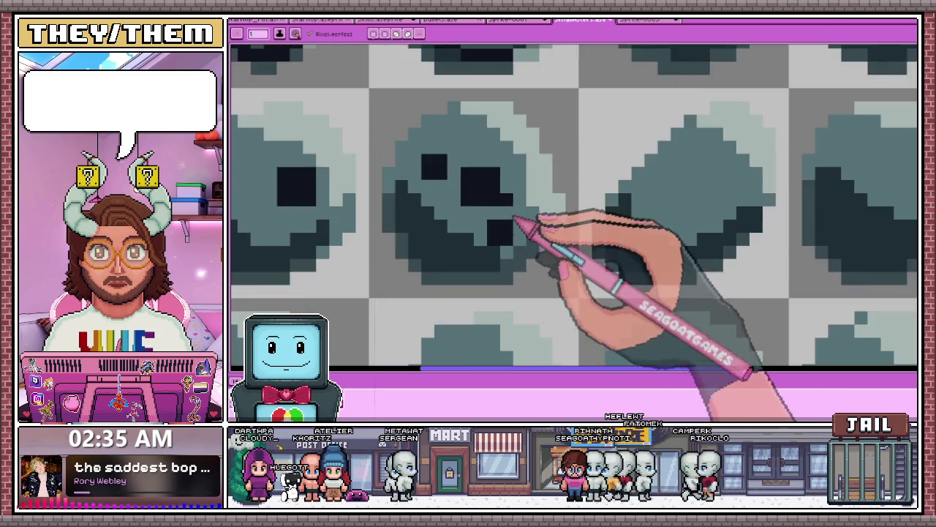
pyautogui.scroll(-2, 519, 210)
pyautogui.scroll(1, 513, 209)
pyautogui.scroll(-1, 524, 215)
pyautogui.scroll(2, 522, 216)
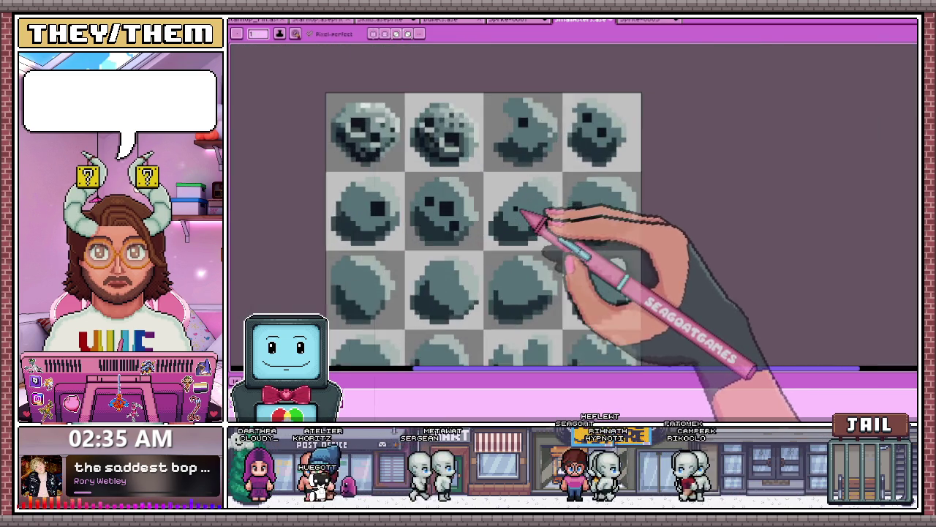
pyautogui.scroll(2, 528, 215)
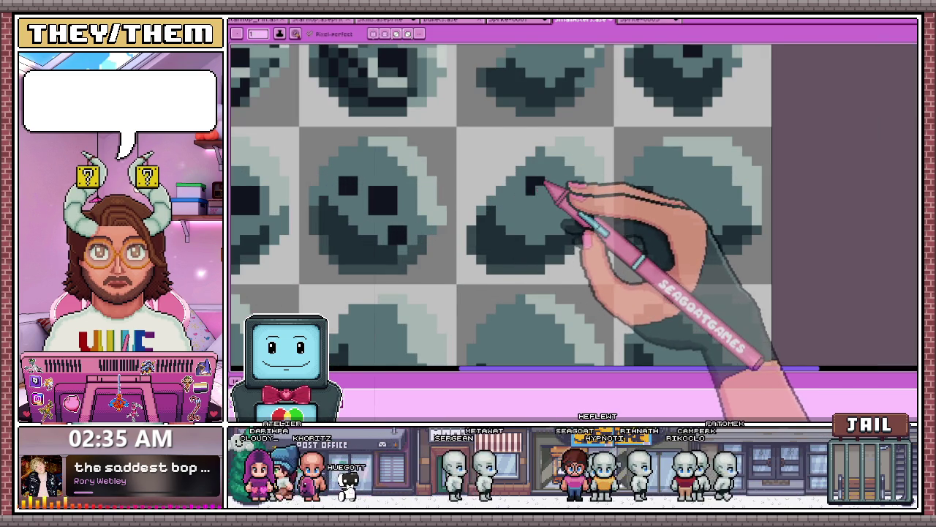
pyautogui.scroll(-2, 545, 187)
pyautogui.scroll(1, 560, 175)
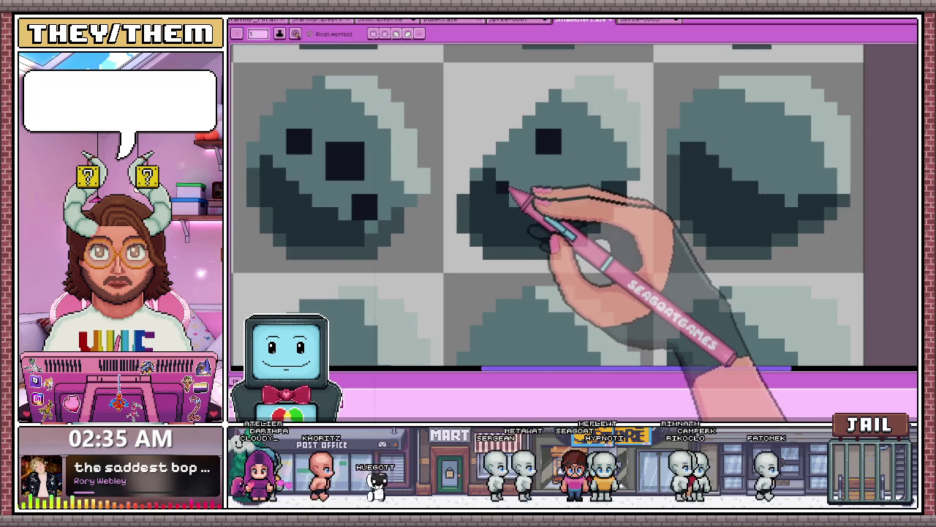
pyautogui.scroll(-2, 527, 203)
pyautogui.scroll(2, 542, 203)
pyautogui.scroll(2, 556, 194)
pyautogui.scroll(-3, 562, 208)
pyautogui.scroll(-1, 563, 209)
pyautogui.scroll(-1, 621, 192)
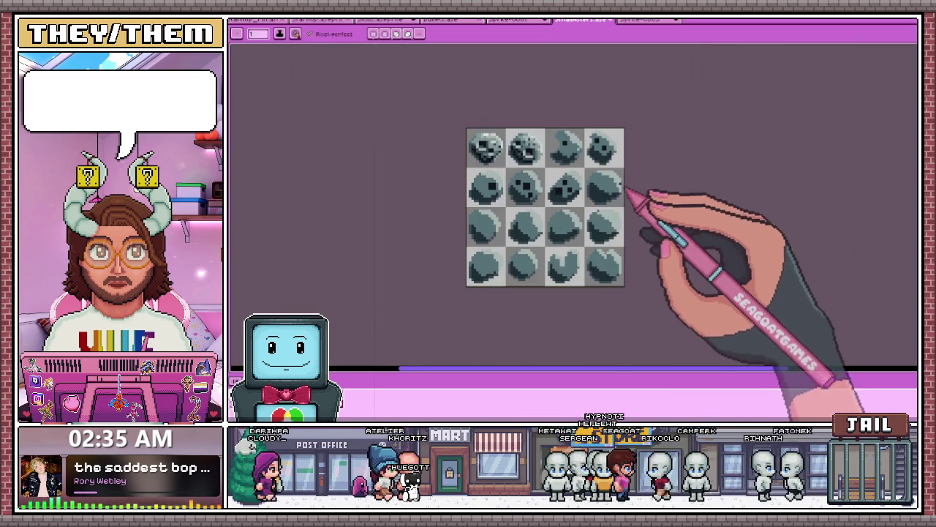
pyautogui.scroll(1, 626, 198)
pyautogui.scroll(1, 578, 164)
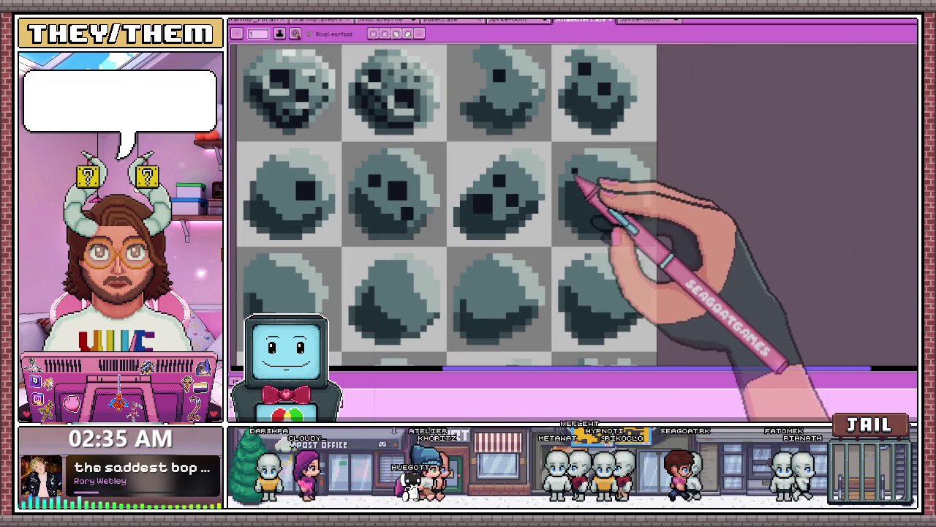
pyautogui.scroll(1, 545, 135)
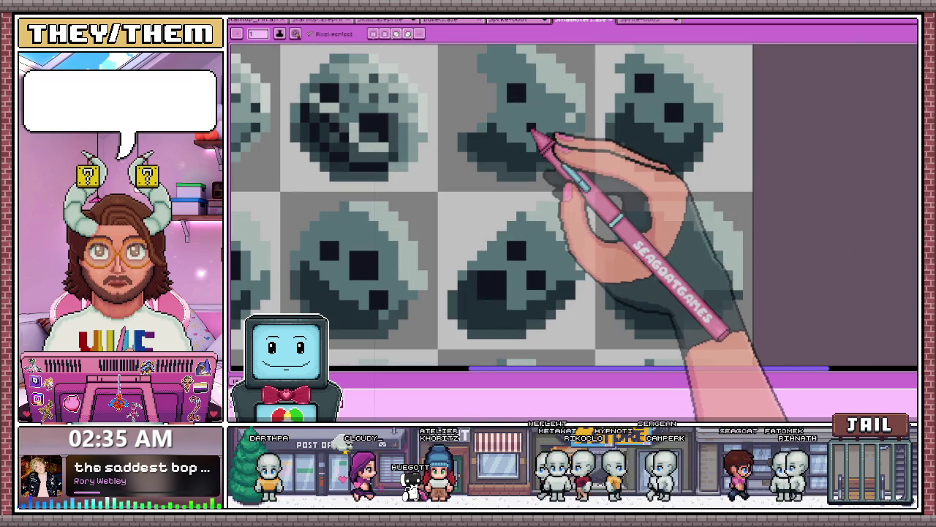
pyautogui.scroll(-2, 541, 135)
pyautogui.scroll(-1, 540, 198)
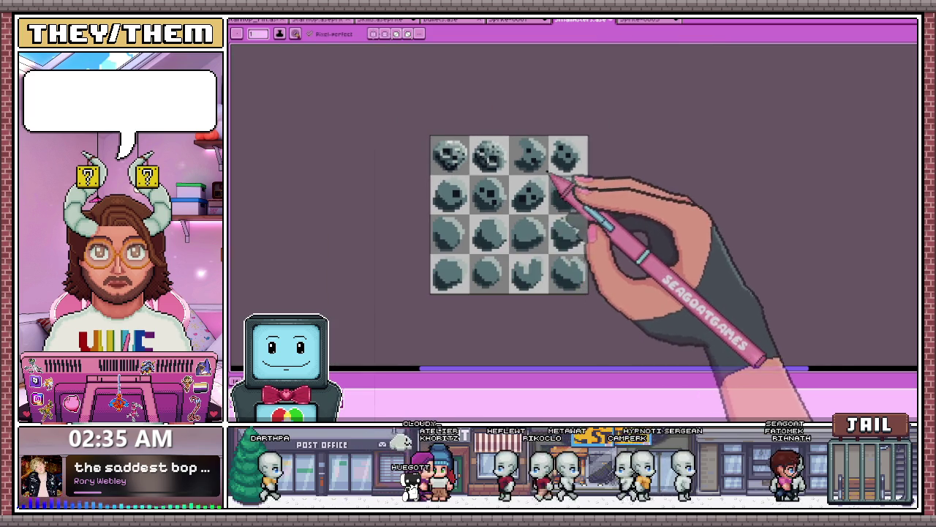
pyautogui.scroll(-2, 559, 196)
pyautogui.scroll(3, 567, 184)
pyautogui.scroll(1, 492, 172)
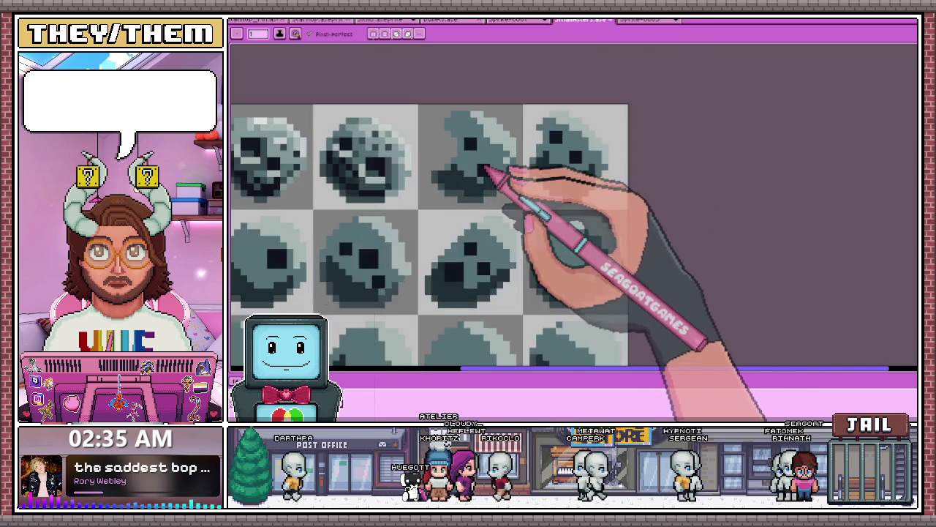
pyautogui.scroll(1, 487, 172)
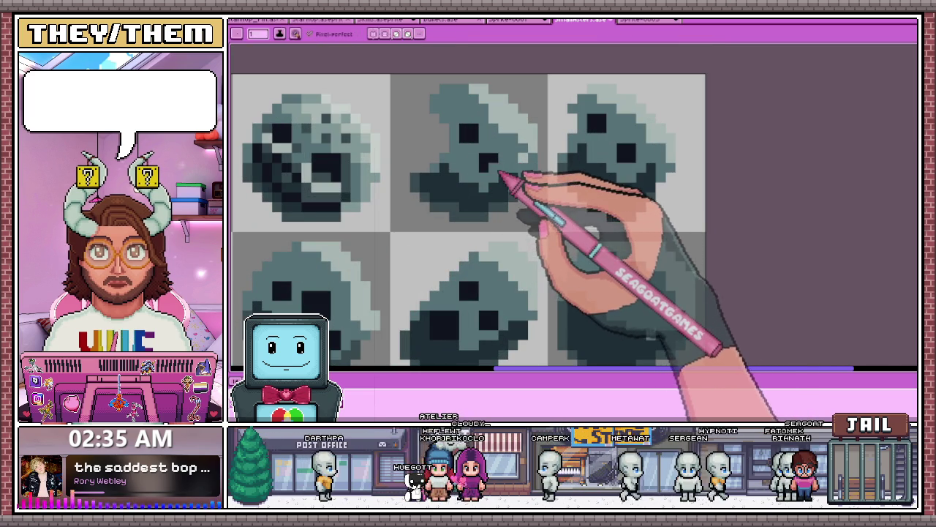
pyautogui.scroll(-2, 499, 173)
pyautogui.scroll(-1, 497, 146)
pyautogui.scroll(2, 554, 203)
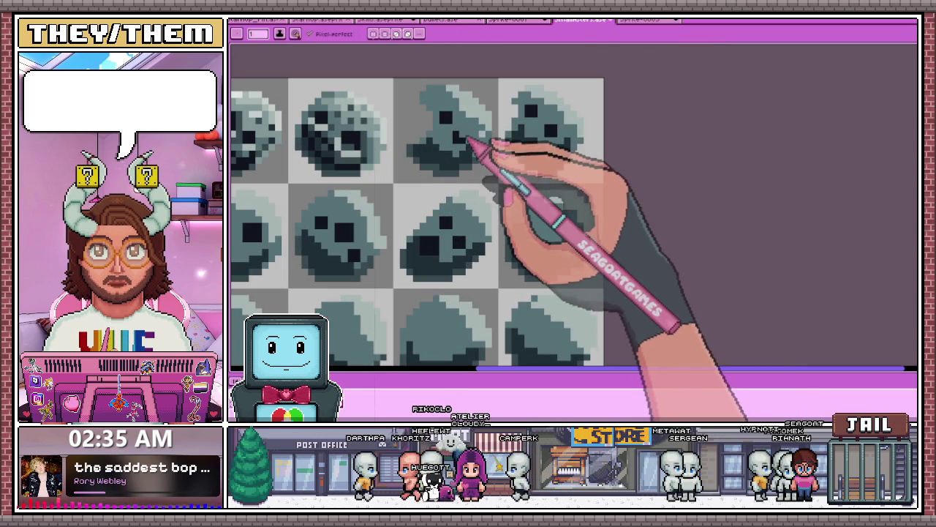
pyautogui.scroll(2, 476, 227)
pyautogui.scroll(1, 541, 210)
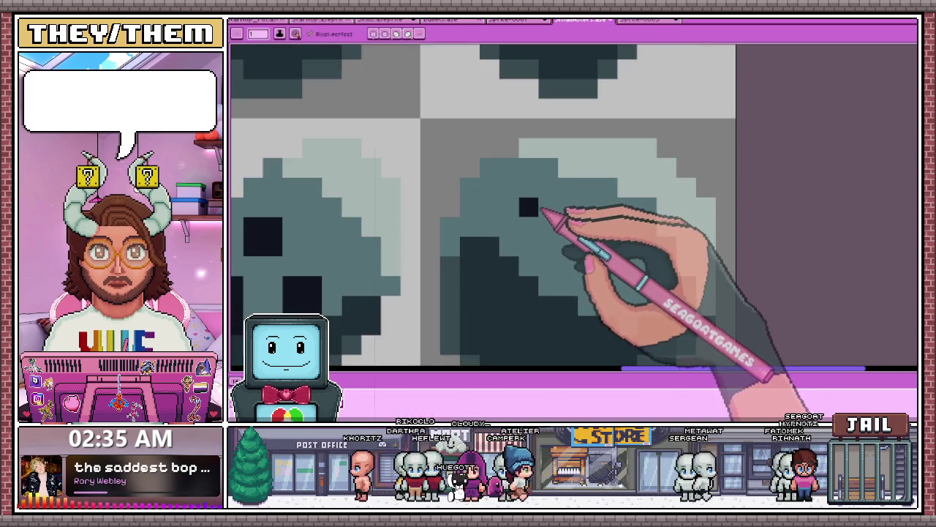
pyautogui.scroll(-1, 532, 212)
pyautogui.scroll(-3, 575, 220)
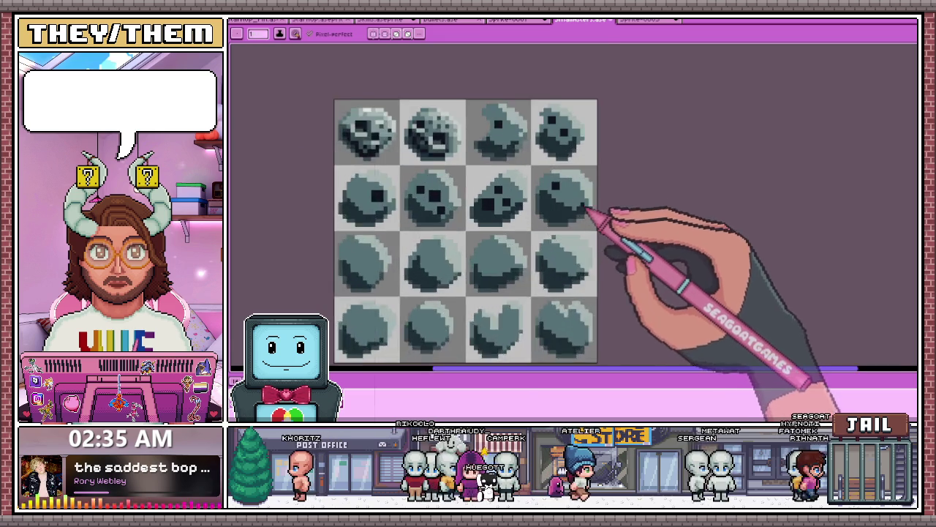
pyautogui.scroll(1, 595, 209)
pyautogui.scroll(1, 576, 207)
pyautogui.scroll(1, 556, 214)
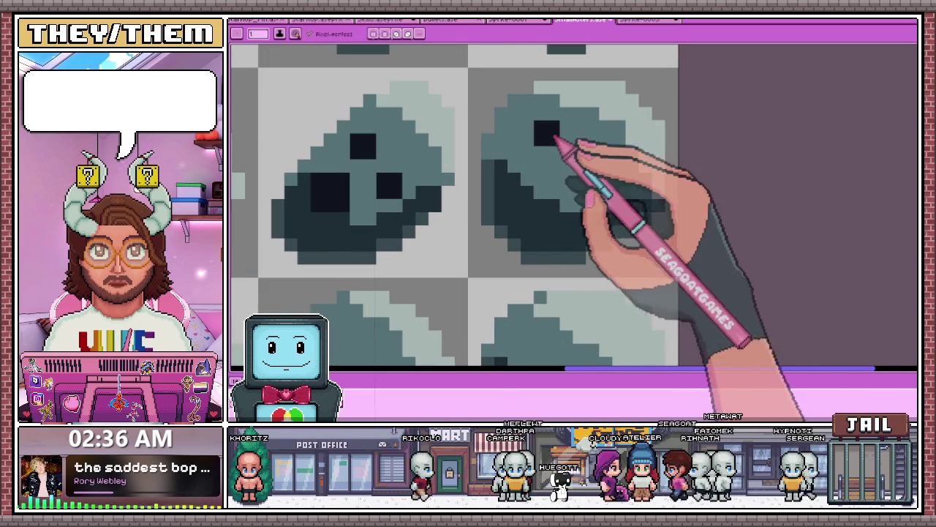
pyautogui.click(579, 167)
pyautogui.scroll(-1, 591, 184)
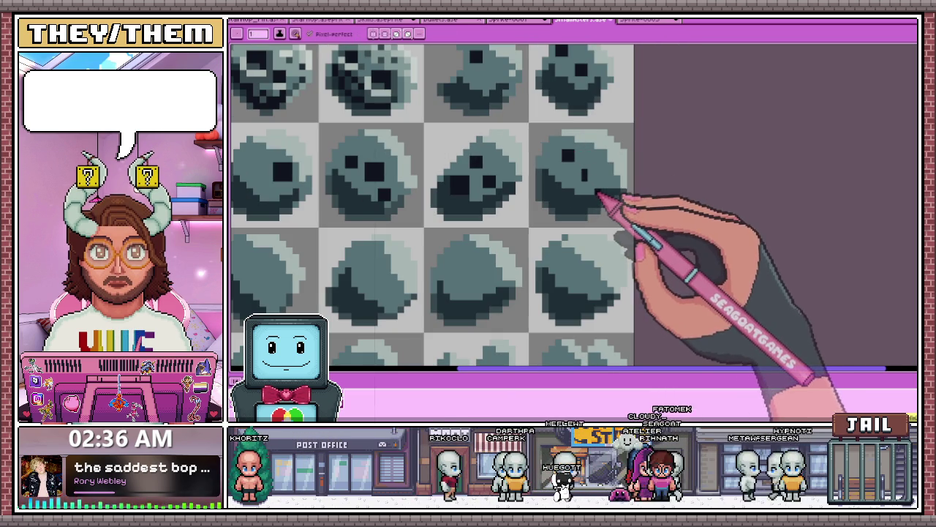
pyautogui.scroll(-1, 600, 194)
pyautogui.scroll(-1, 606, 209)
pyautogui.scroll(1, 578, 213)
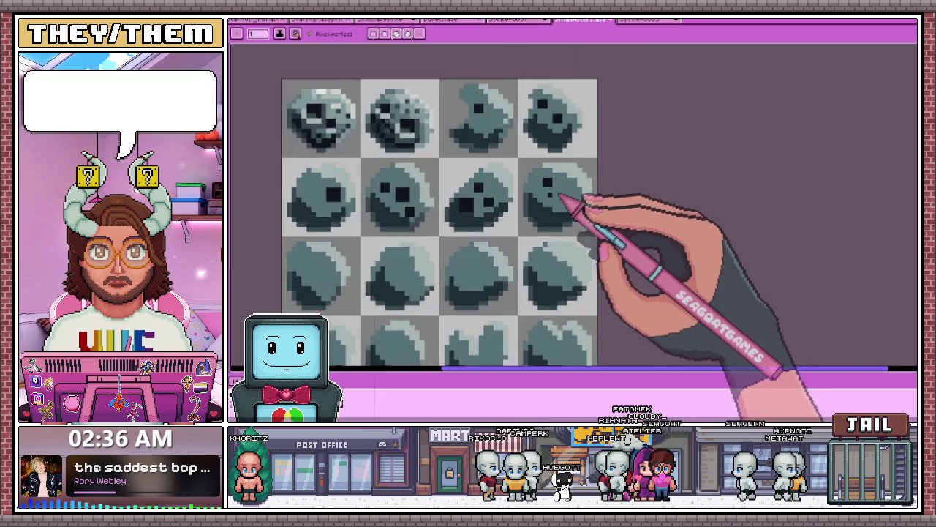
pyautogui.scroll(2, 570, 203)
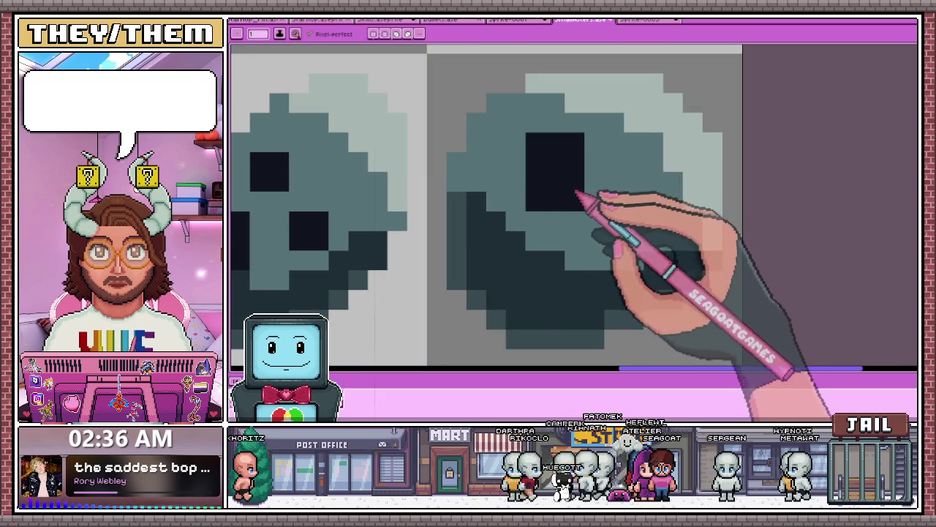
pyautogui.scroll(-3, 602, 180)
pyautogui.scroll(-1, 512, 212)
pyautogui.scroll(1, 448, 236)
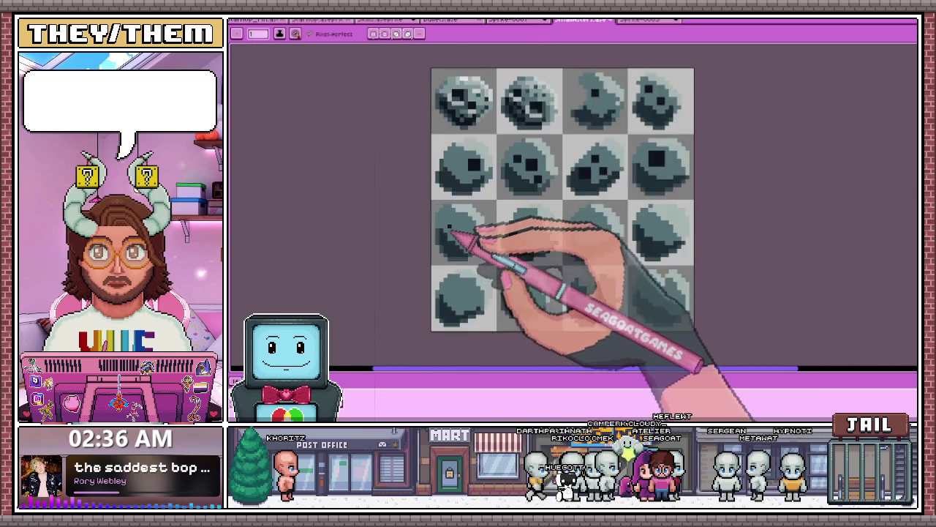
# Dot a single dark eye pixel onto the second-row, second-column rock sprite
pyautogui.scroll(3, 439, 219)
pyautogui.scroll(1, 437, 209)
pyautogui.scroll(-3, 461, 212)
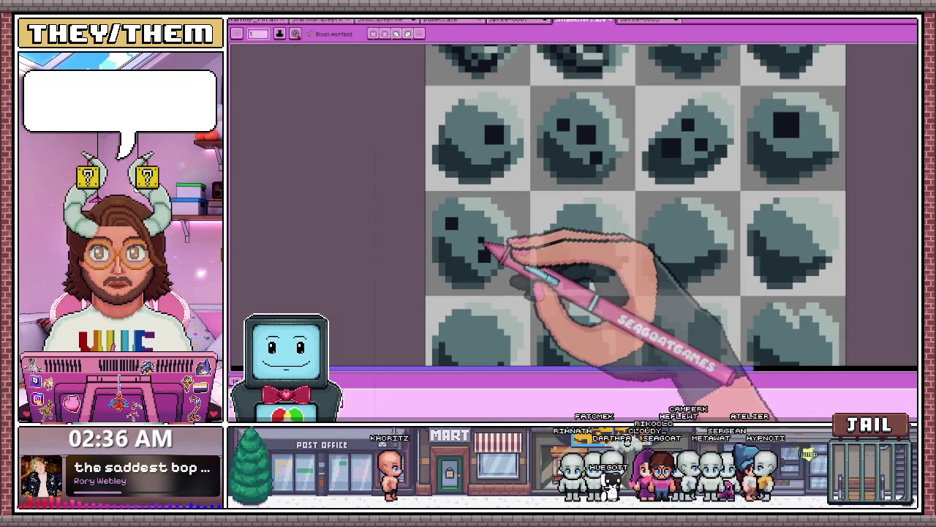
pyautogui.scroll(-2, 485, 246)
pyautogui.scroll(2, 512, 212)
pyautogui.scroll(-1, 533, 219)
pyautogui.scroll(1, 491, 178)
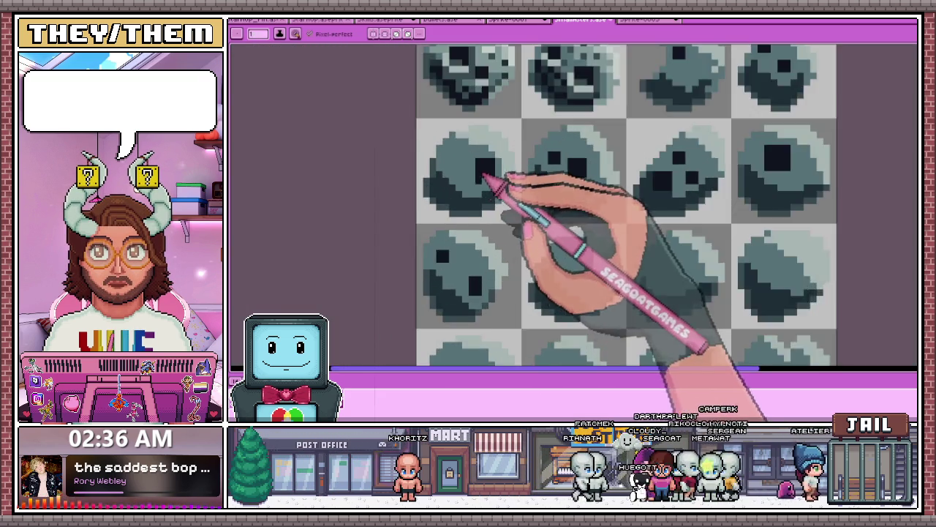
pyautogui.scroll(-1, 539, 198)
pyautogui.scroll(-1, 550, 223)
pyautogui.scroll(2, 548, 224)
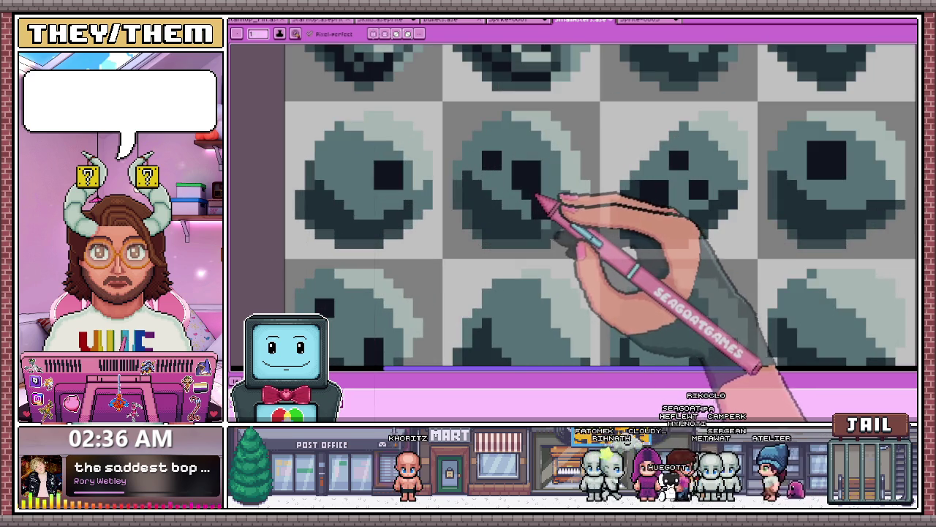
pyautogui.scroll(-2, 518, 184)
pyautogui.scroll(-1, 548, 183)
pyautogui.scroll(1, 531, 219)
pyautogui.scroll(2, 519, 234)
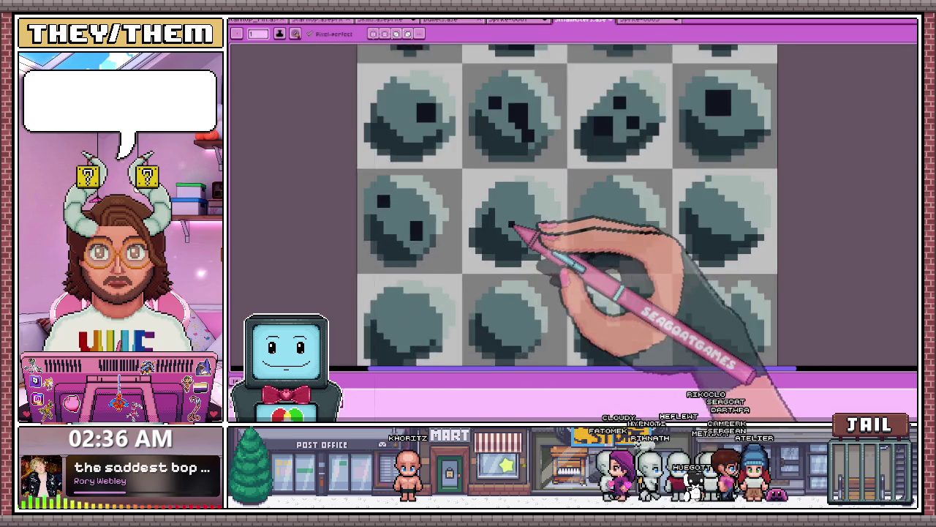
pyautogui.scroll(1, 515, 229)
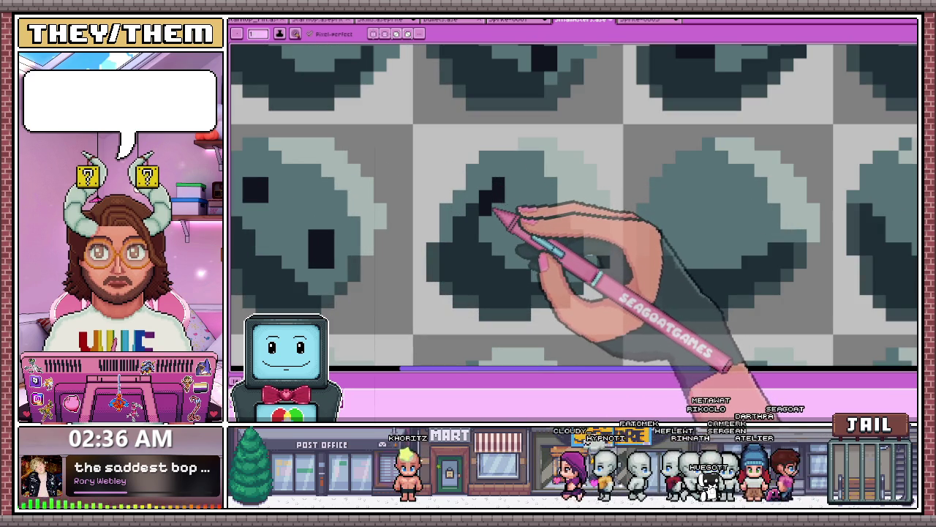
pyautogui.click(486, 223)
pyautogui.scroll(-1, 508, 212)
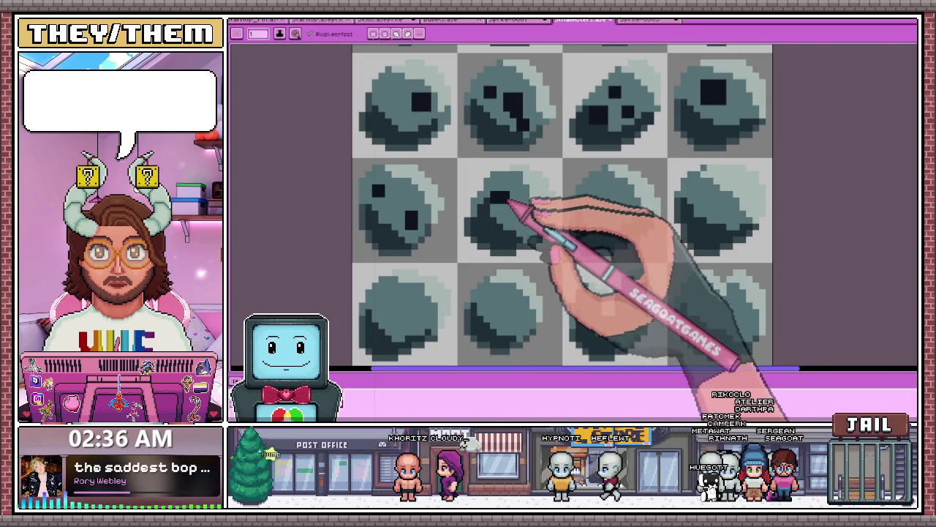
pyautogui.scroll(1, 508, 203)
pyautogui.moveTo(528, 224); pyautogui.dragTo(569, 215)
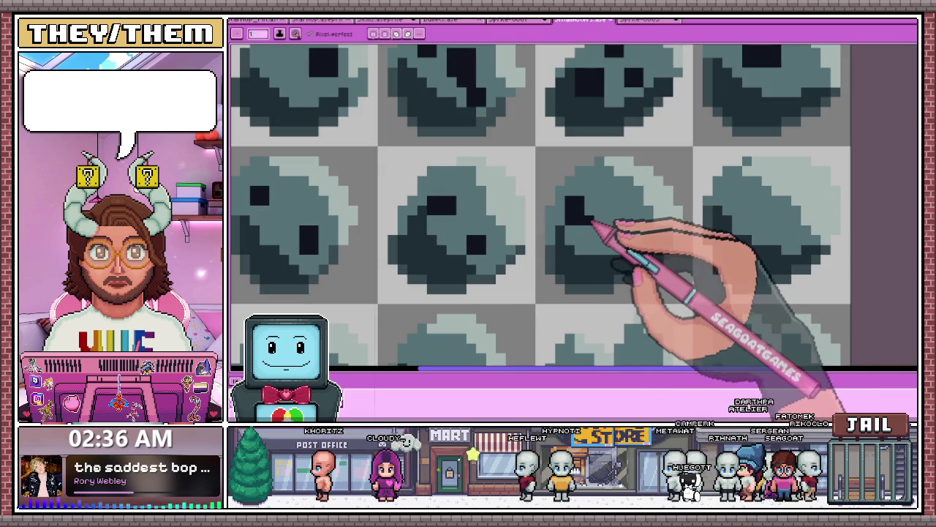
pyautogui.scroll(-1, 593, 208)
pyautogui.scroll(2, 610, 213)
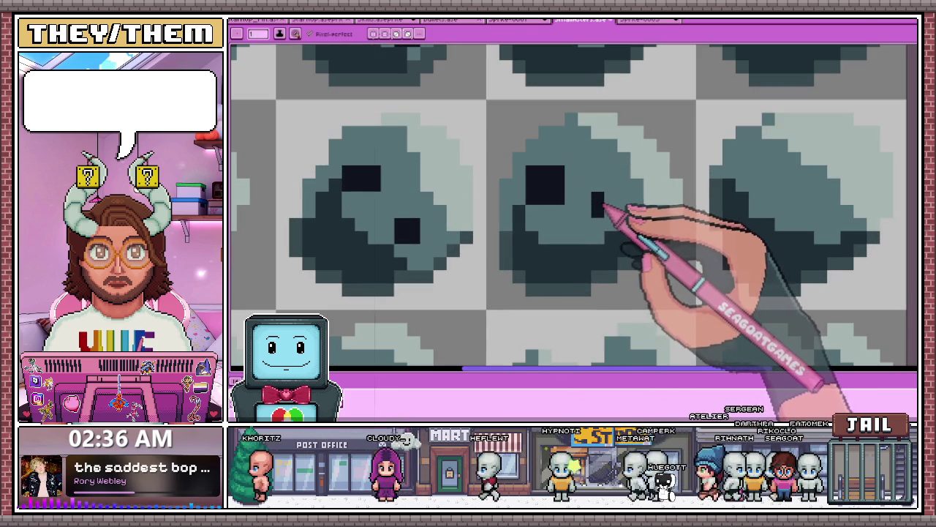
pyautogui.scroll(-2, 604, 210)
pyautogui.scroll(-3, 556, 231)
pyautogui.scroll(-1, 541, 234)
pyautogui.scroll(1, 563, 219)
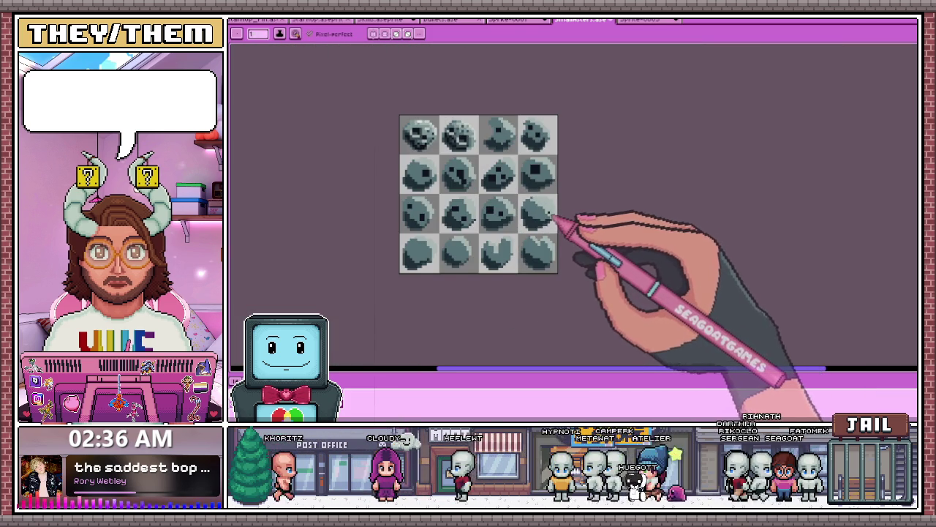
# Paint dark mouths and grins beneath the eyes of the top-row rocks
pyautogui.scroll(1, 550, 212)
pyautogui.scroll(3, 445, 183)
pyautogui.scroll(1, 606, 214)
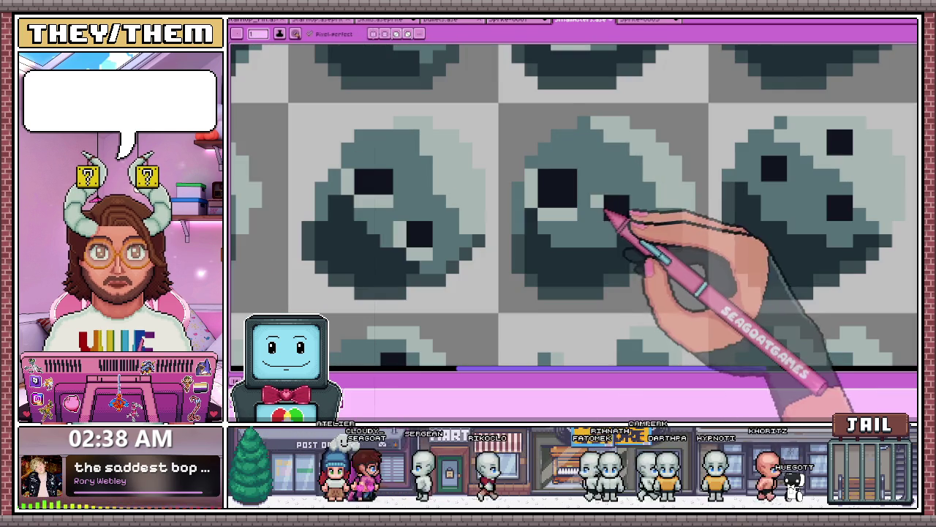
pyautogui.scroll(-1, 614, 230)
pyautogui.scroll(-1, 533, 195)
pyautogui.scroll(2, 627, 215)
pyautogui.scroll(2, 606, 209)
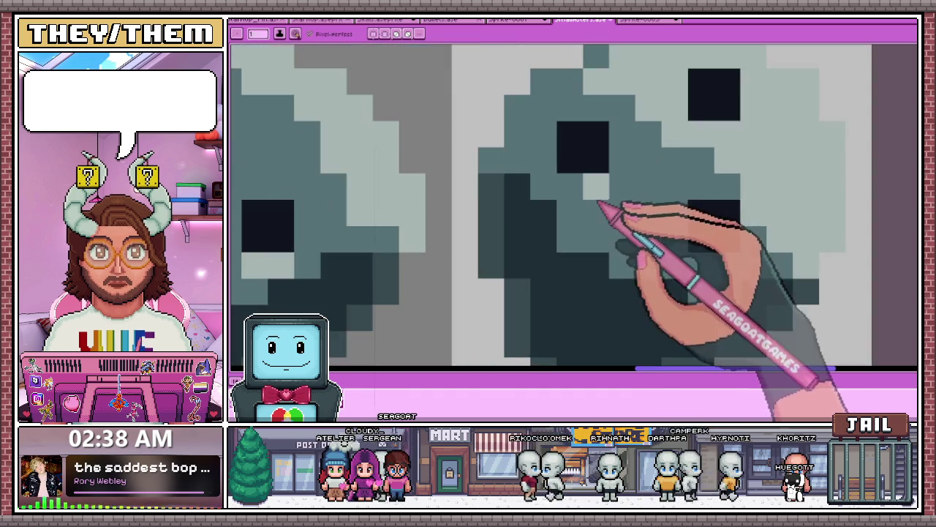
pyautogui.scroll(-1, 594, 194)
pyautogui.scroll(-1, 659, 161)
pyautogui.scroll(1, 636, 167)
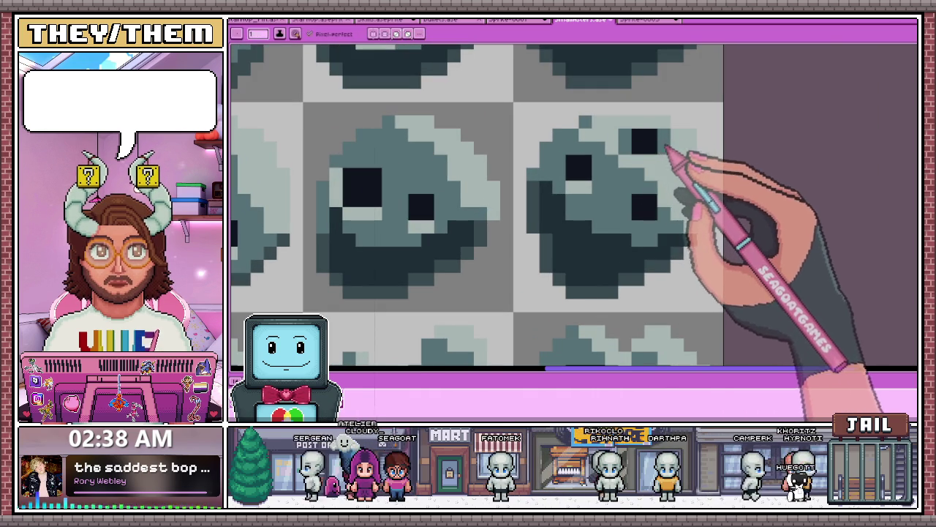
pyautogui.scroll(-4, 663, 168)
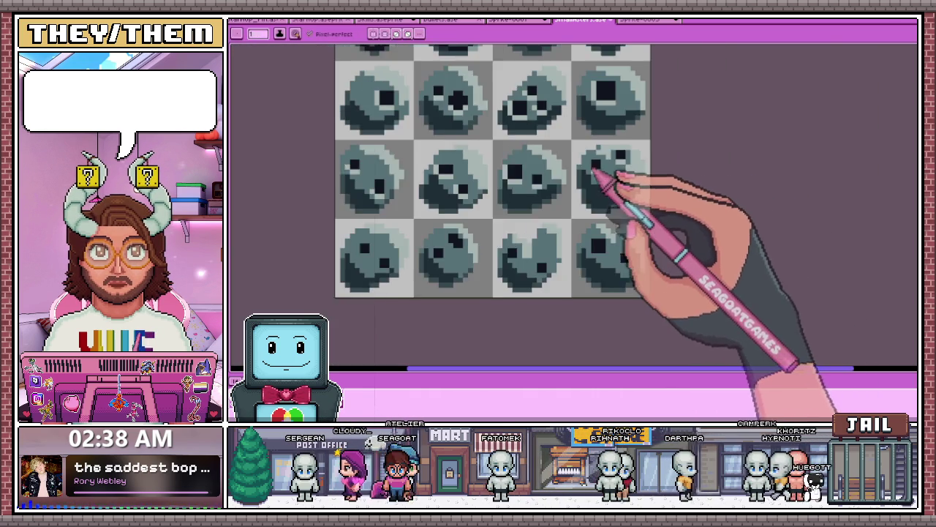
pyautogui.scroll(-1, 607, 177)
pyautogui.scroll(2, 644, 183)
pyautogui.scroll(2, 633, 184)
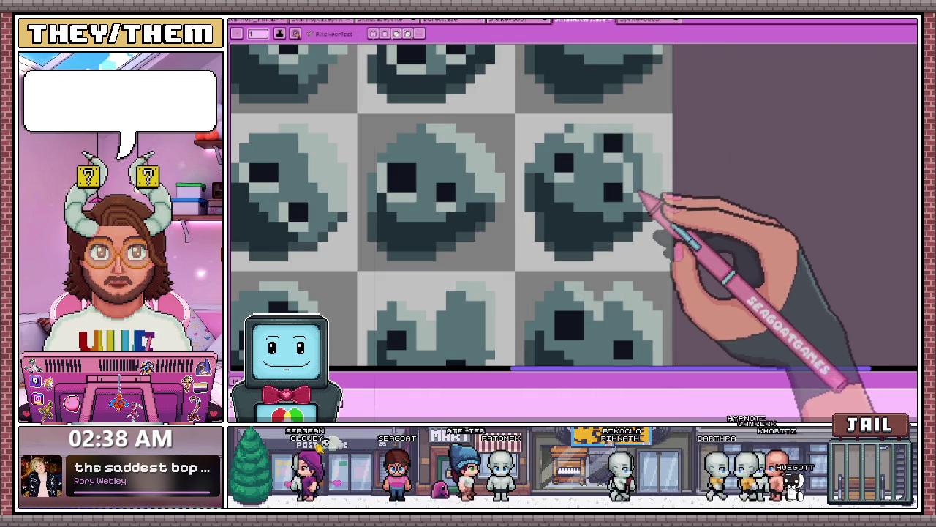
pyautogui.scroll(-3, 635, 194)
pyautogui.scroll(3, 629, 168)
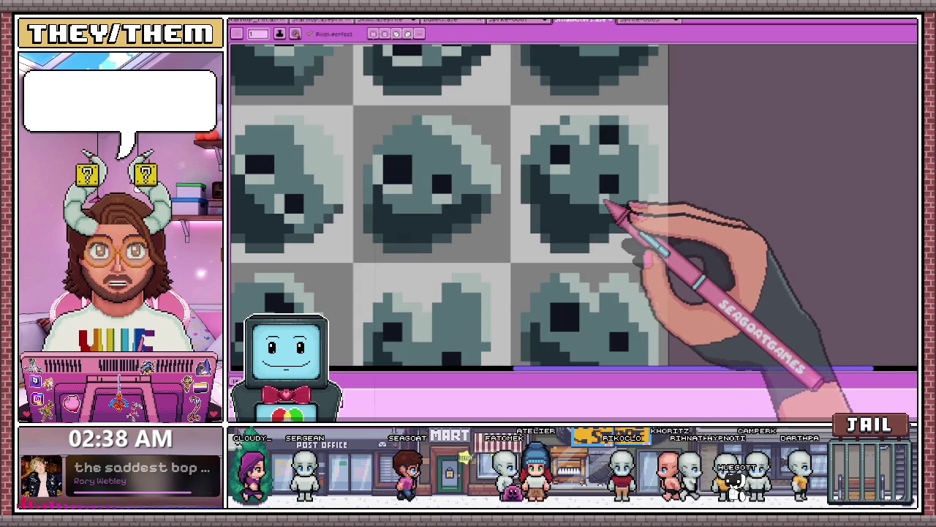
pyautogui.scroll(-2, 607, 198)
pyautogui.scroll(-3, 601, 203)
pyautogui.scroll(-3, 476, 223)
pyautogui.scroll(2, 476, 223)
pyautogui.scroll(2, 449, 209)
pyautogui.scroll(4, 445, 202)
pyautogui.scroll(-1, 449, 213)
pyautogui.scroll(1, 497, 241)
pyautogui.scroll(-3, 541, 212)
pyautogui.scroll(3, 571, 212)
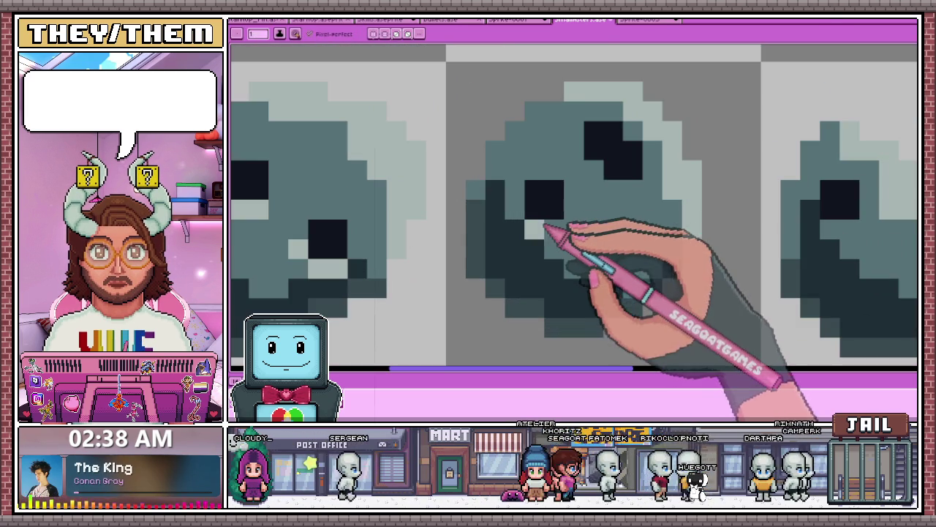
pyautogui.scroll(-2, 550, 221)
pyautogui.scroll(2, 575, 184)
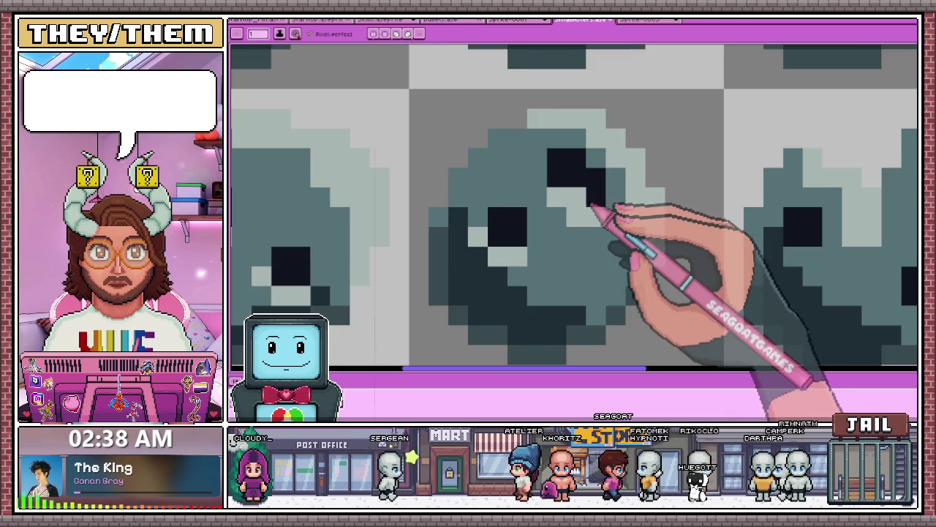
pyautogui.scroll(-3, 556, 212)
pyautogui.scroll(-2, 585, 234)
pyautogui.scroll(2, 602, 233)
pyautogui.scroll(4, 556, 220)
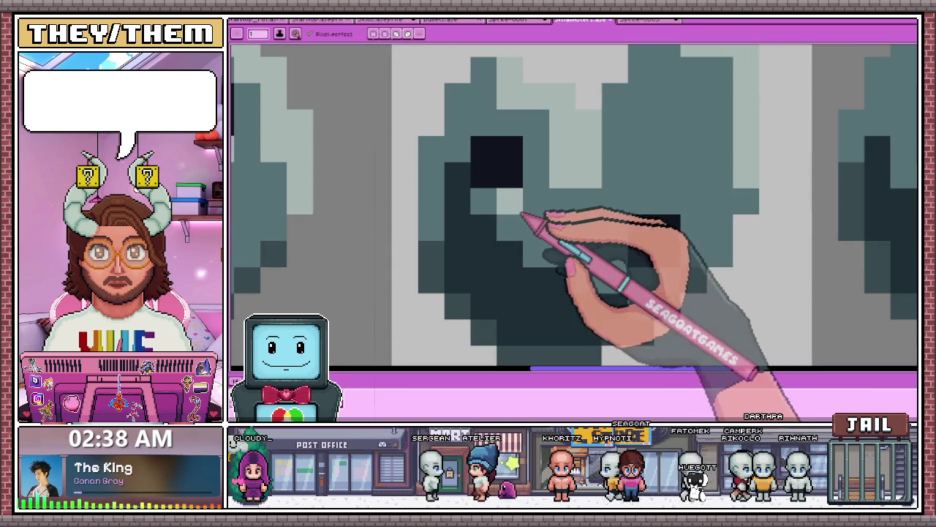
pyautogui.scroll(-2, 512, 203)
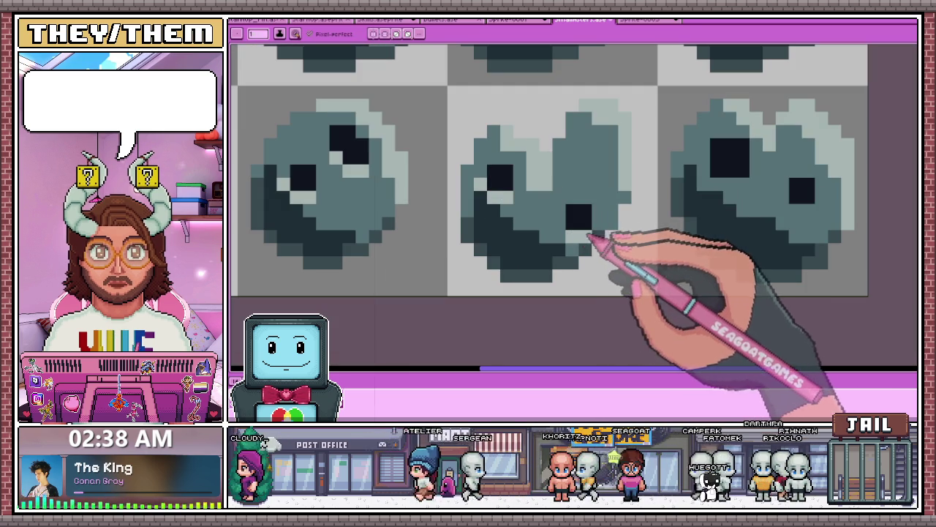
pyautogui.scroll(-3, 479, 203)
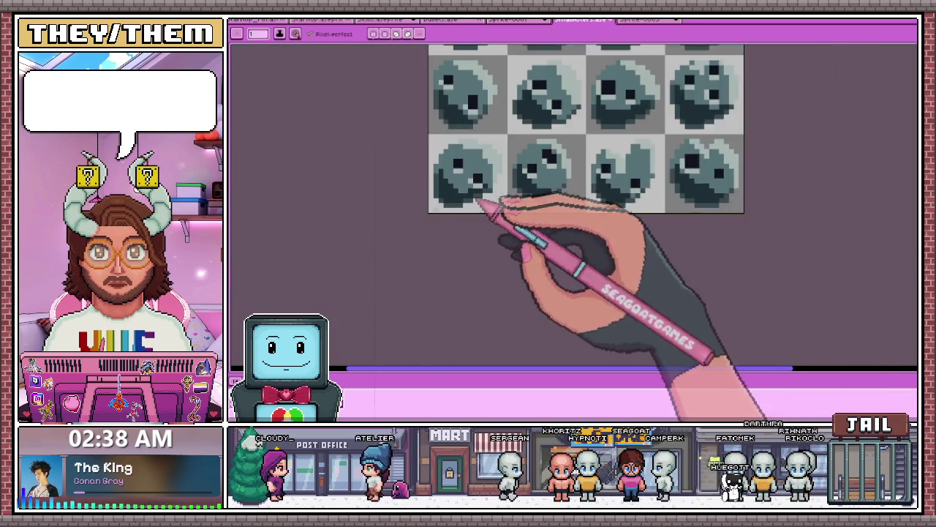
pyautogui.scroll(-2, 606, 195)
pyautogui.scroll(2, 606, 192)
pyautogui.scroll(3, 553, 230)
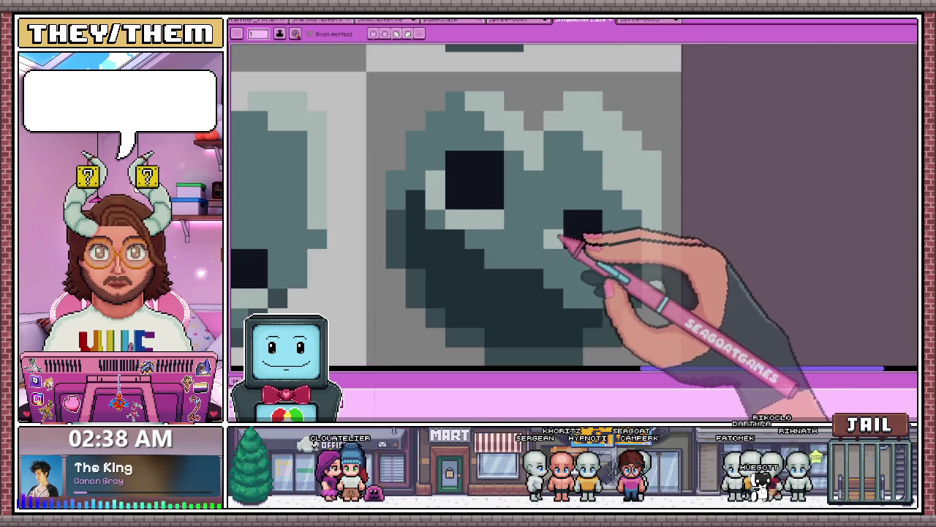
pyautogui.scroll(-3, 429, 261)
pyautogui.scroll(1, 425, 253)
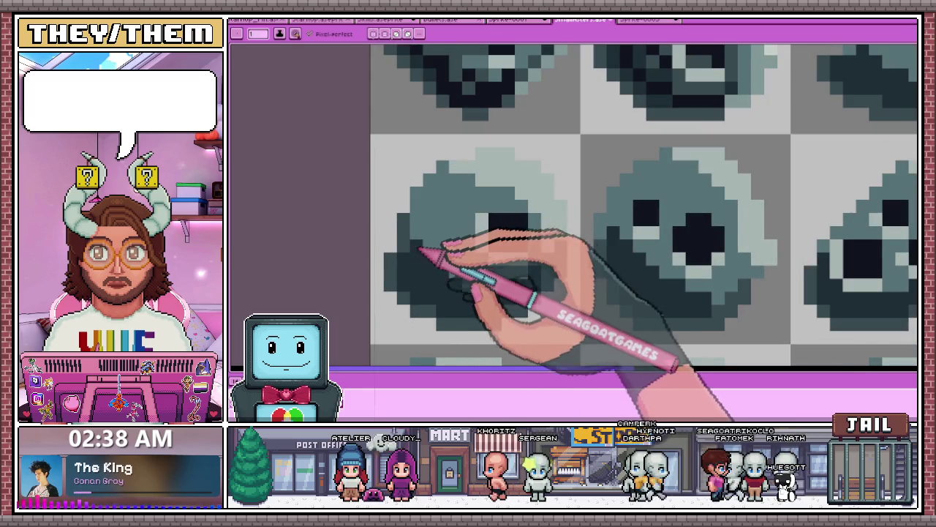
pyautogui.scroll(1, 425, 241)
pyautogui.scroll(-2, 428, 235)
pyautogui.scroll(1, 435, 191)
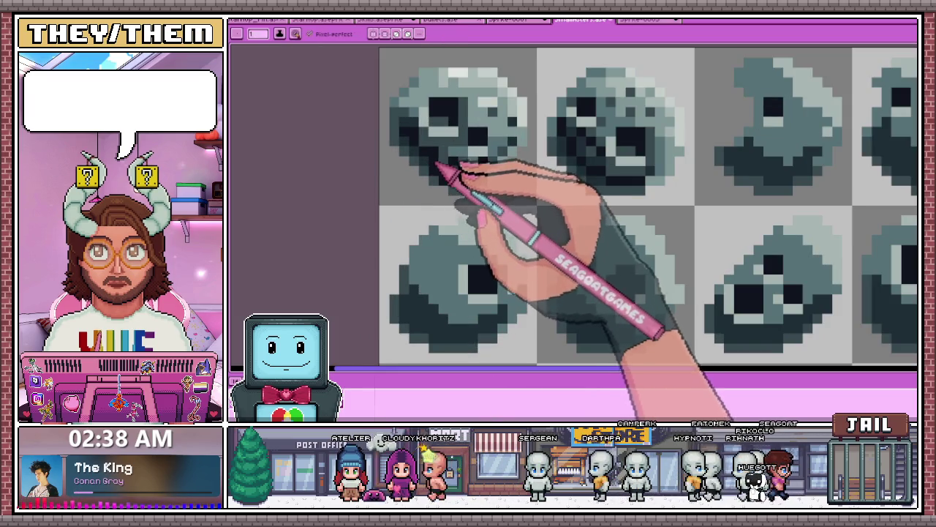
pyautogui.scroll(-1, 435, 220)
pyautogui.scroll(3, 417, 264)
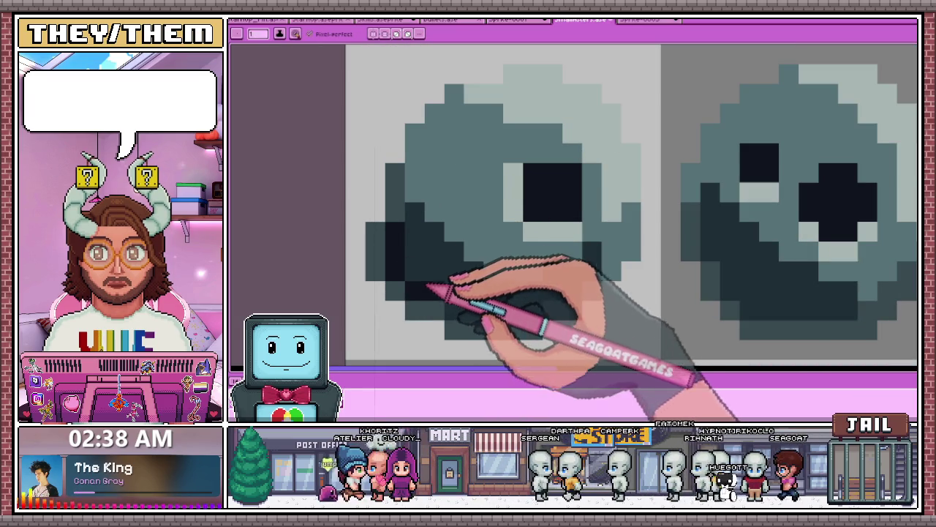
pyautogui.scroll(-3, 532, 314)
pyautogui.scroll(1, 397, 241)
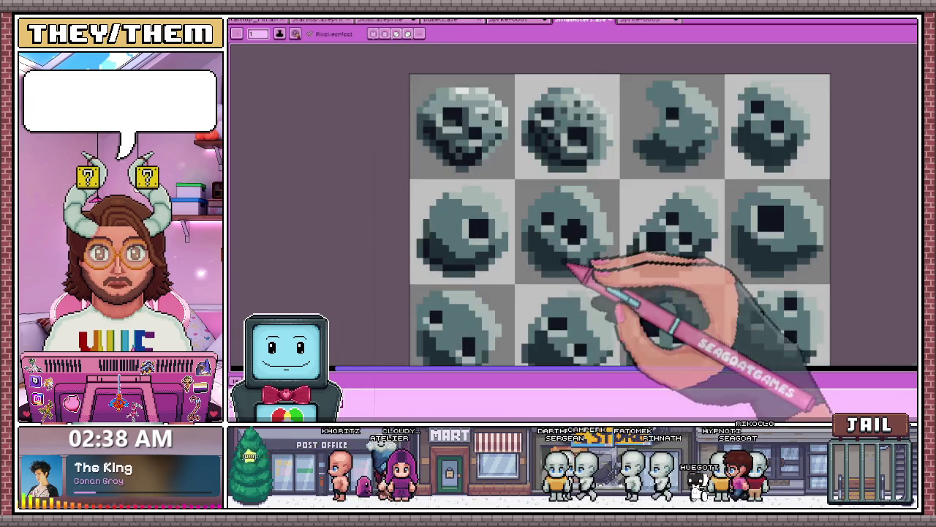
pyautogui.scroll(2, 571, 268)
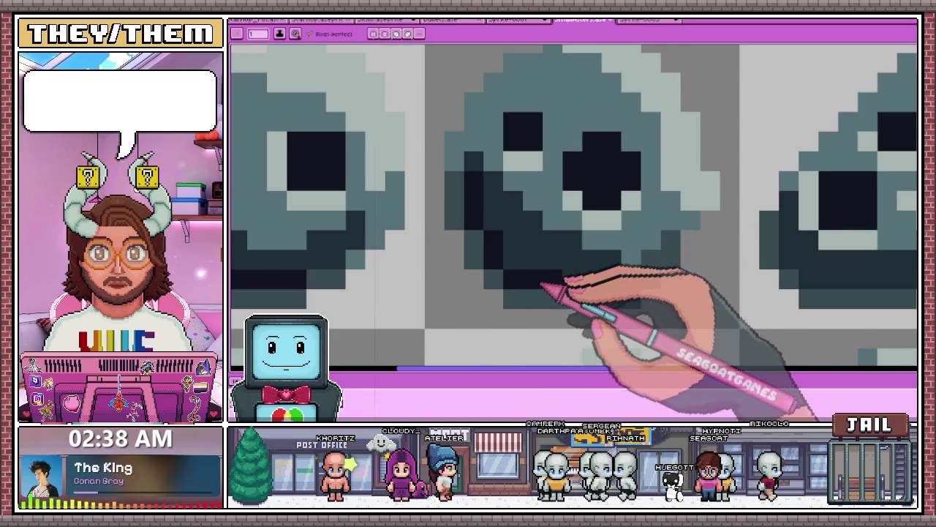
pyautogui.scroll(-2, 617, 287)
pyautogui.scroll(1, 449, 271)
pyautogui.scroll(-2, 454, 261)
pyautogui.scroll(1, 449, 268)
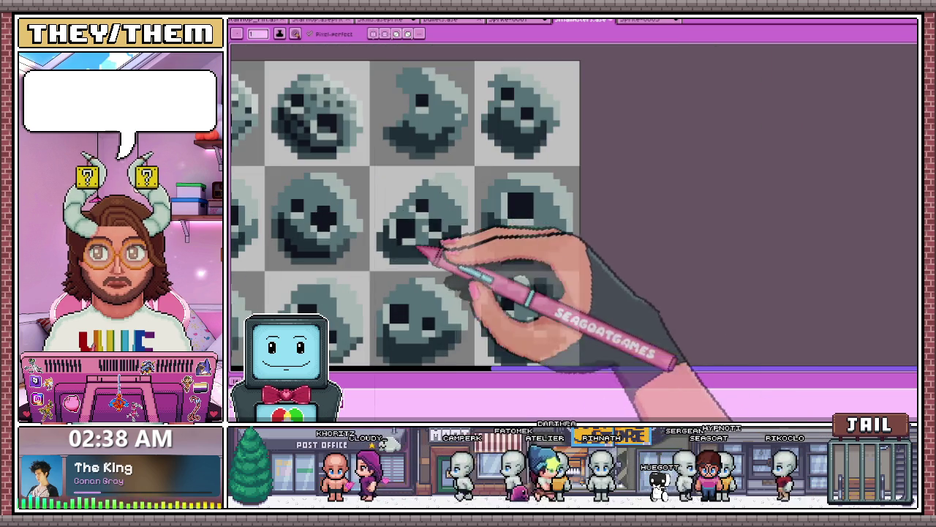
pyautogui.scroll(1, 288, 235)
pyautogui.scroll(-2, 322, 265)
pyautogui.scroll(-1, 403, 261)
pyautogui.scroll(2, 439, 293)
pyautogui.scroll(2, 407, 271)
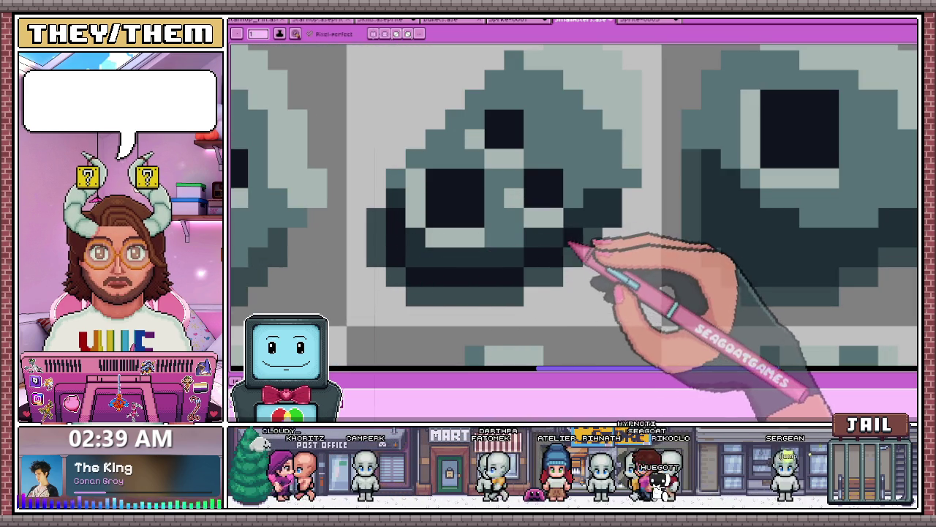
pyautogui.scroll(-2, 486, 209)
pyautogui.scroll(-1, 575, 230)
pyautogui.scroll(3, 575, 247)
pyautogui.scroll(1, 474, 205)
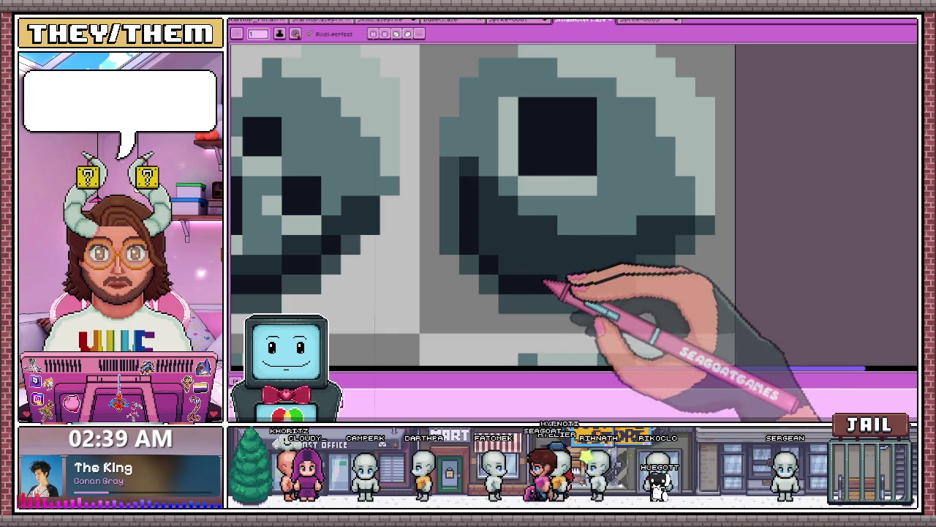
pyautogui.scroll(-3, 534, 281)
pyautogui.scroll(-2, 596, 261)
pyautogui.scroll(3, 575, 257)
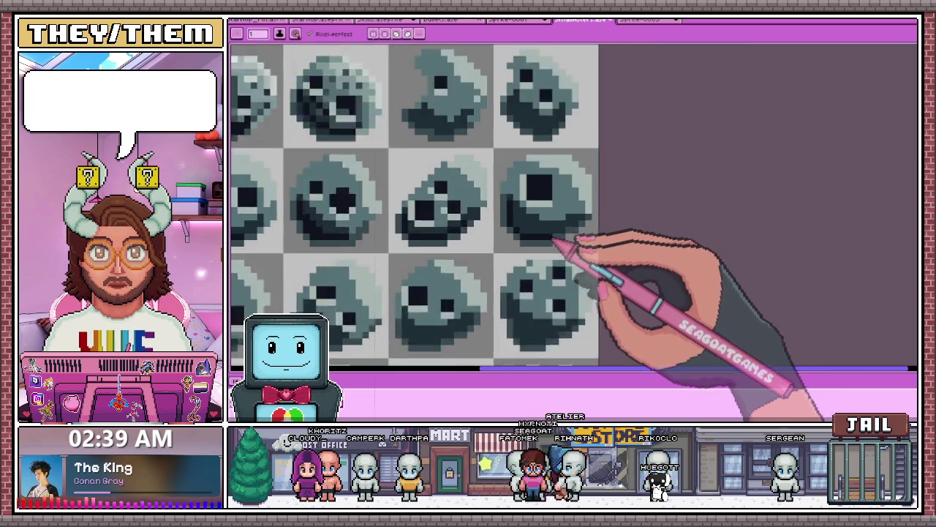
pyautogui.scroll(1, 554, 247)
pyautogui.scroll(-3, 615, 234)
pyautogui.scroll(2, 410, 219)
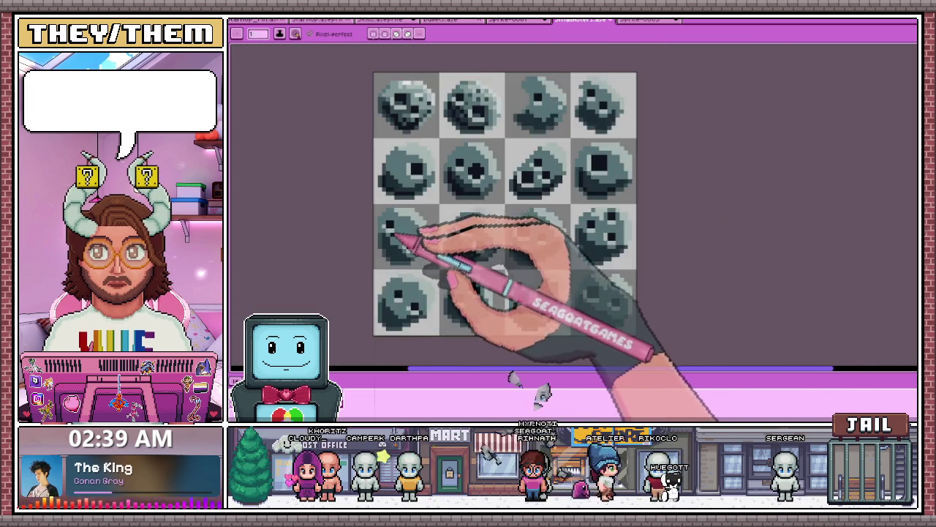
pyautogui.scroll(2, 398, 285)
pyautogui.scroll(-2, 388, 220)
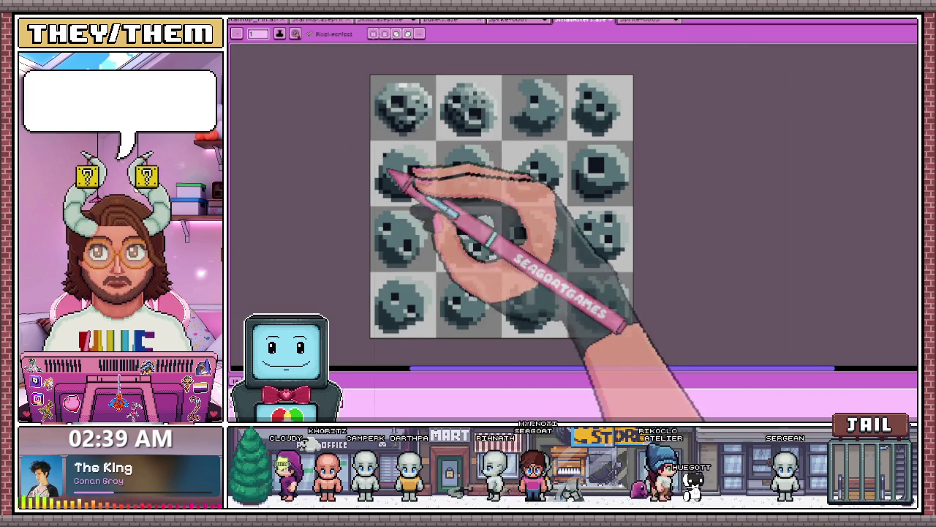
pyautogui.scroll(3, 374, 128)
pyautogui.scroll(-2, 413, 146)
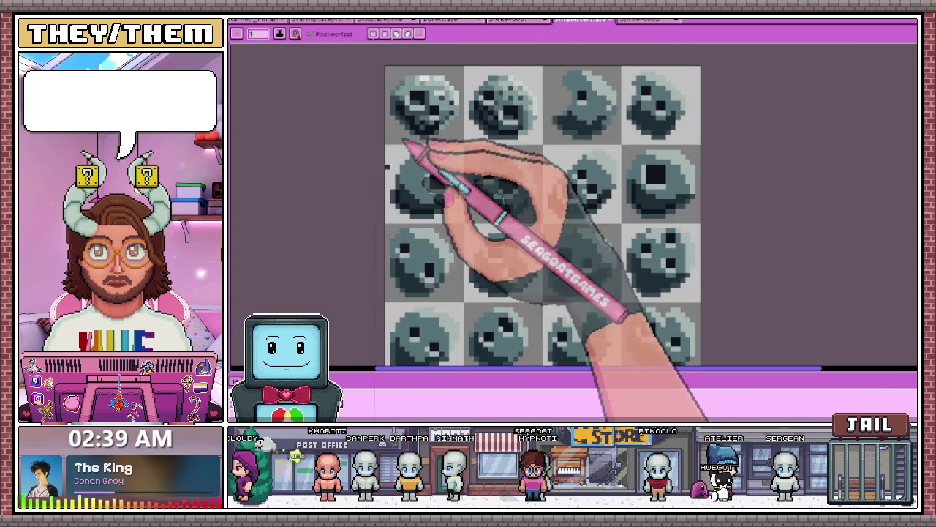
pyautogui.scroll(2, 407, 209)
pyautogui.scroll(1, 409, 213)
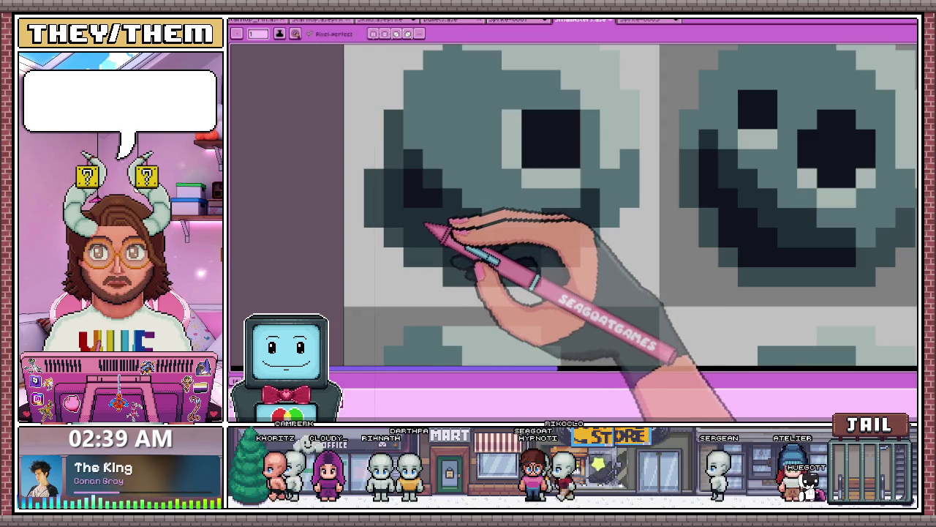
pyautogui.scroll(-2, 497, 241)
pyautogui.scroll(1, 564, 157)
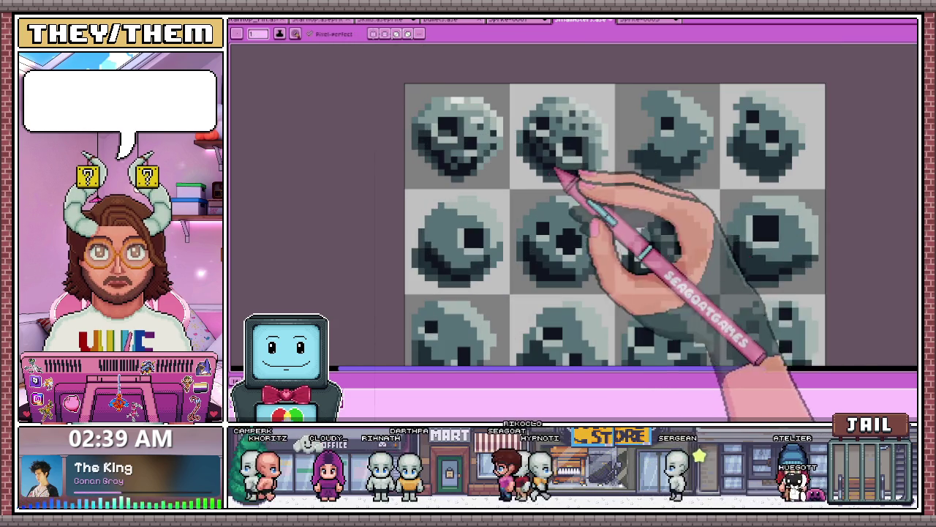
pyautogui.scroll(1, 540, 181)
# Sample the darkest grey from the sprite and shade the top-row rocks' lower edges
pyautogui.press('alt')
pyautogui.scroll(-1, 512, 192)
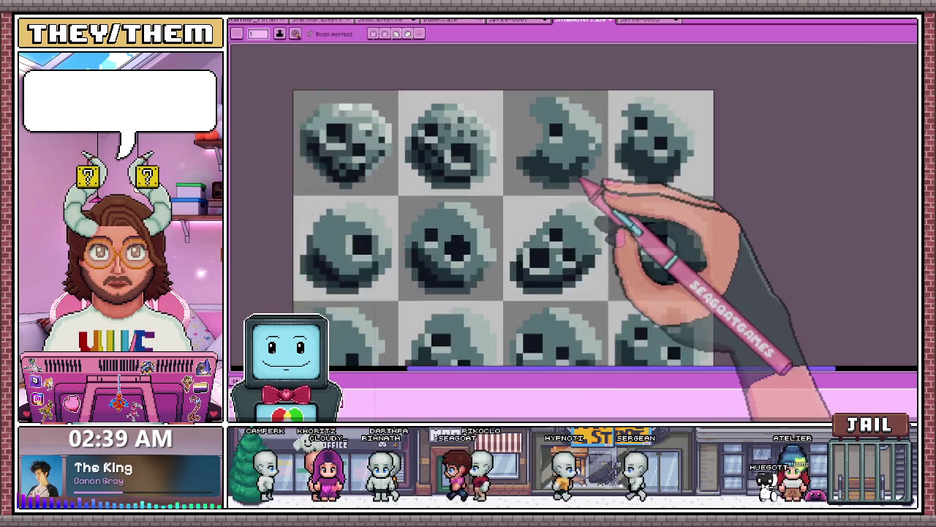
pyautogui.scroll(1, 589, 188)
pyautogui.scroll(1, 529, 184)
pyautogui.scroll(1, 439, 180)
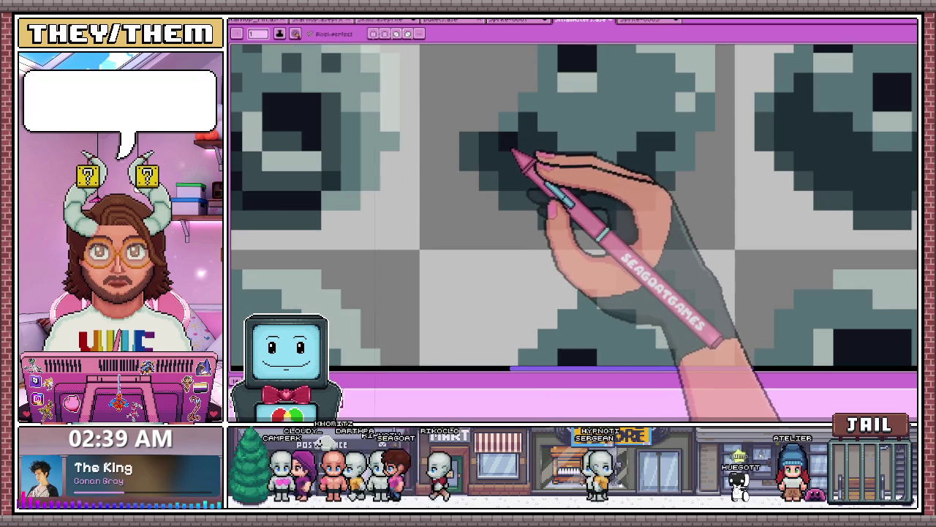
pyautogui.scroll(-1, 581, 187)
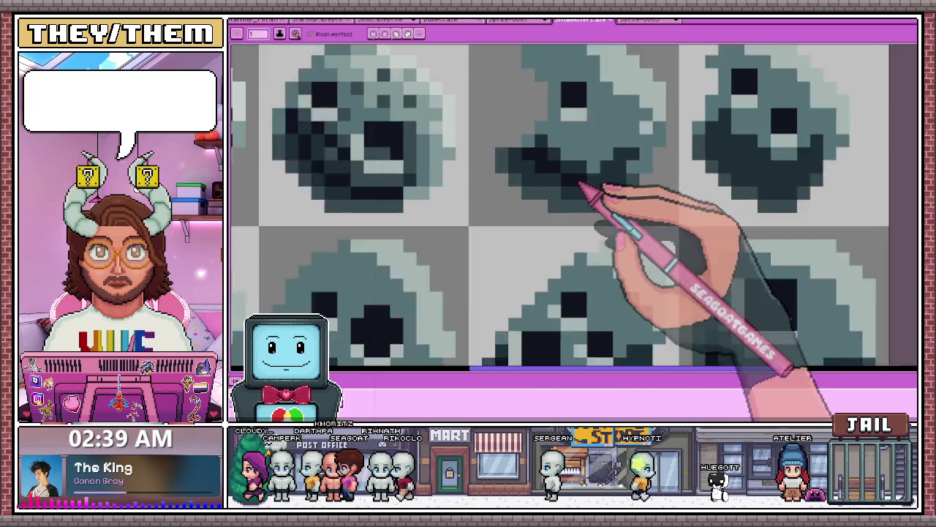
pyautogui.scroll(-2, 581, 188)
pyautogui.scroll(-1, 527, 219)
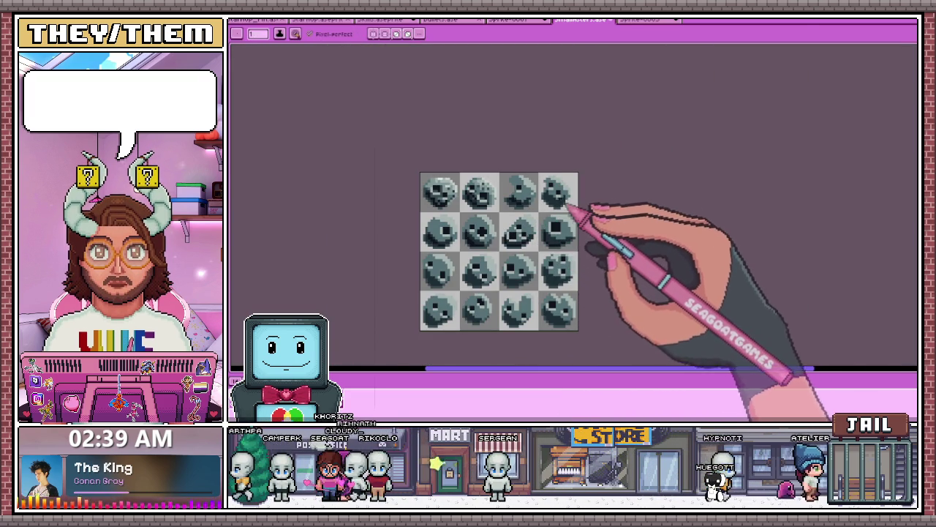
# Zoom in on each middle-row rock and sample the dark grey for its underside
pyautogui.scroll(3, 575, 207)
pyautogui.scroll(2, 542, 223)
pyautogui.scroll(2, 541, 177)
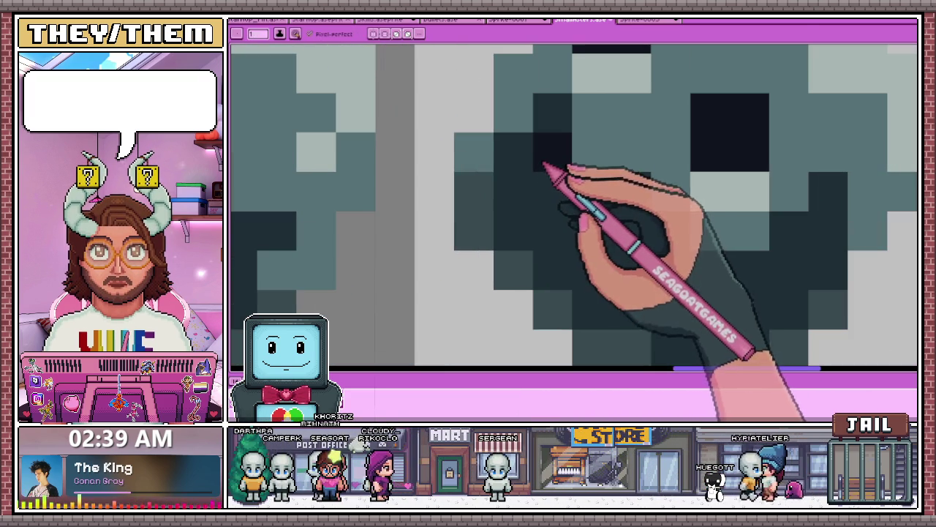
pyautogui.scroll(-1, 485, 254)
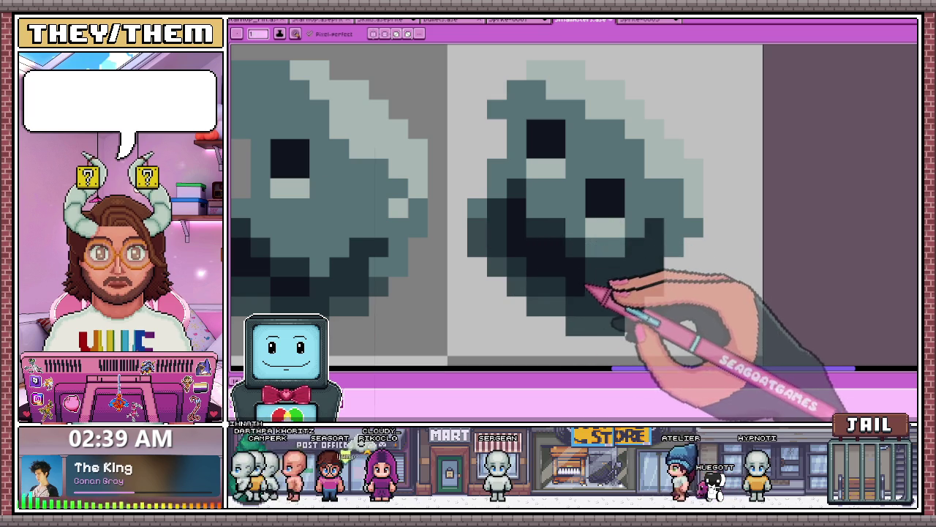
pyautogui.scroll(1, 607, 324)
pyautogui.scroll(-3, 612, 303)
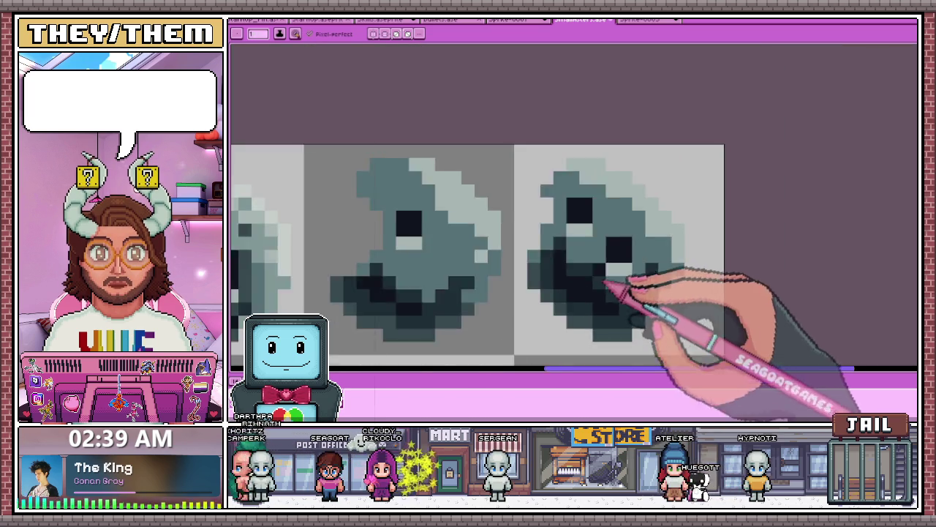
pyautogui.scroll(-2, 560, 203)
pyautogui.scroll(1, 452, 291)
pyautogui.scroll(-2, 556, 212)
pyautogui.scroll(-1, 578, 241)
pyautogui.scroll(2, 527, 282)
pyautogui.scroll(2, 512, 282)
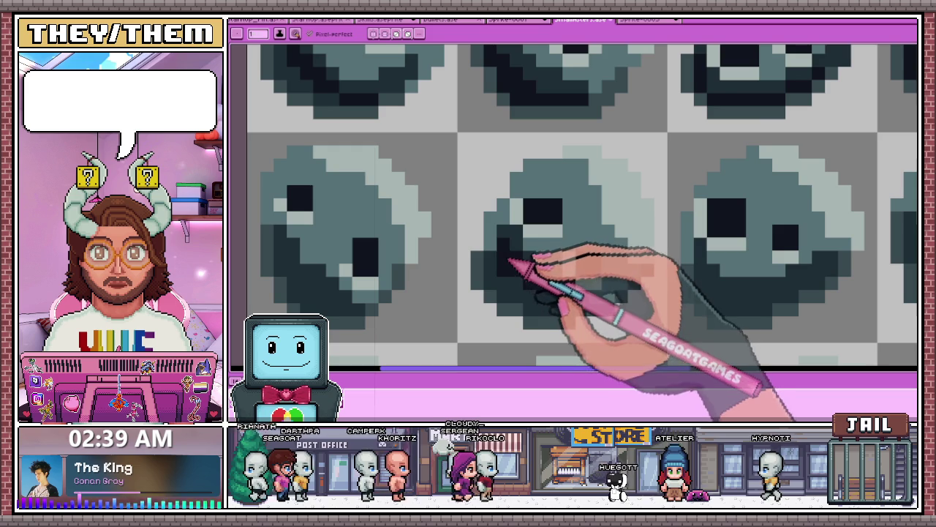
pyautogui.scroll(-1, 498, 234)
pyautogui.scroll(1, 446, 263)
pyautogui.scroll(1, 395, 234)
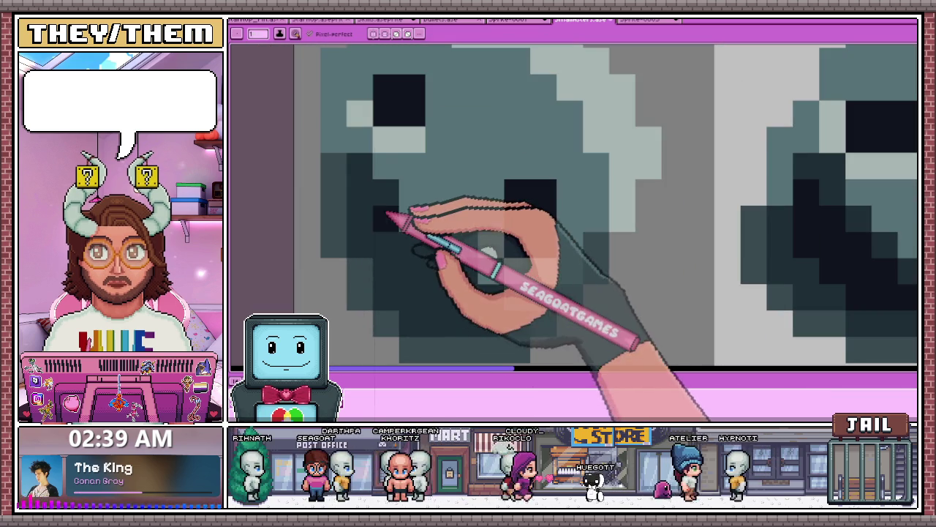
pyautogui.scroll(1, 409, 270)
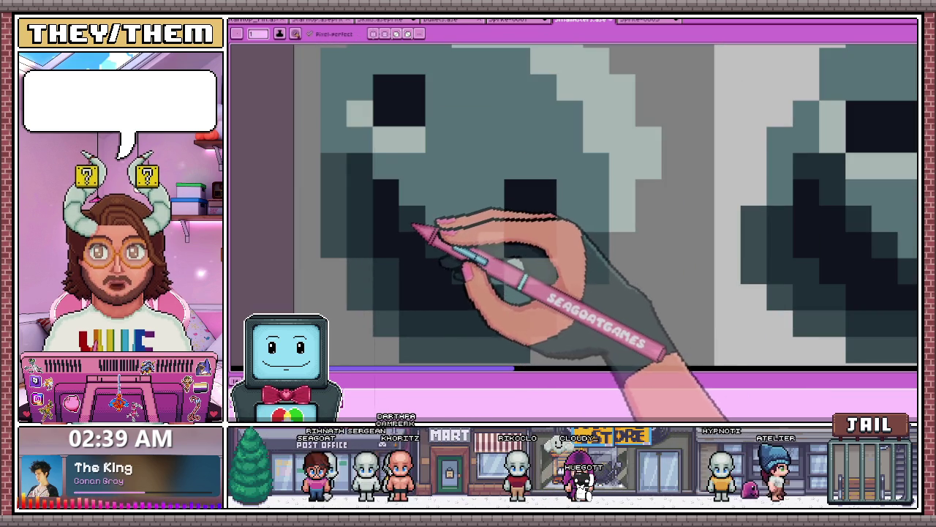
pyautogui.scroll(-2, 415, 199)
pyautogui.scroll(-2, 407, 227)
pyautogui.scroll(-2, 453, 216)
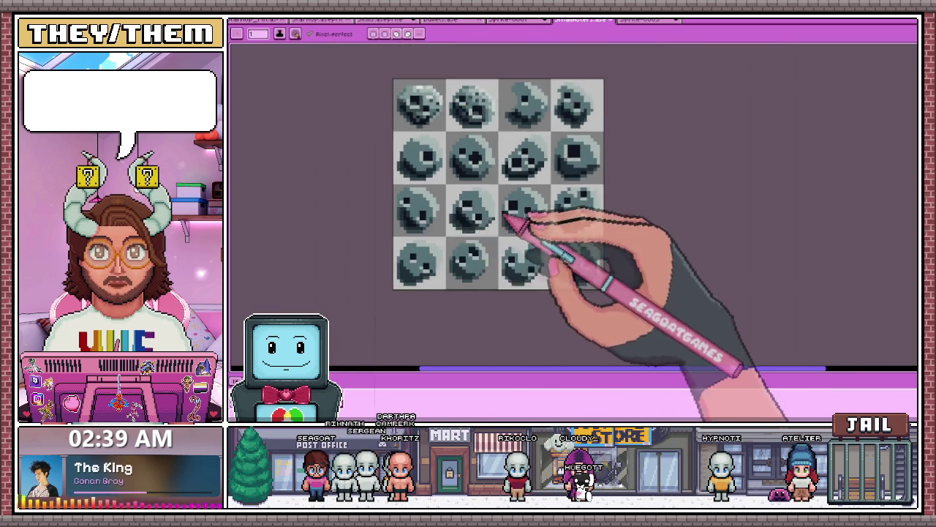
pyautogui.scroll(3, 510, 221)
pyautogui.scroll(2, 517, 233)
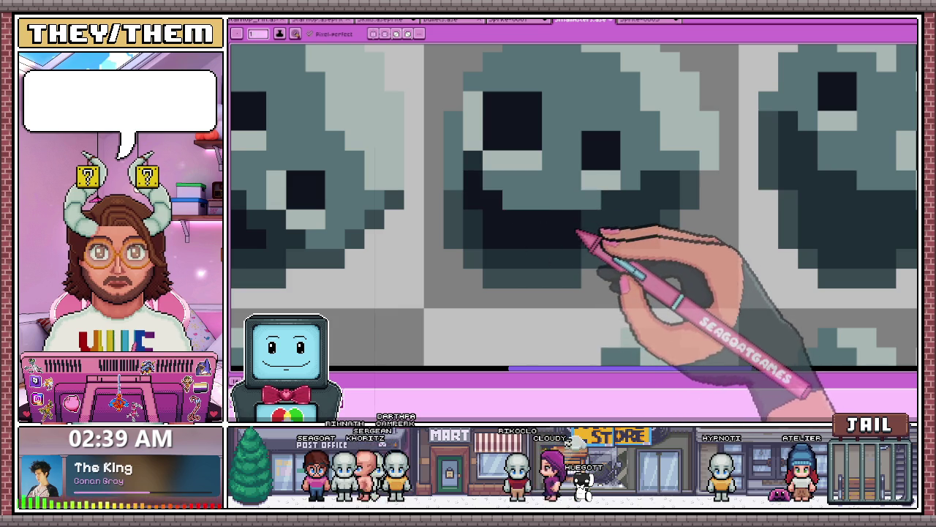
pyautogui.scroll(-2, 534, 209)
pyautogui.scroll(-2, 548, 257)
pyautogui.scroll(3, 569, 228)
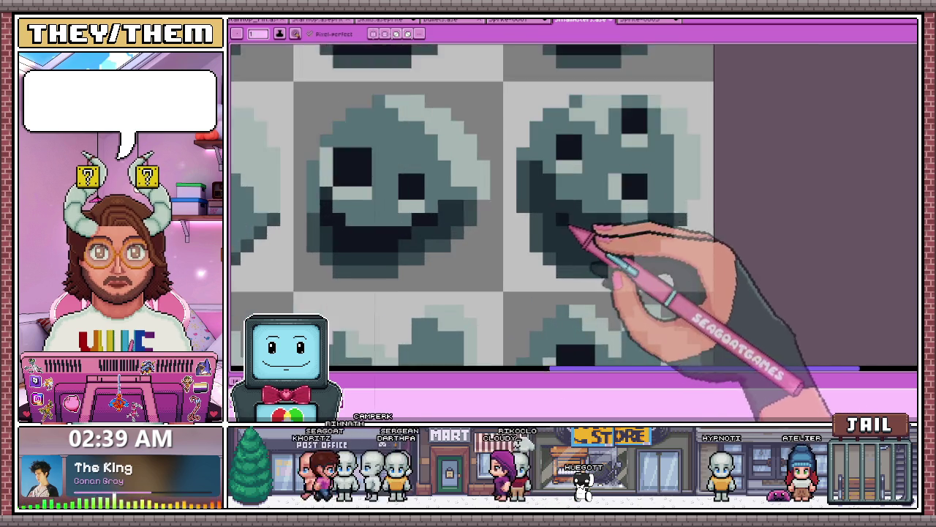
pyautogui.scroll(1, 569, 228)
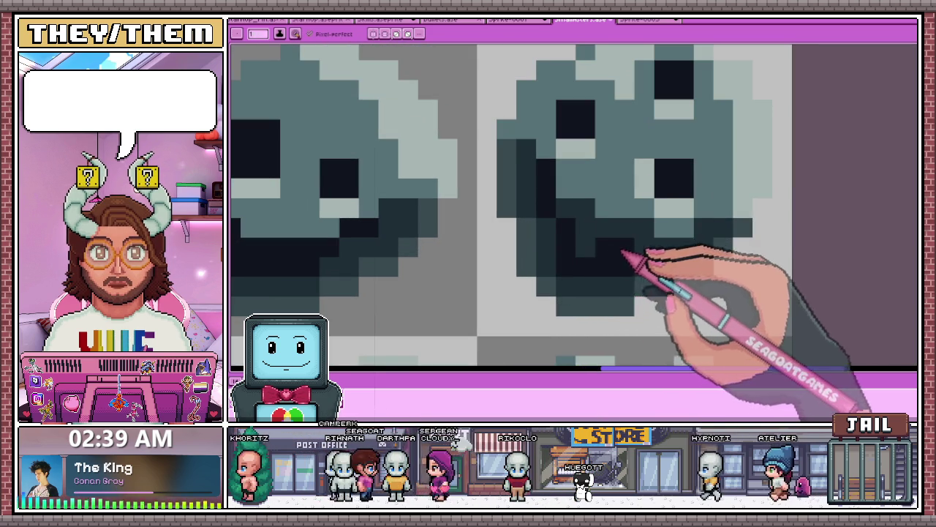
pyautogui.scroll(-1, 566, 214)
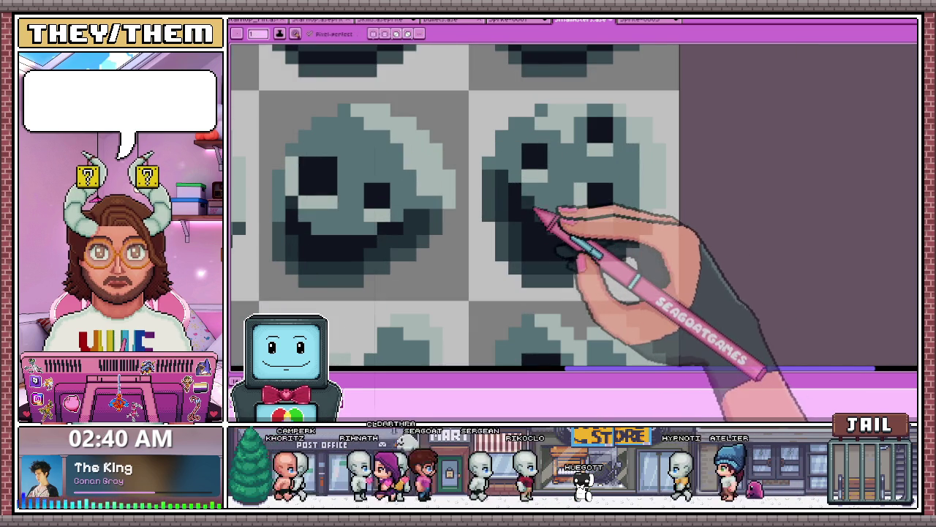
pyautogui.scroll(-1, 537, 211)
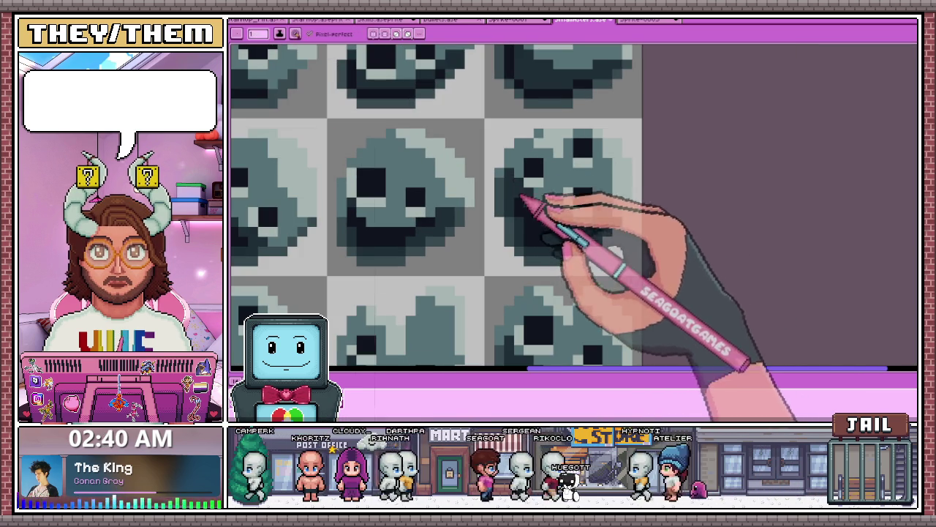
pyautogui.scroll(2, 522, 199)
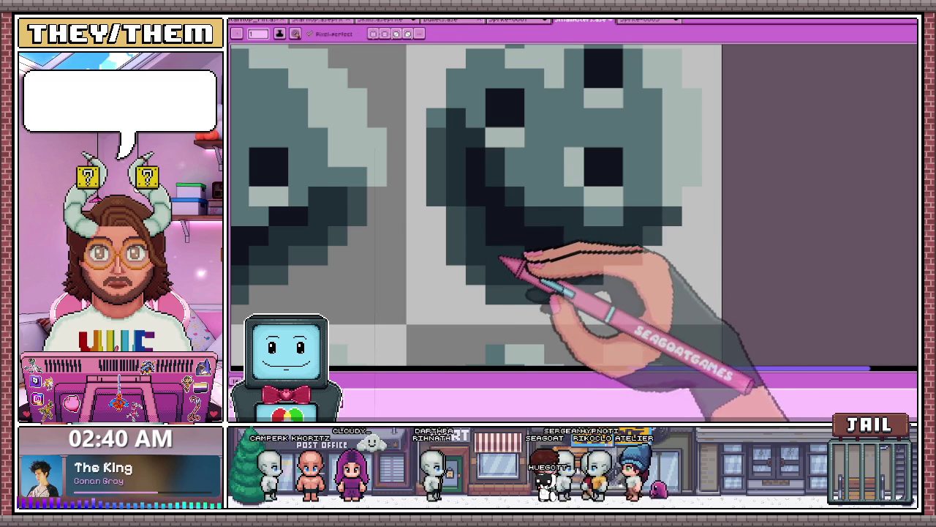
pyautogui.scroll(-1, 502, 257)
pyautogui.scroll(-2, 496, 220)
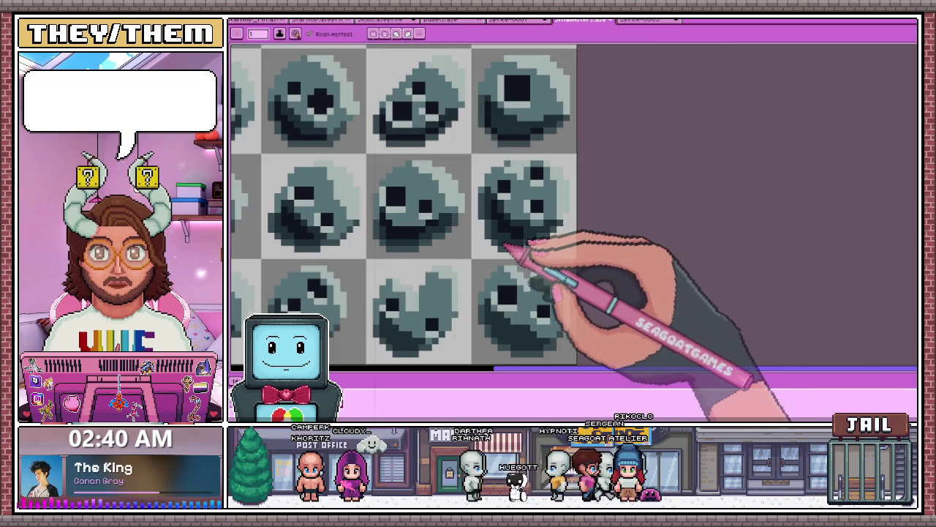
pyautogui.scroll(-1, 513, 246)
pyautogui.scroll(-1, 519, 229)
pyautogui.scroll(2, 351, 271)
pyautogui.scroll(1, 370, 263)
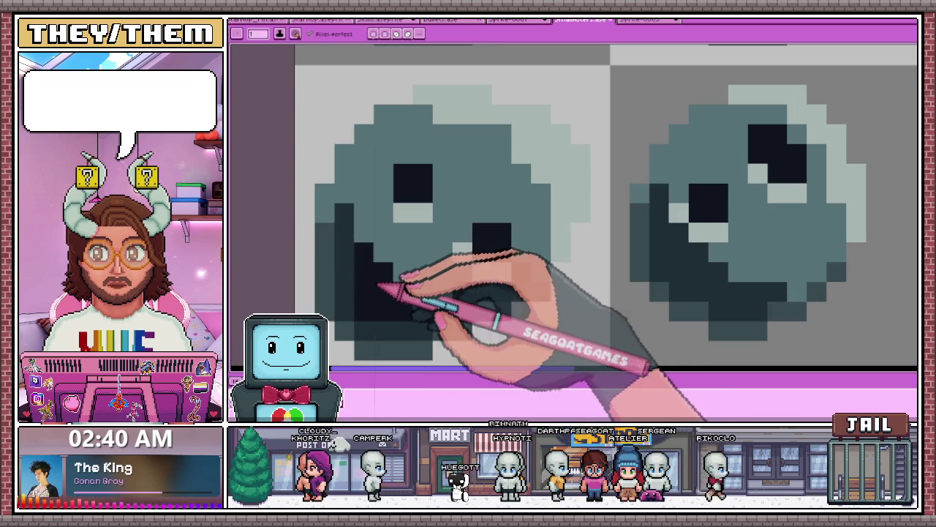
pyautogui.scroll(-3, 408, 268)
pyautogui.scroll(3, 386, 261)
# Pencil the picked dark grey along the lower-left undersides of the middle-row rocks
pyautogui.keyDown('alt'); pyautogui.click(366, 243); pyautogui.keyUp('alt')
pyautogui.scroll(-1, 395, 241)
pyautogui.scroll(2, 366, 214)
pyautogui.scroll(-2, 351, 221)
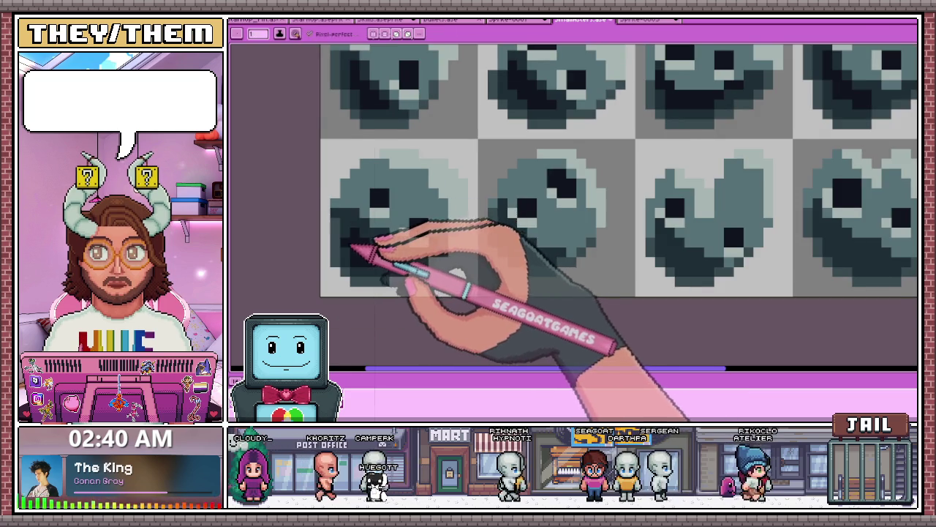
pyautogui.scroll(1, 356, 234)
pyautogui.scroll(-3, 410, 254)
pyautogui.scroll(-1, 444, 249)
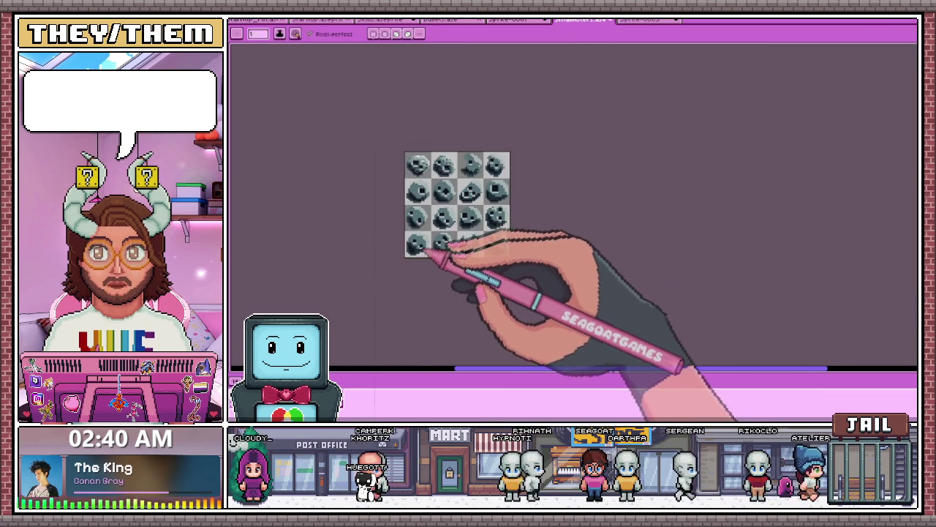
# Zoom in on a rock sprite, sample a grey from it and repaint its shading pixels
pyautogui.scroll(1, 443, 247)
pyautogui.scroll(1, 432, 253)
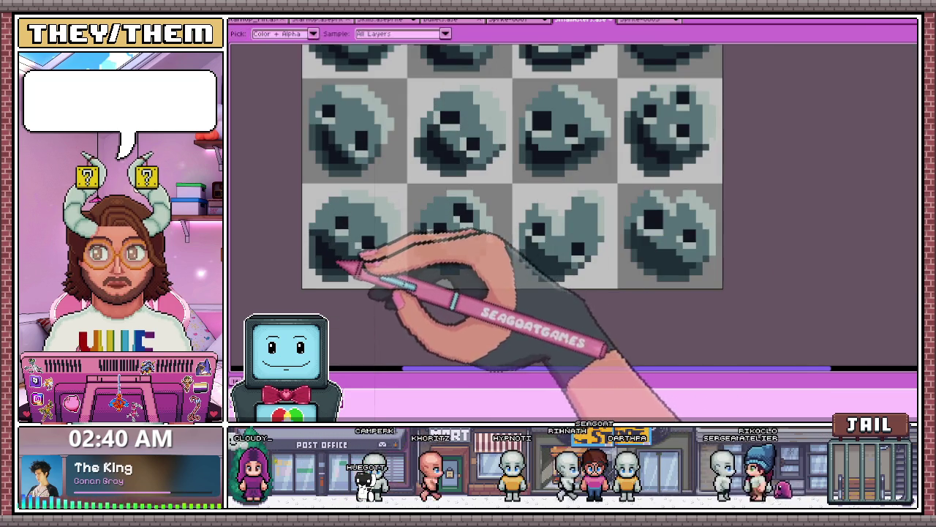
pyautogui.scroll(1, 429, 247)
pyautogui.scroll(1, 433, 221)
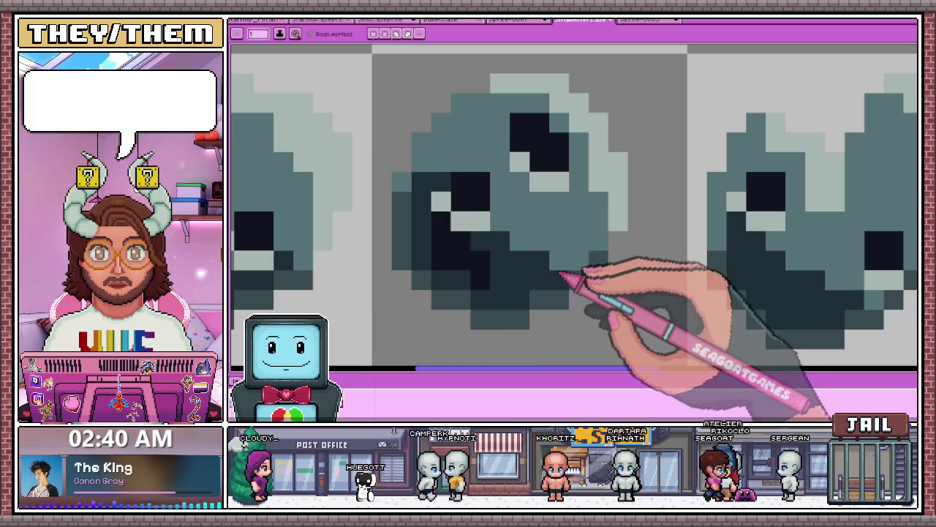
pyautogui.scroll(-1, 524, 244)
pyautogui.scroll(3, 511, 251)
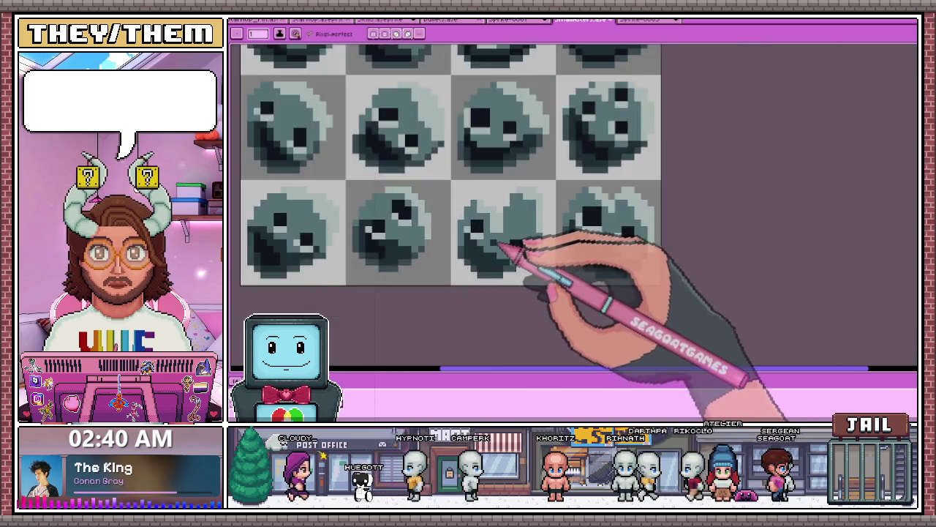
pyautogui.scroll(2, 498, 253)
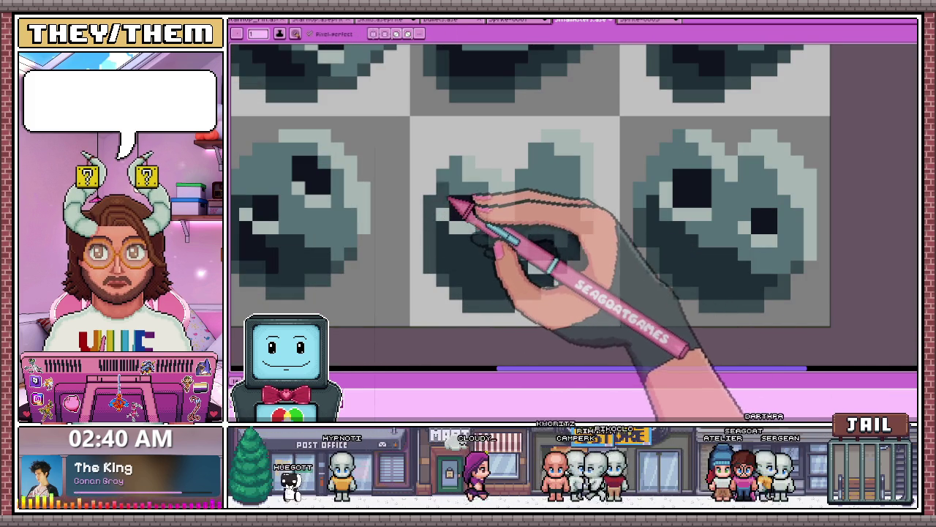
pyautogui.scroll(-3, 468, 219)
pyautogui.scroll(1, 540, 209)
pyautogui.scroll(2, 512, 215)
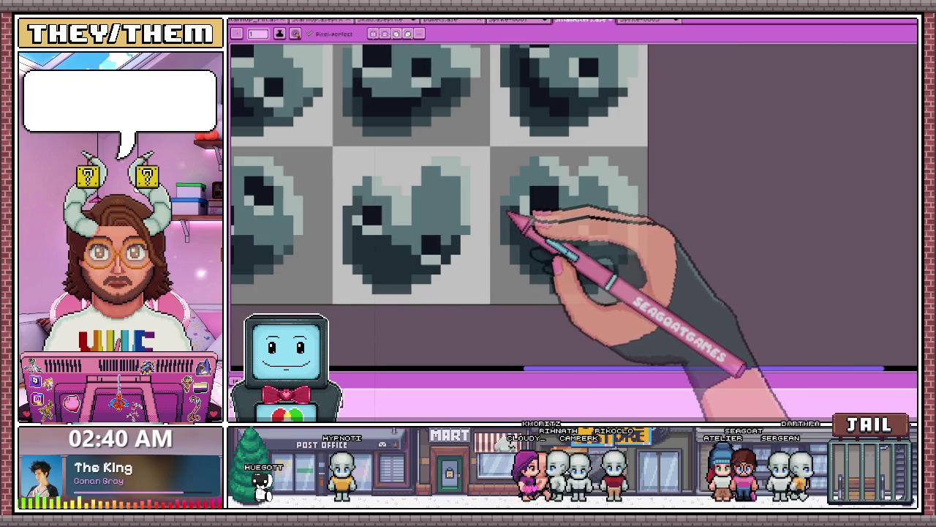
pyautogui.scroll(-1, 534, 201)
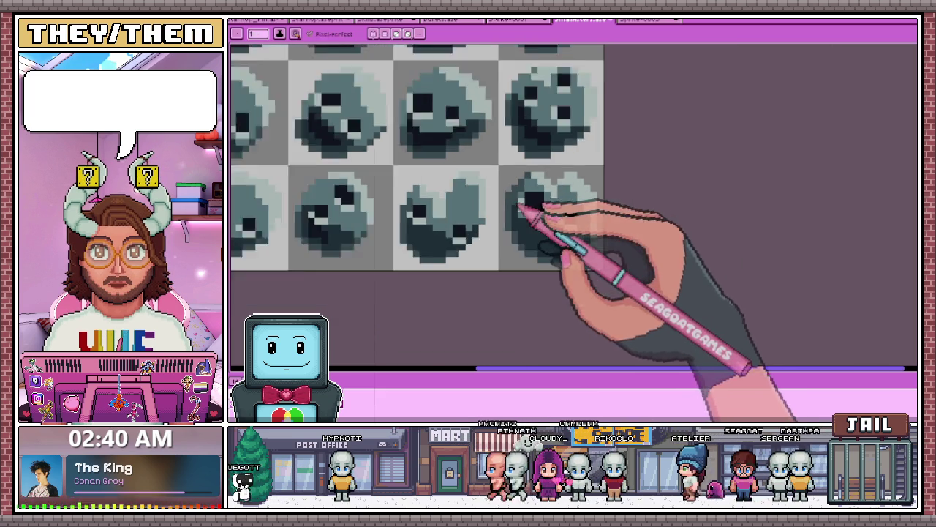
pyautogui.scroll(-2, 523, 226)
pyautogui.scroll(-1, 518, 198)
pyautogui.scroll(1, 518, 190)
pyautogui.scroll(2, 532, 202)
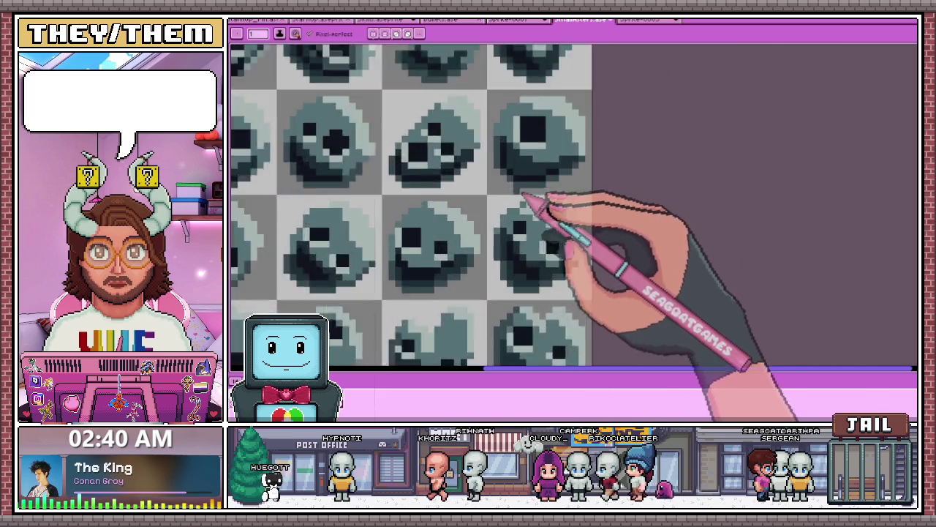
pyautogui.scroll(2, 505, 234)
pyautogui.scroll(-2, 475, 192)
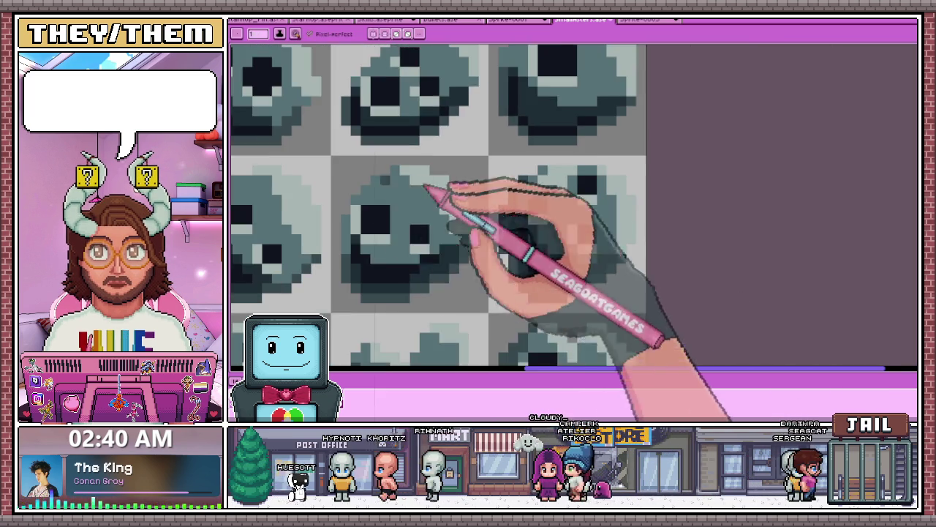
pyautogui.scroll(1, 388, 219)
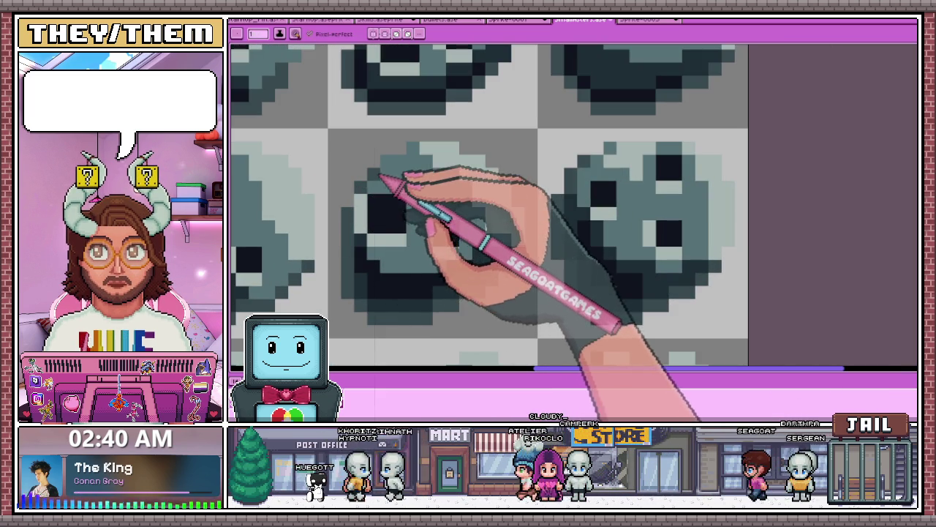
pyautogui.press('b')
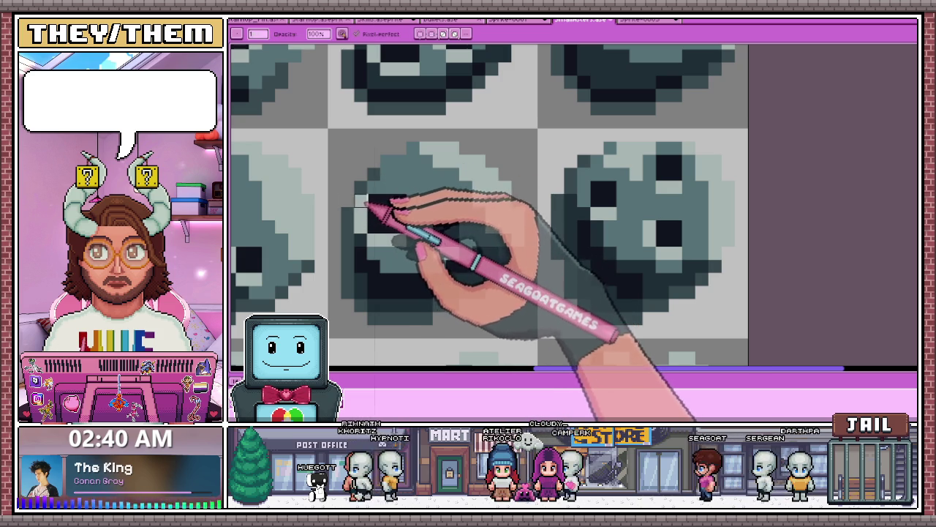
pyautogui.press('i')
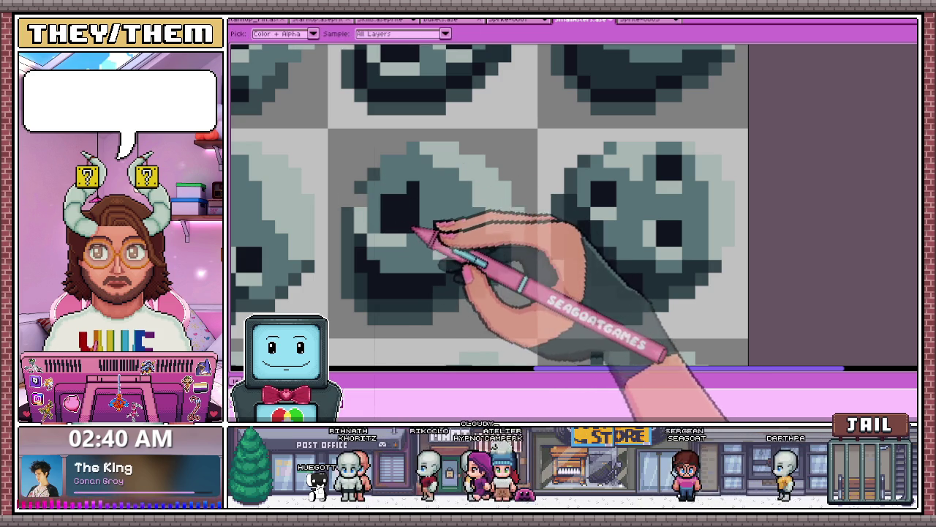
pyautogui.press('b')
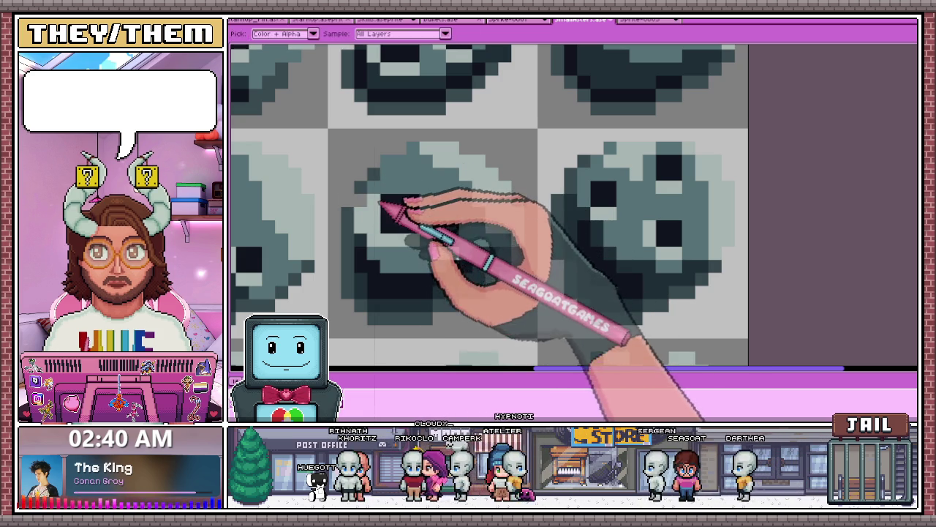
pyautogui.press('b')
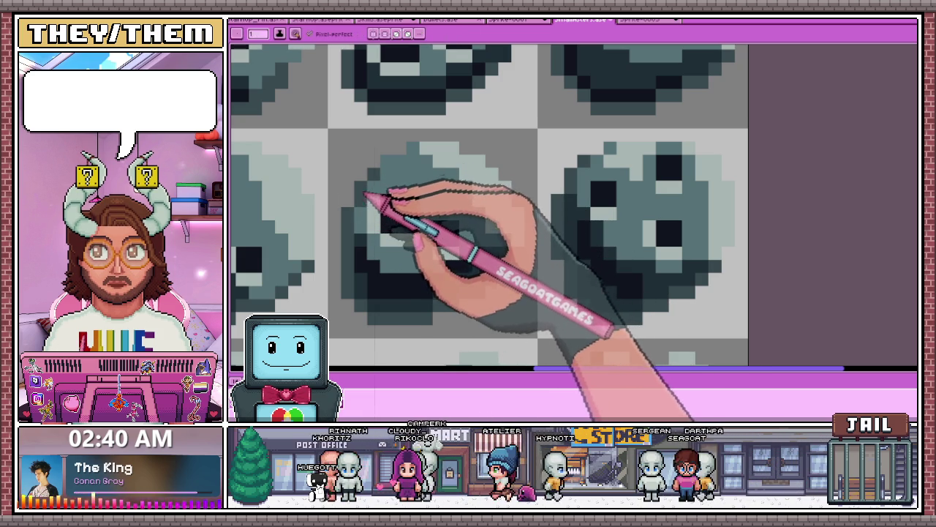
# Zoom in on the next rock and touch up its shading pixels with the Pencil
pyautogui.scroll(-3, 410, 186)
pyautogui.scroll(-2, 395, 205)
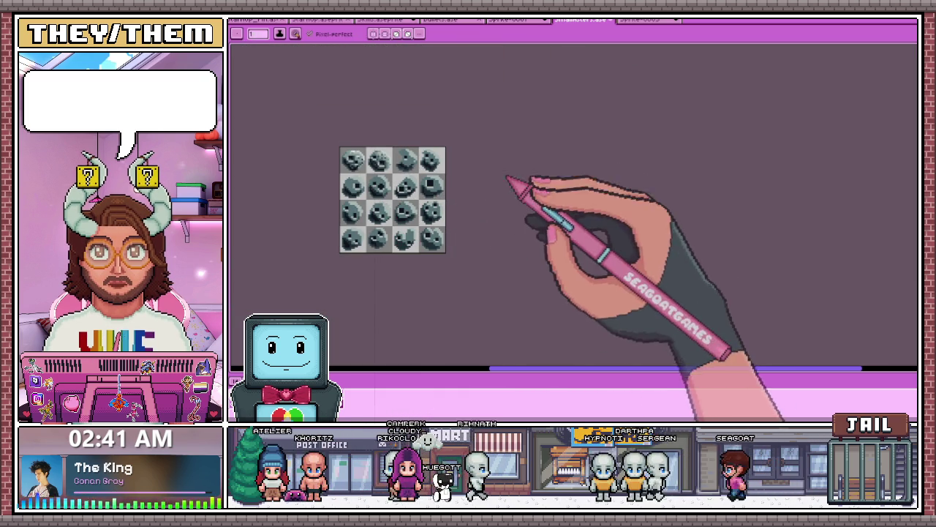
pyautogui.scroll(2, 408, 184)
pyautogui.scroll(2, 429, 198)
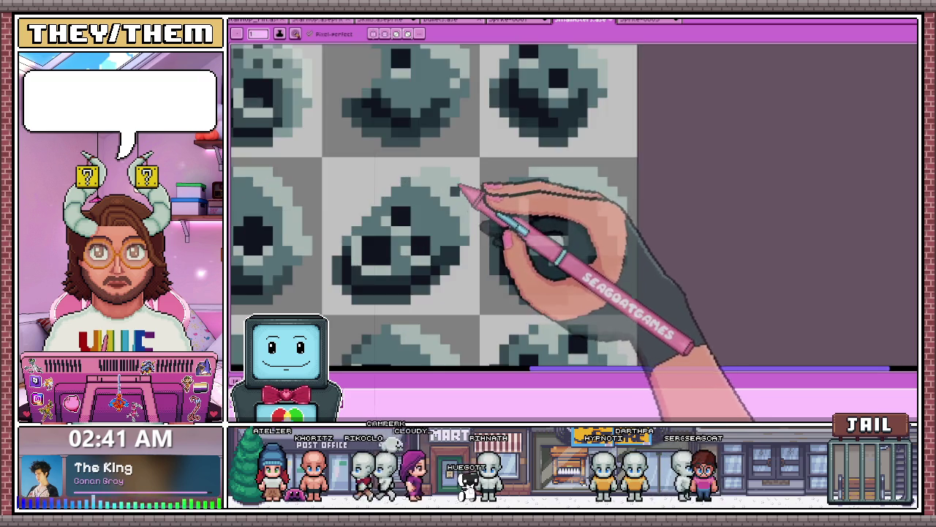
pyautogui.scroll(2, 437, 176)
pyautogui.scroll(1, 439, 163)
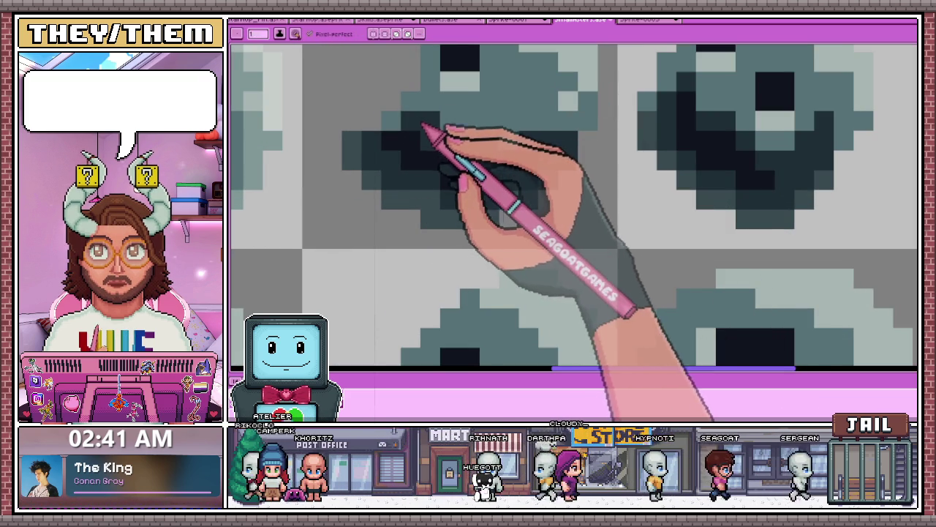
pyautogui.scroll(-3, 430, 152)
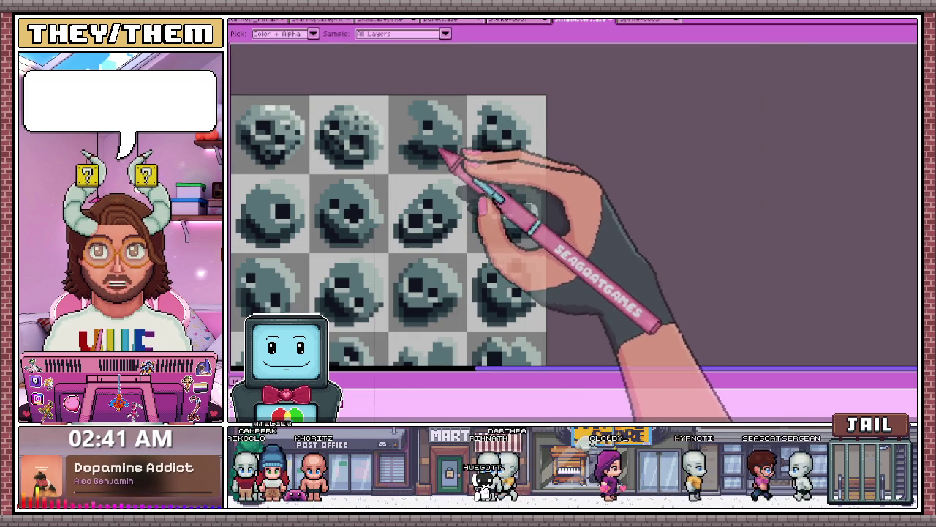
pyautogui.press('b')
# Repaint the eye and shading pixels on another rock sprite at close zoom
pyautogui.scroll(1, 516, 173)
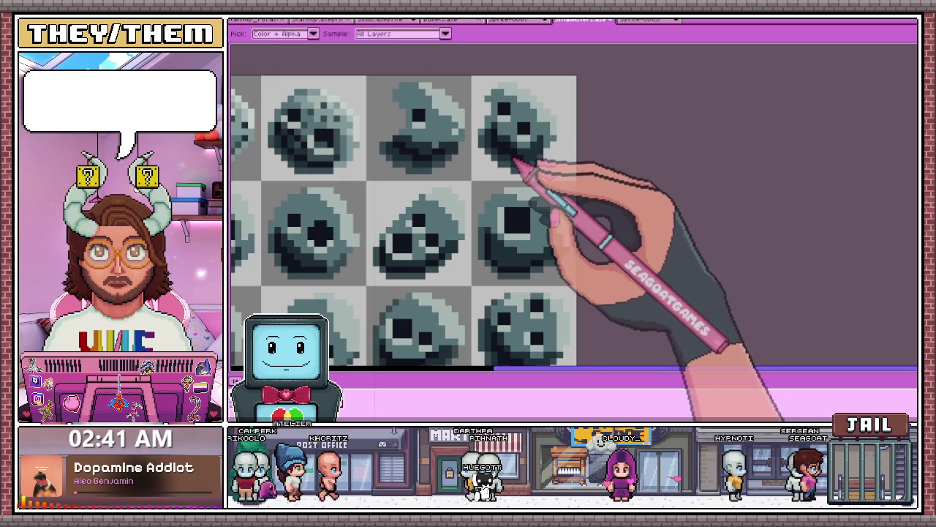
pyautogui.scroll(1, 528, 163)
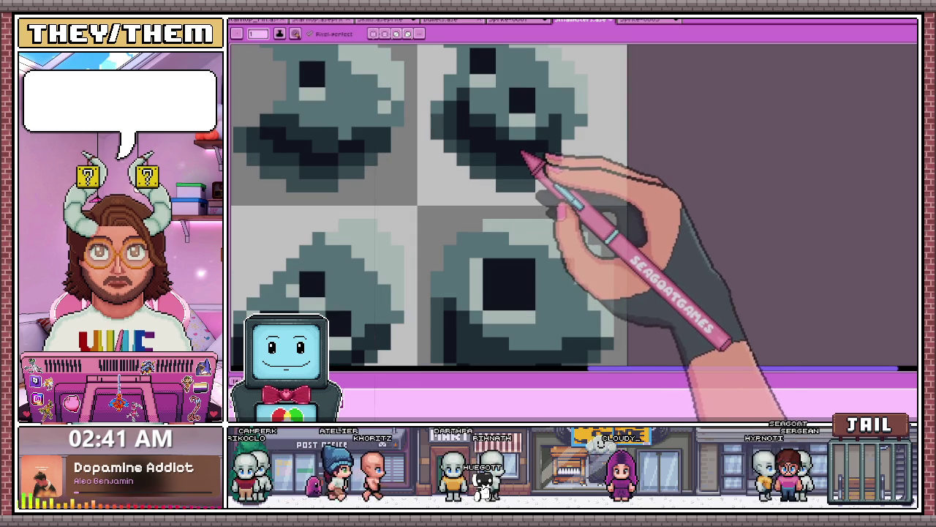
pyautogui.scroll(-2, 510, 139)
pyautogui.scroll(-3, 491, 256)
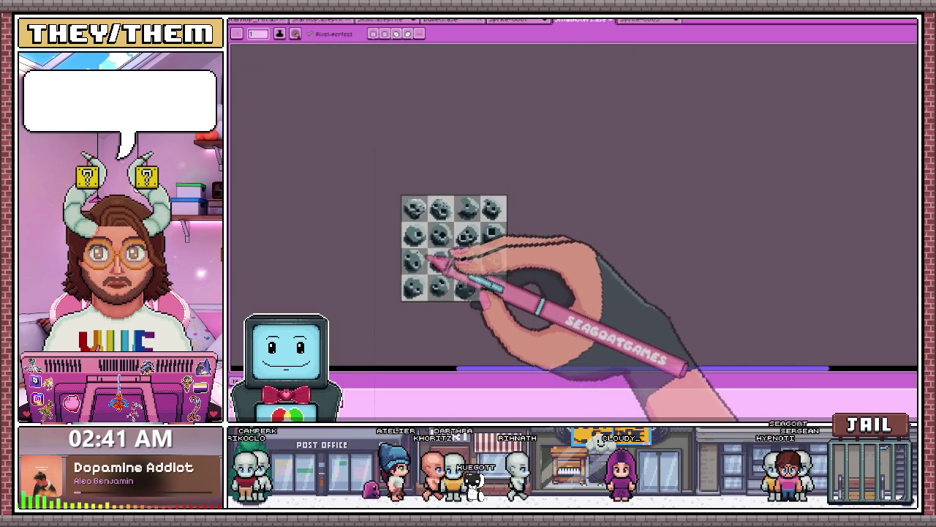
pyautogui.scroll(2, 449, 263)
pyautogui.scroll(3, 417, 241)
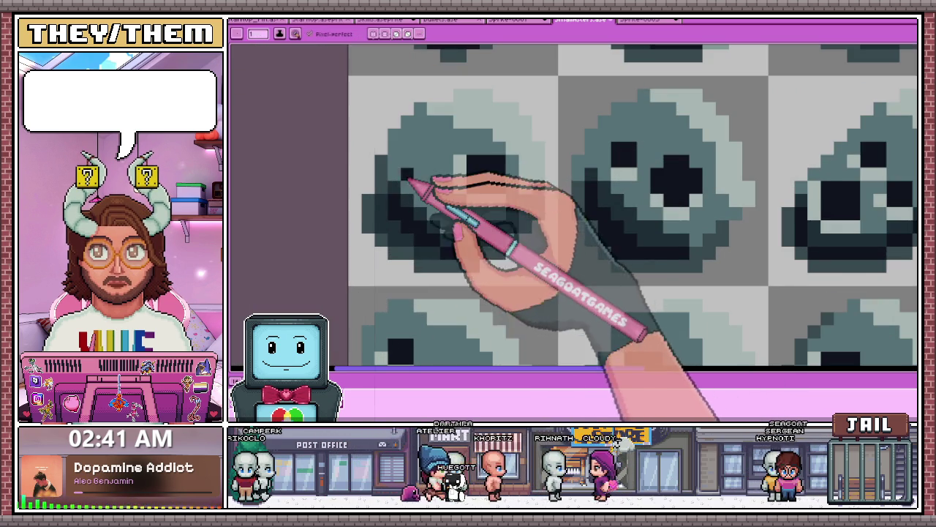
pyautogui.scroll(1, 410, 193)
pyautogui.scroll(-2, 439, 168)
pyautogui.scroll(-2, 533, 209)
pyautogui.scroll(2, 539, 219)
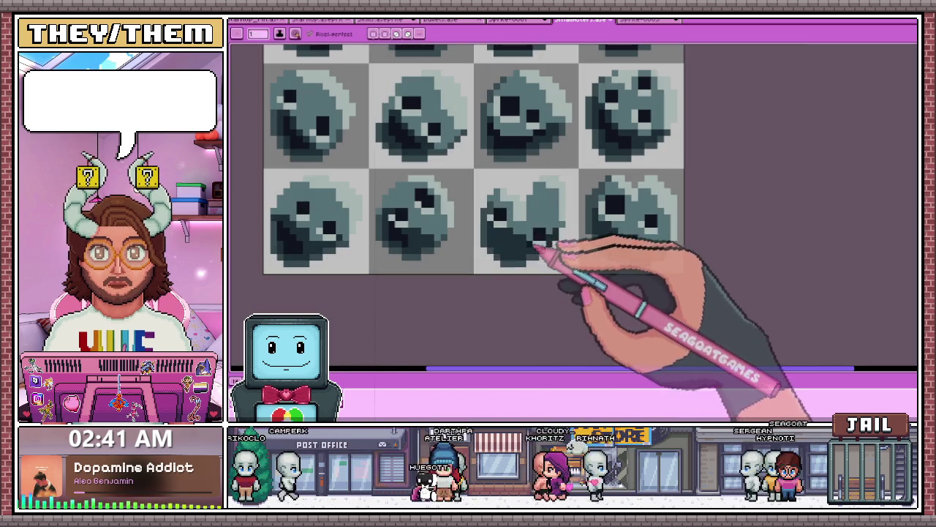
pyautogui.scroll(3, 469, 234)
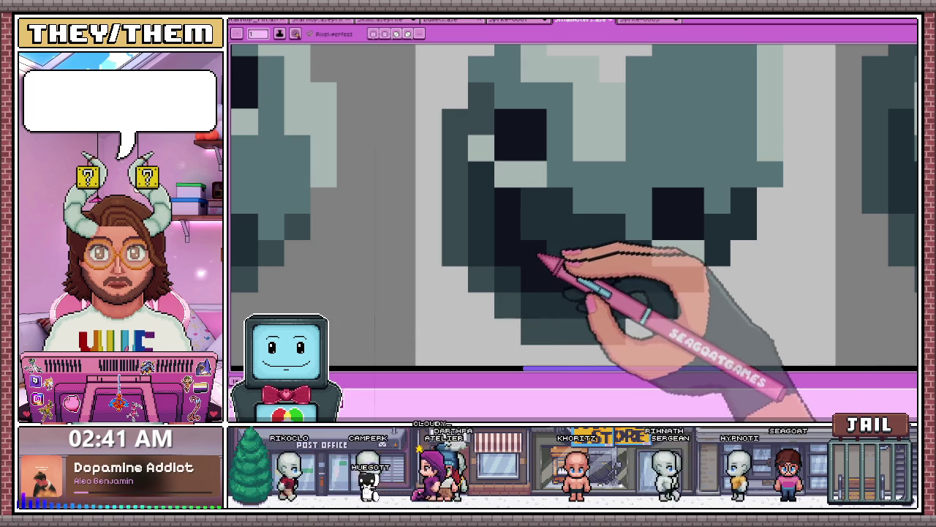
pyautogui.scroll(-3, 512, 220)
pyautogui.scroll(3, 469, 242)
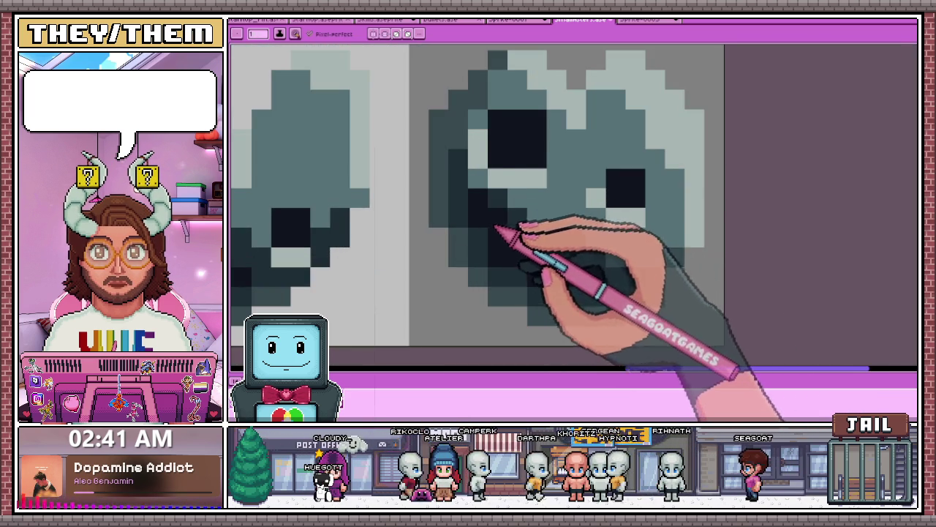
pyautogui.scroll(-2, 513, 216)
pyautogui.scroll(-2, 446, 241)
pyautogui.scroll(-1, 449, 198)
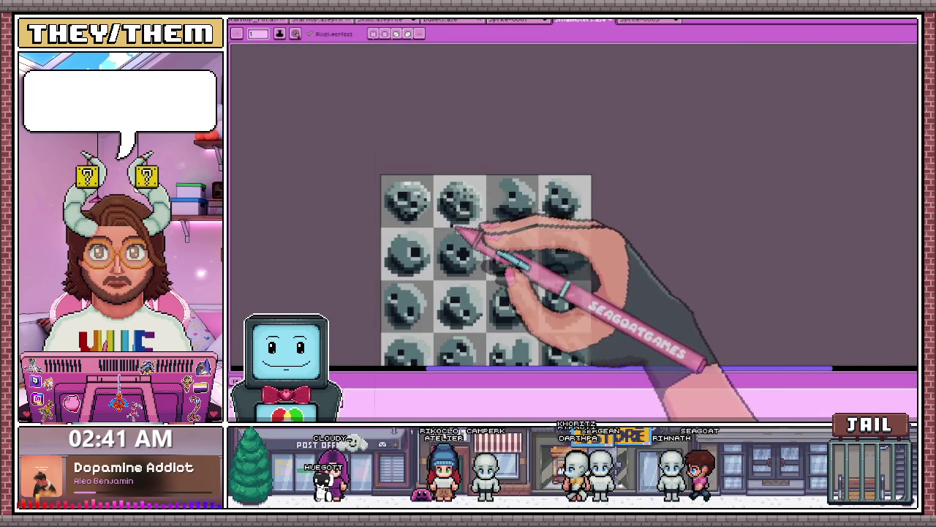
pyautogui.scroll(1, 461, 222)
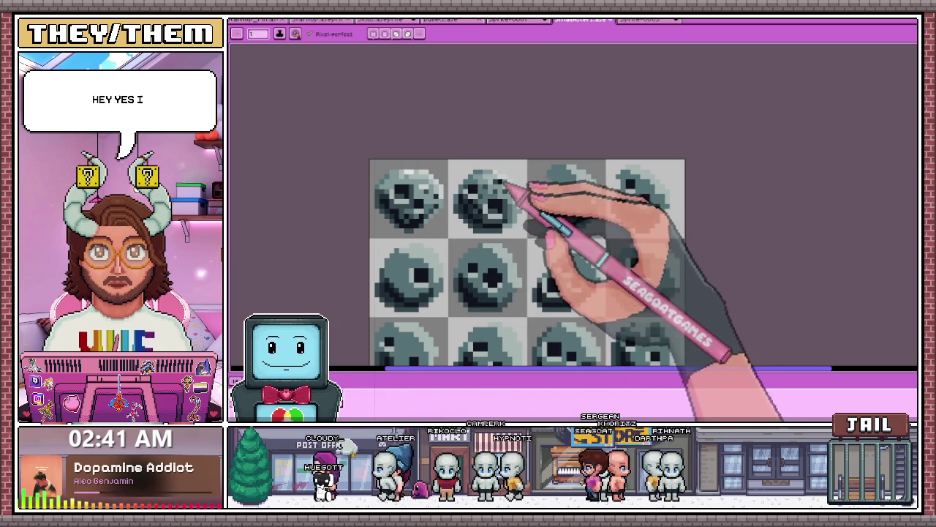
pyautogui.scroll(1, 512, 179)
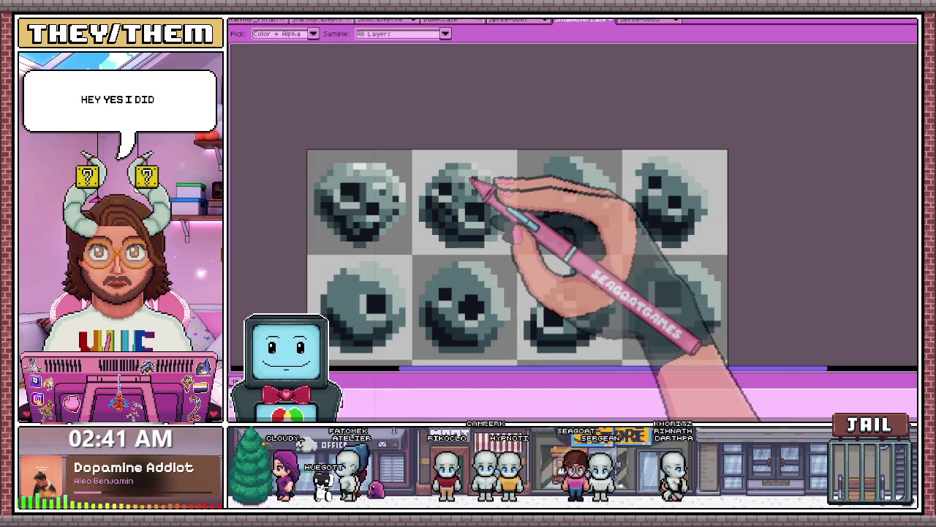
pyautogui.scroll(2, 474, 178)
pyautogui.scroll(2, 522, 183)
pyautogui.scroll(-2, 303, 213)
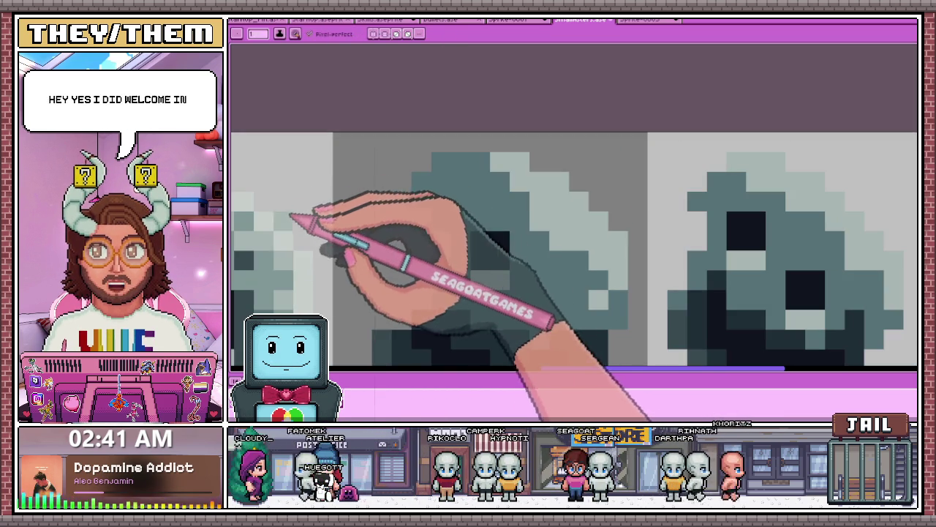
pyautogui.press('b')
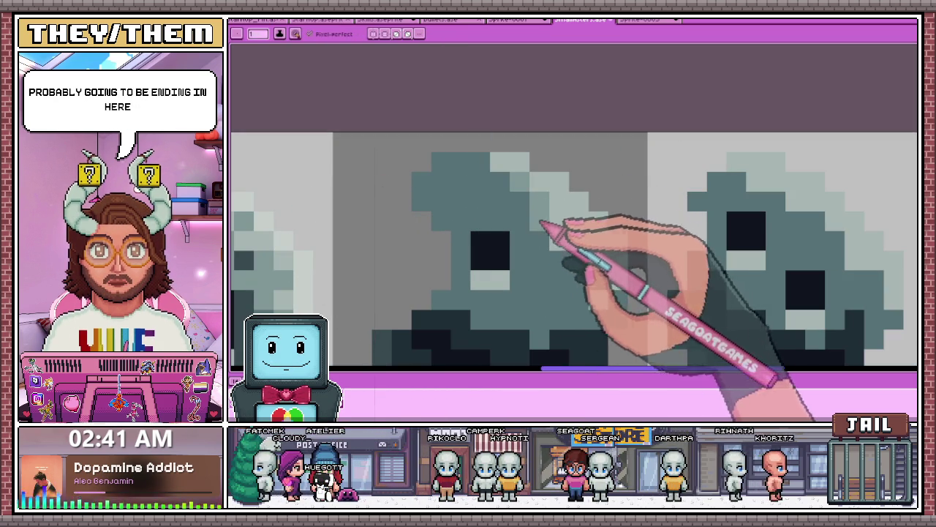
# Paint a pale highlight down the upper-right rim of a top-row rock tile
pyautogui.scroll(1, 540, 218)
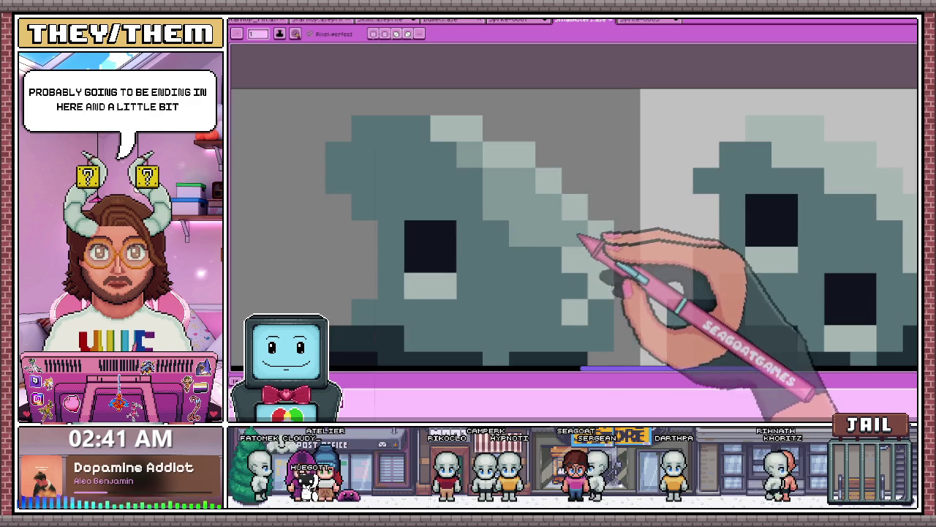
pyautogui.scroll(-3, 627, 209)
pyautogui.scroll(1, 591, 246)
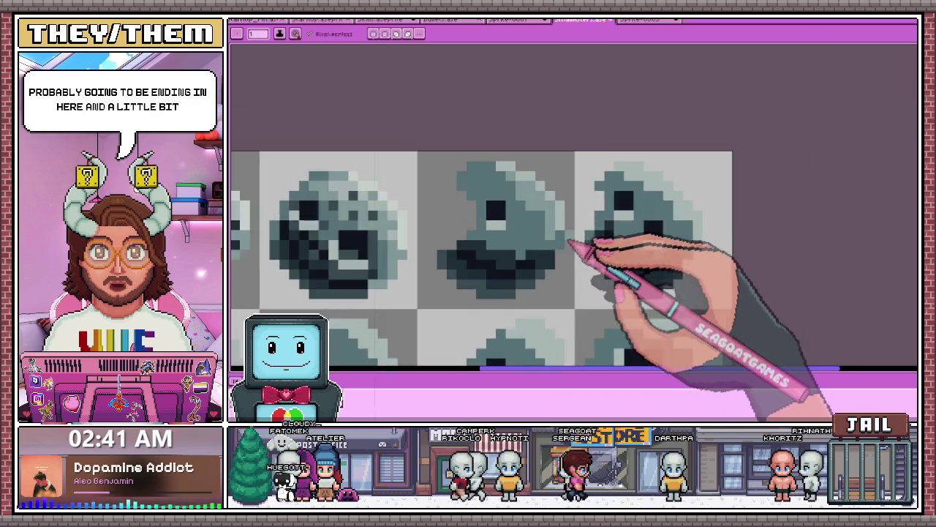
pyautogui.scroll(1, 568, 242)
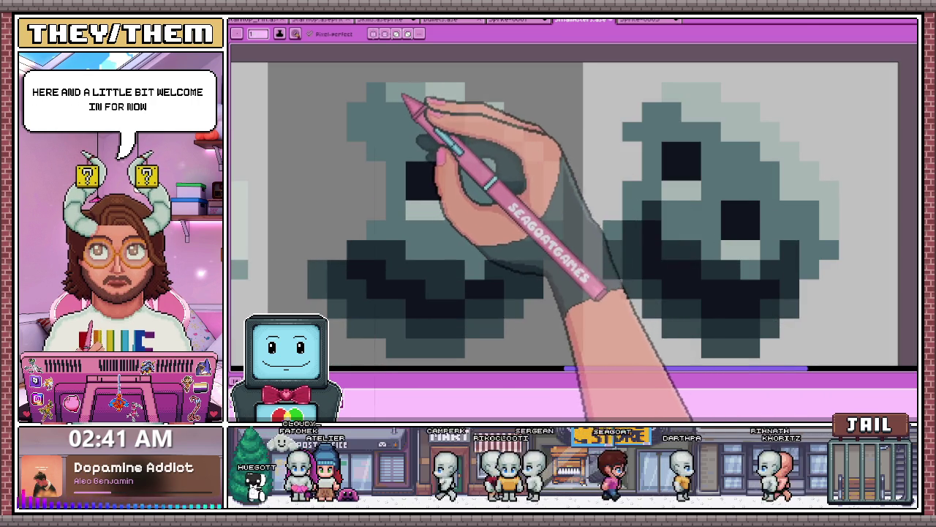
pyautogui.scroll(-2, 454, 146)
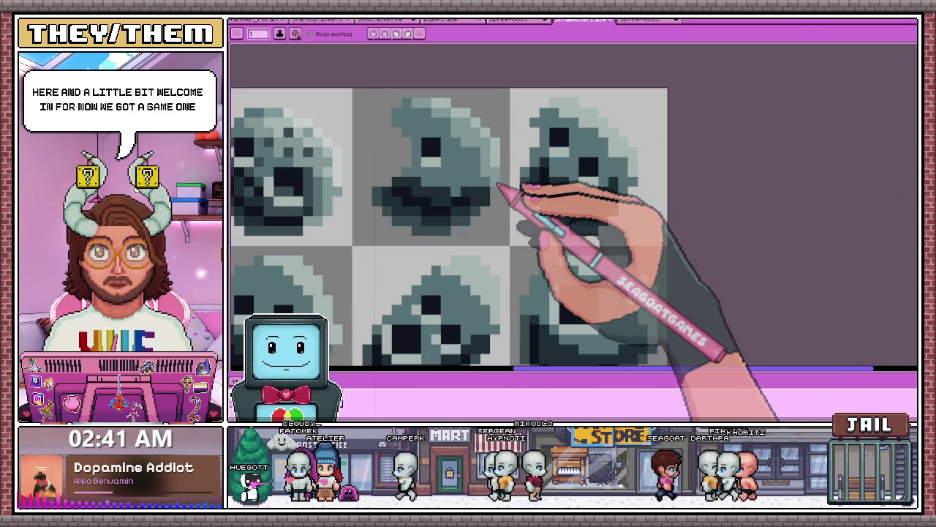
pyautogui.scroll(2, 569, 129)
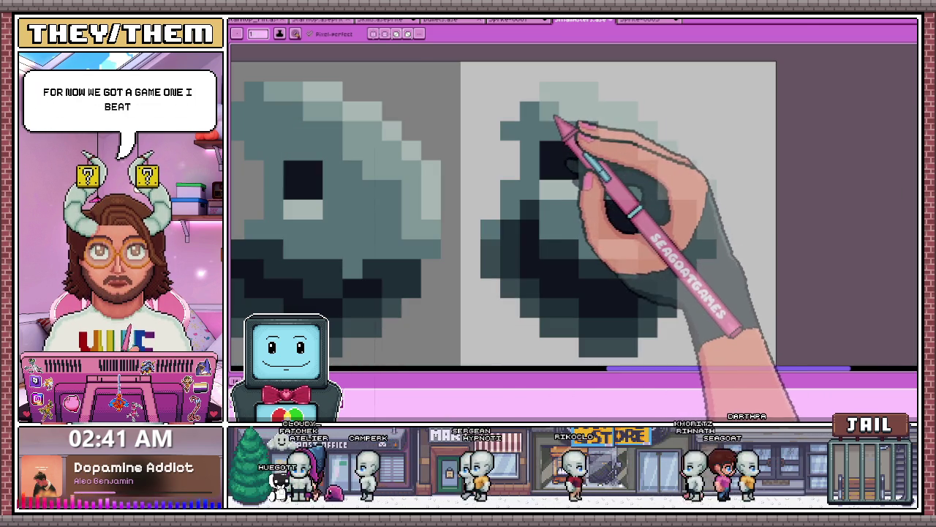
pyautogui.moveTo(632, 146); pyautogui.dragTo(595, 120)
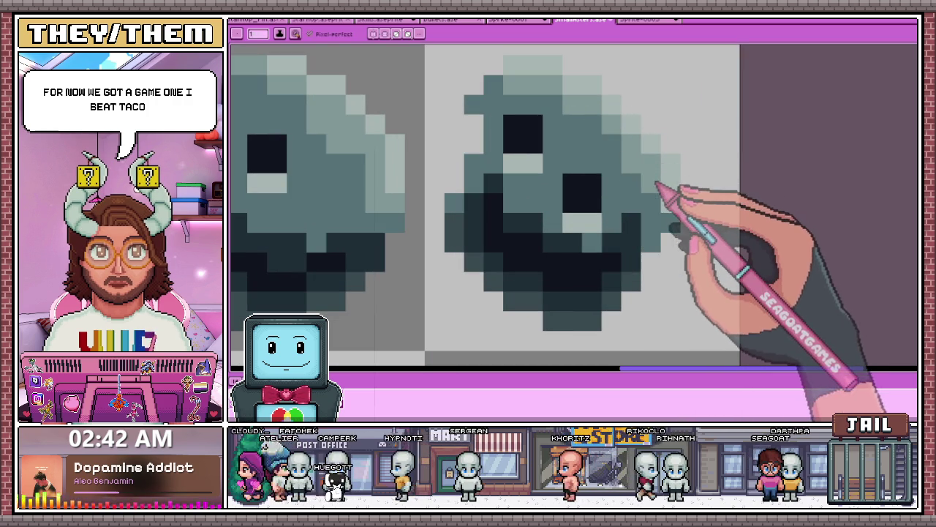
pyautogui.scroll(-3, 651, 184)
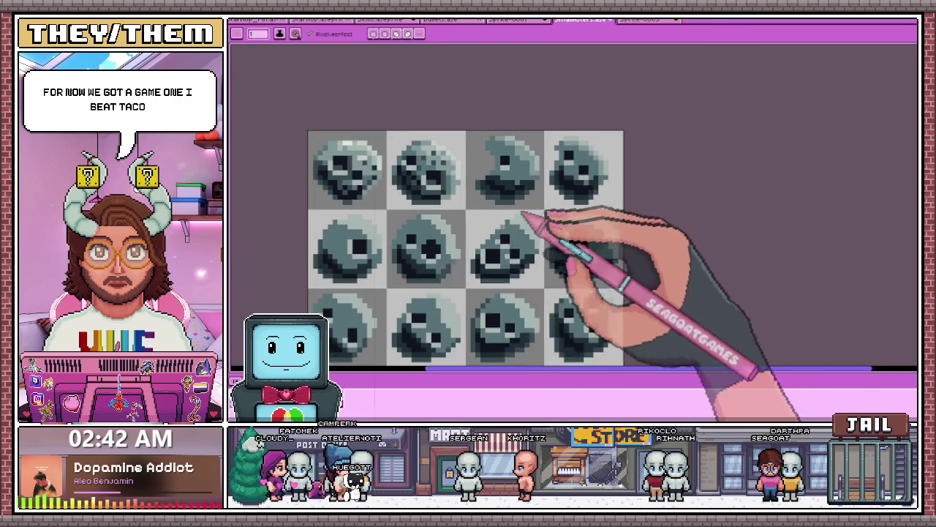
pyautogui.scroll(3, 529, 216)
pyautogui.scroll(2, 366, 220)
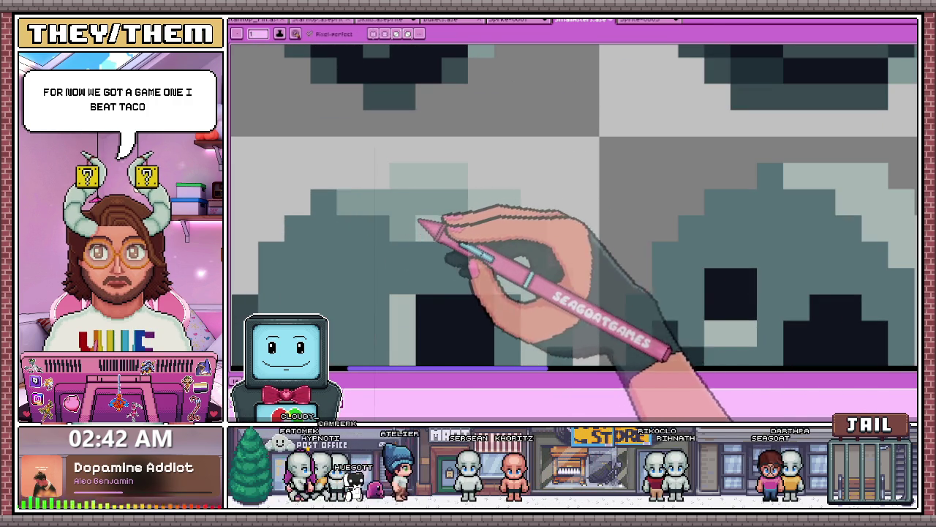
pyautogui.scroll(-2, 524, 256)
pyautogui.scroll(1, 540, 267)
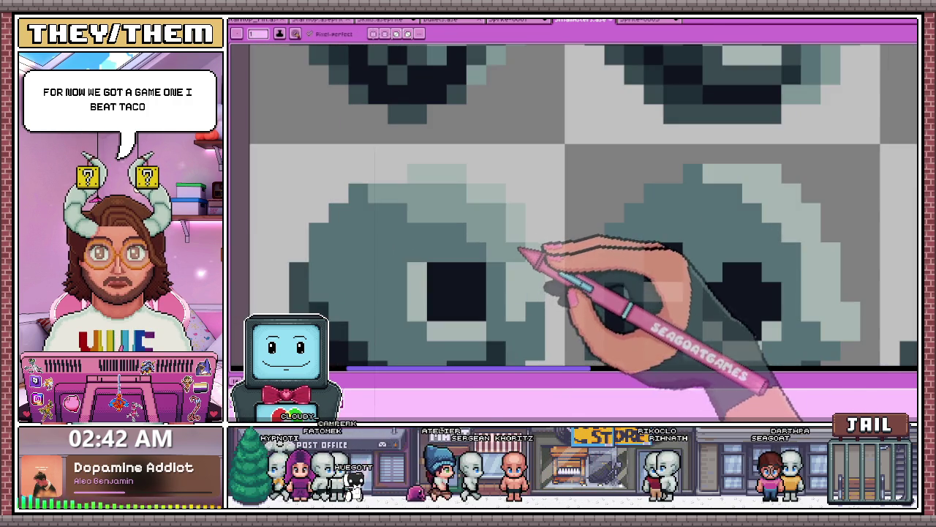
pyautogui.scroll(-3, 538, 289)
pyautogui.scroll(3, 526, 241)
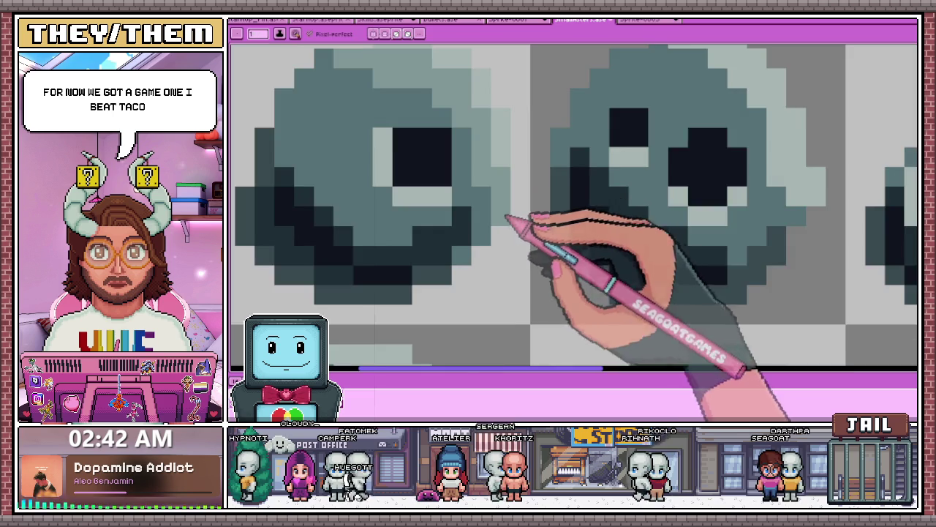
pyautogui.scroll(-3, 507, 217)
pyautogui.scroll(1, 508, 198)
pyautogui.scroll(2, 585, 209)
pyautogui.scroll(1, 522, 226)
pyautogui.scroll(-3, 527, 212)
pyautogui.scroll(3, 529, 226)
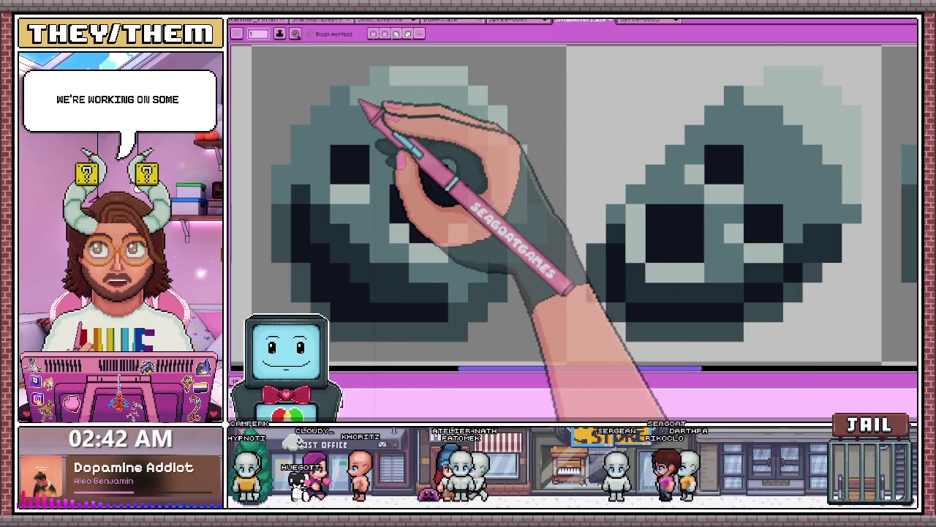
pyautogui.scroll(-2, 351, 100)
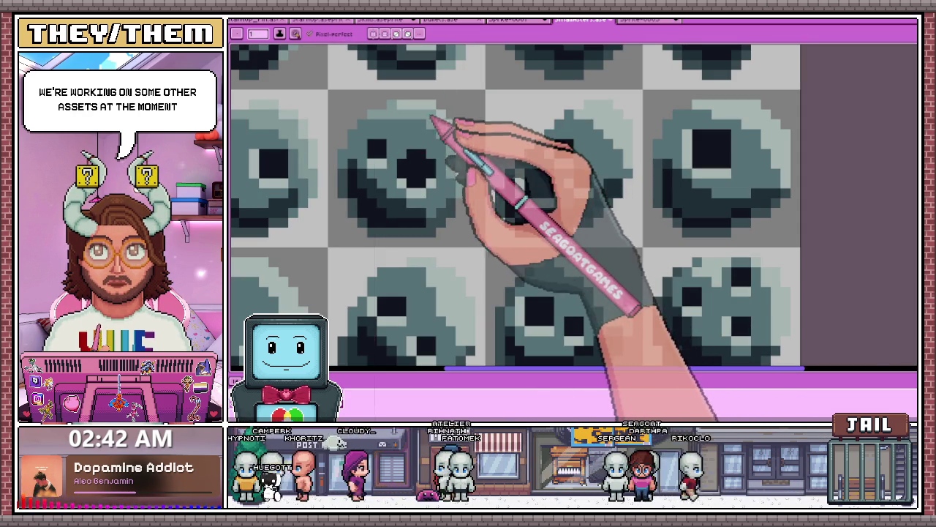
pyautogui.scroll(-1, 423, 125)
pyautogui.scroll(1, 519, 150)
pyautogui.scroll(2, 502, 136)
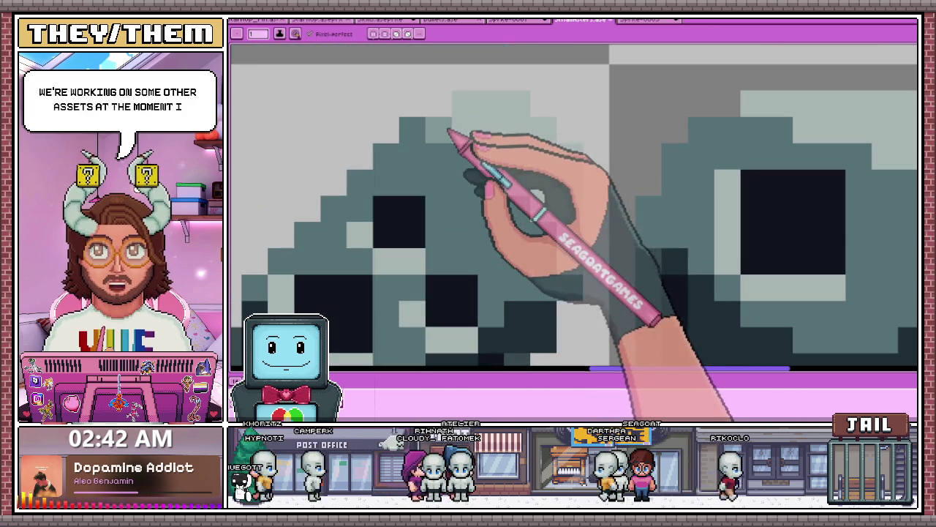
pyautogui.scroll(1, 449, 136)
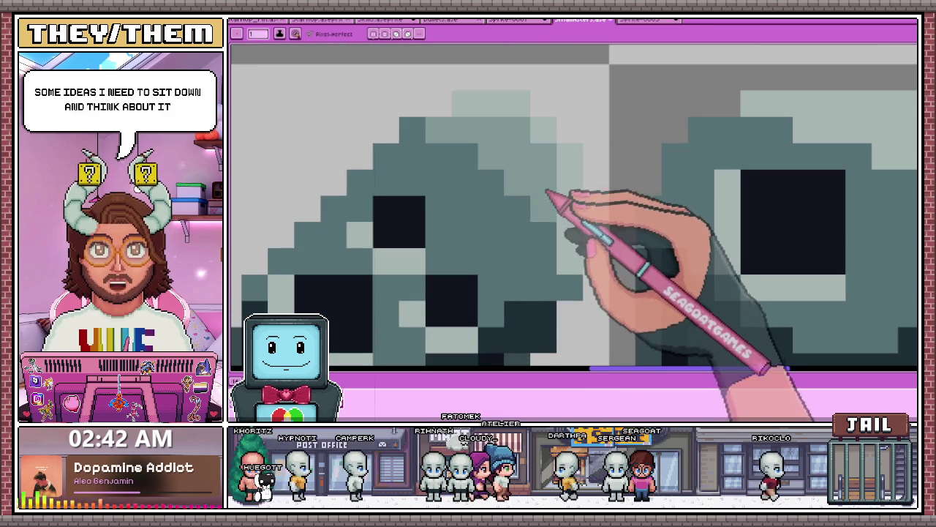
pyautogui.scroll(-2, 541, 187)
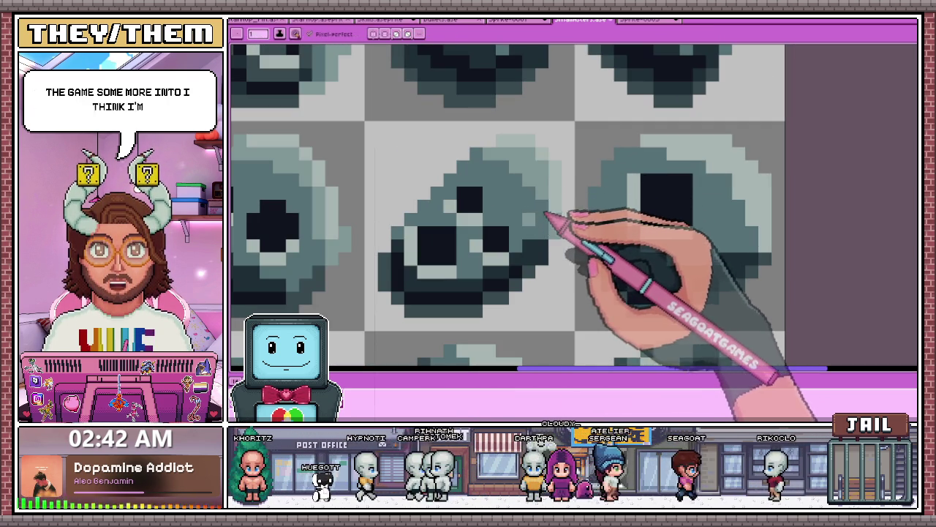
pyautogui.scroll(-2, 556, 183)
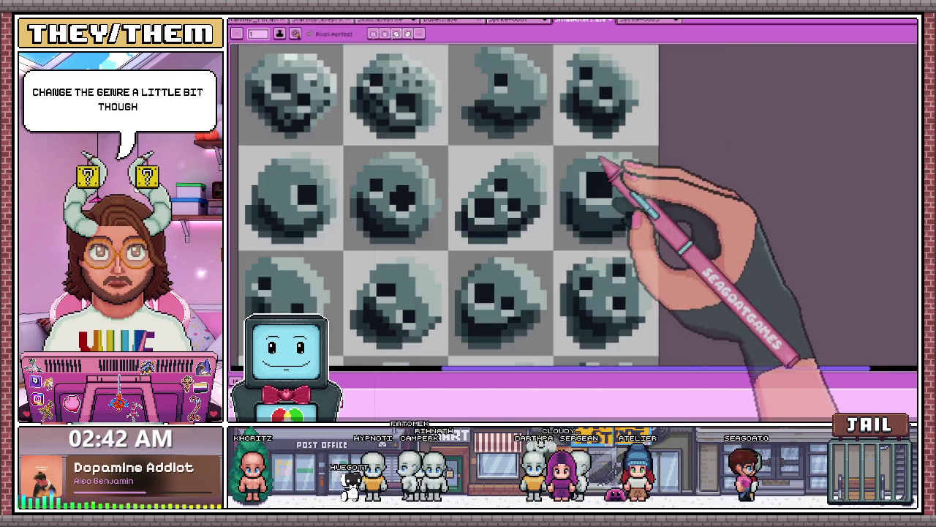
pyautogui.scroll(3, 576, 167)
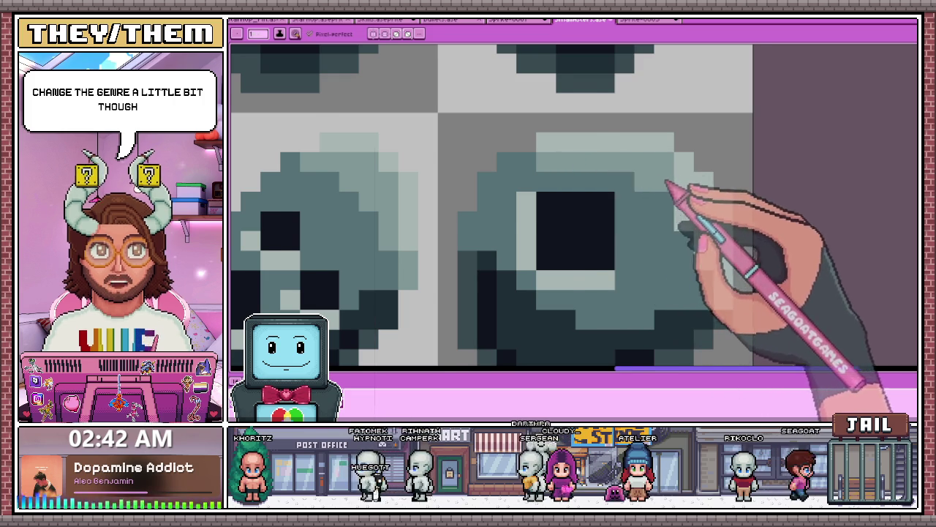
pyautogui.scroll(-2, 616, 179)
pyautogui.scroll(2, 618, 181)
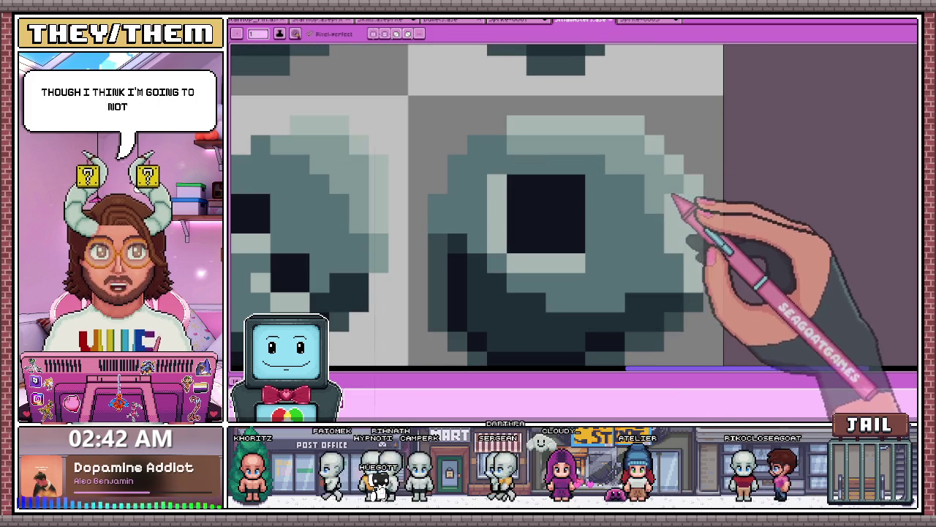
pyautogui.scroll(-2, 680, 245)
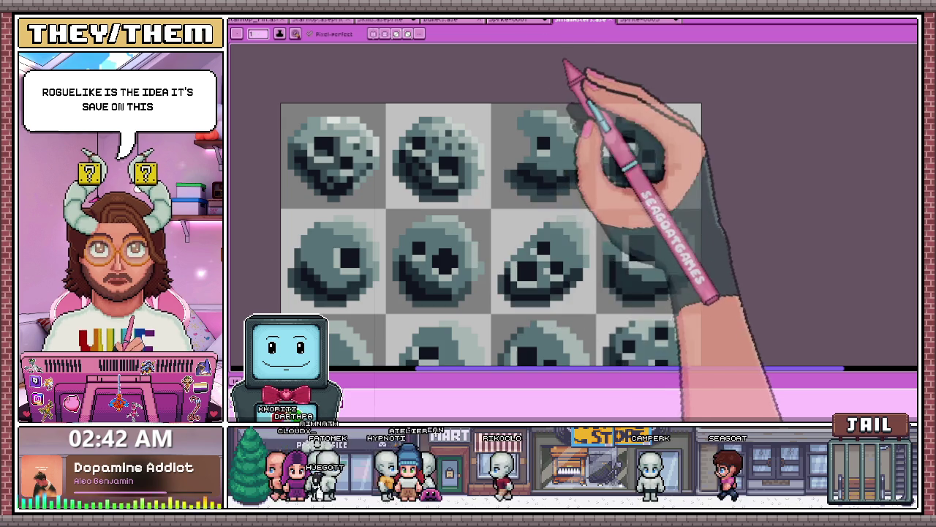
# Bring up the handwritten game-design checklist and scroll over it
pyautogui.click(515, 20)
pyautogui.scroll(-2, 439, 204)
pyautogui.scroll(1, 425, 147)
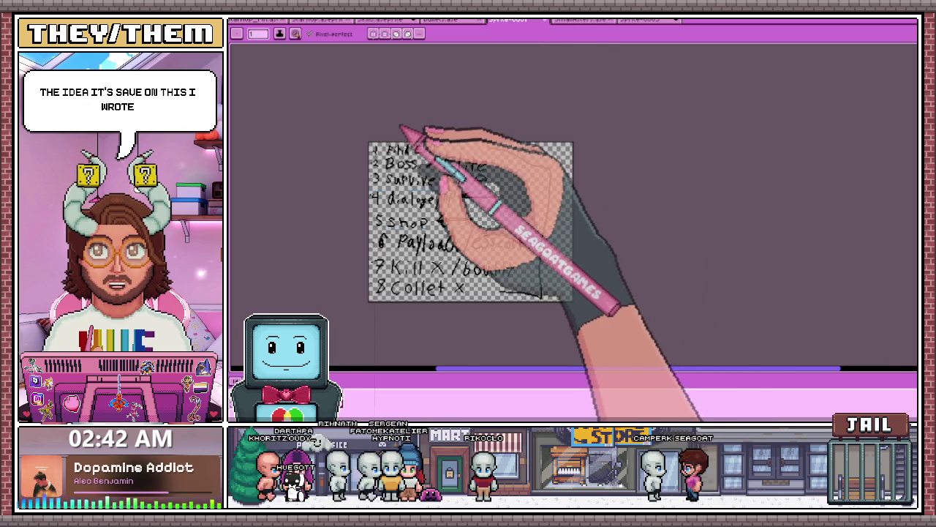
pyautogui.scroll(1, 426, 176)
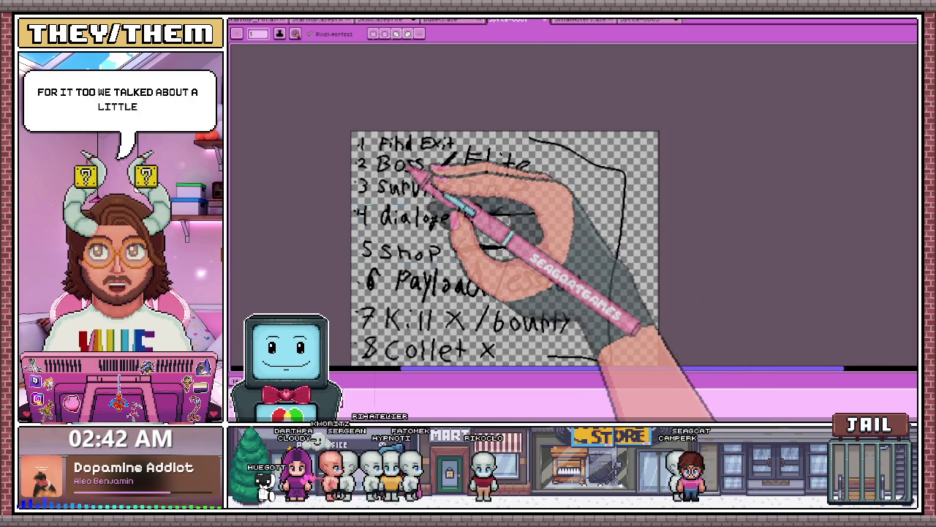
# Look over the room-map dot sketch, then return to the eight-objective checklist
pyautogui.click(631, 20)
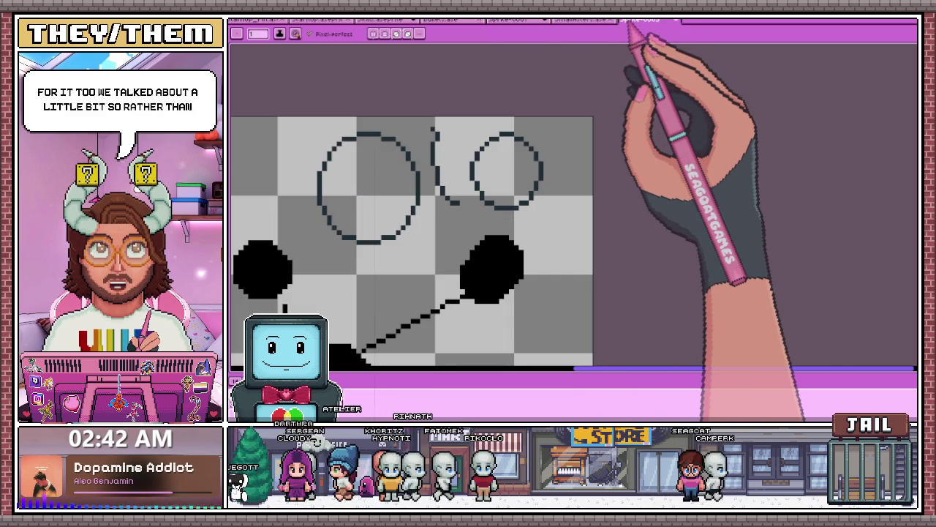
pyautogui.scroll(-2, 548, 215)
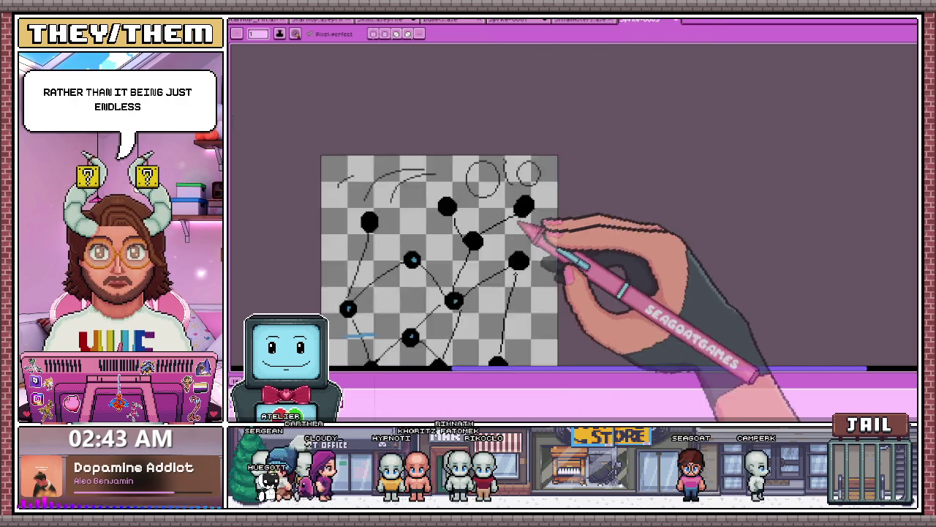
pyautogui.scroll(-1, 485, 292)
pyautogui.scroll(3, 550, 286)
pyautogui.scroll(1, 571, 256)
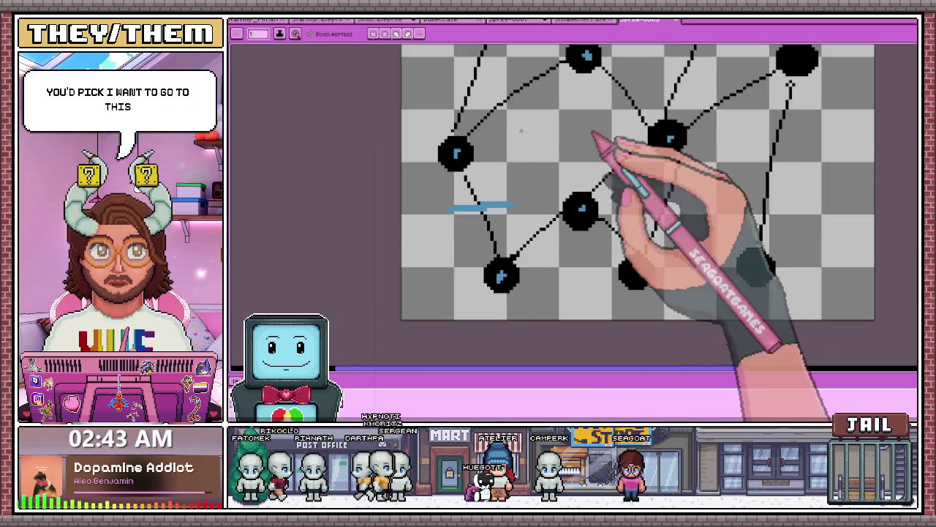
pyautogui.scroll(-4, 644, 241)
pyautogui.scroll(4, 643, 208)
pyautogui.scroll(-1, 642, 201)
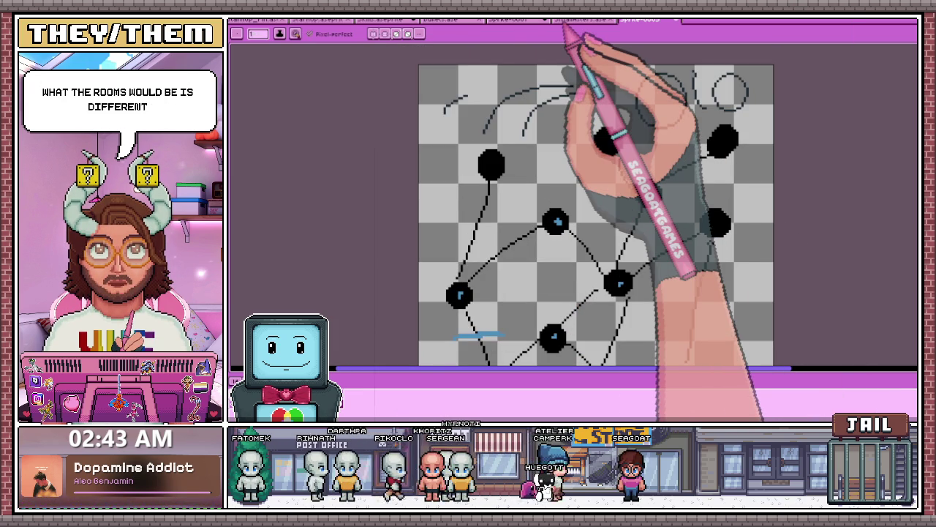
pyautogui.click(508, 19)
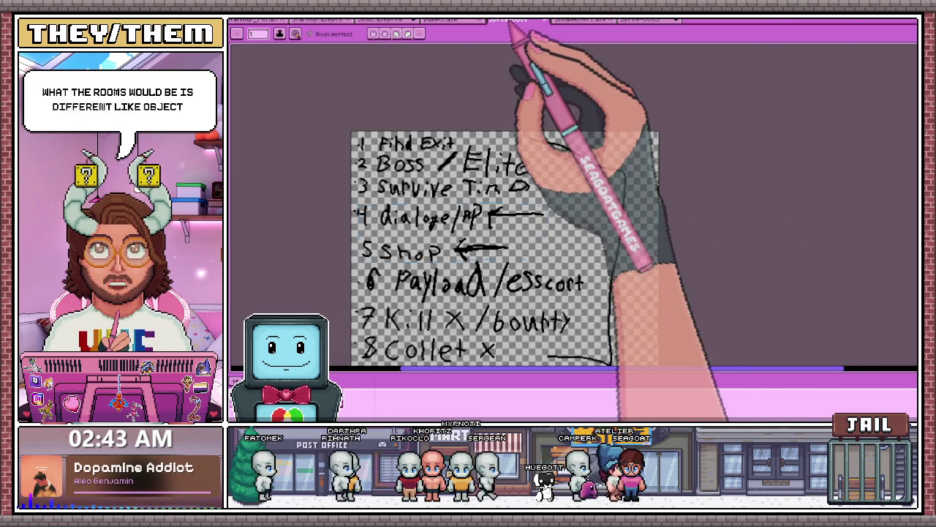
pyautogui.scroll(-2, 527, 154)
pyautogui.scroll(1, 515, 176)
pyautogui.scroll(1, 516, 176)
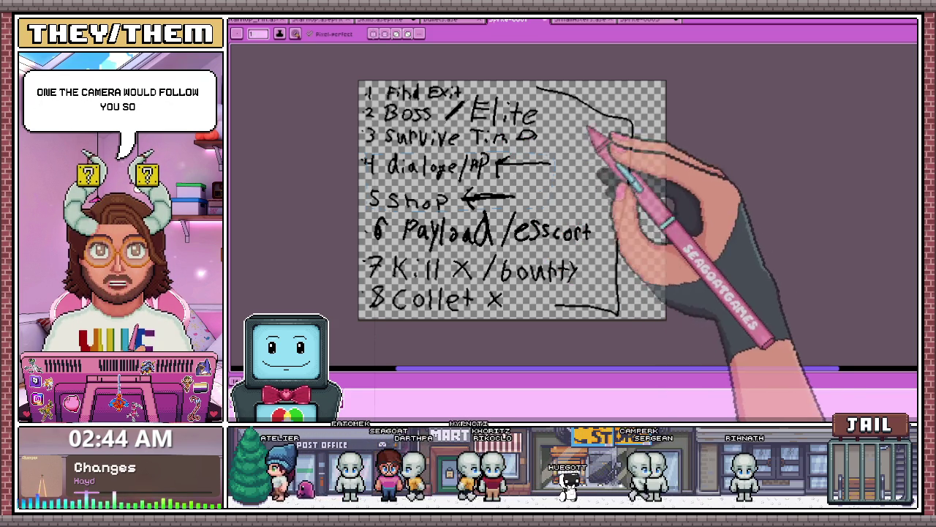
pyautogui.hotkey('ctrl', 'Tab')
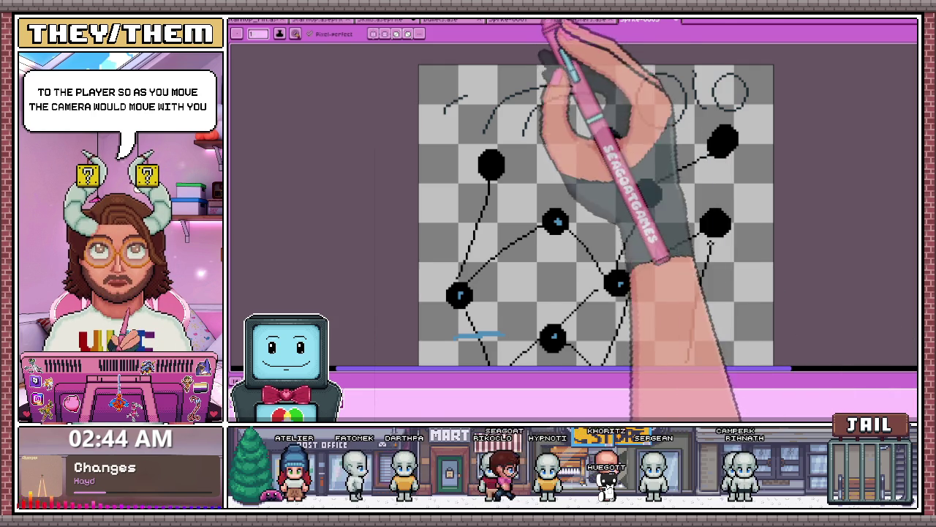
pyautogui.click(586, 21)
pyautogui.click(630, 20)
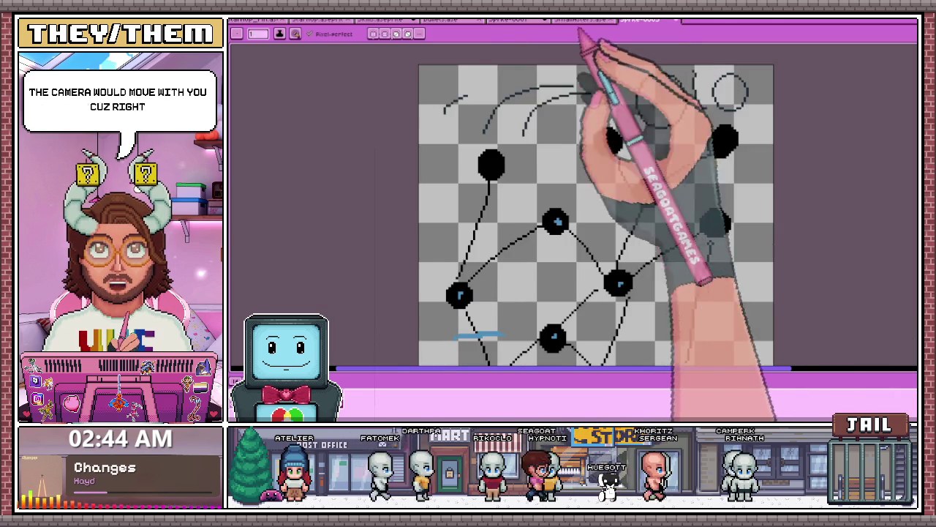
pyautogui.click(521, 22)
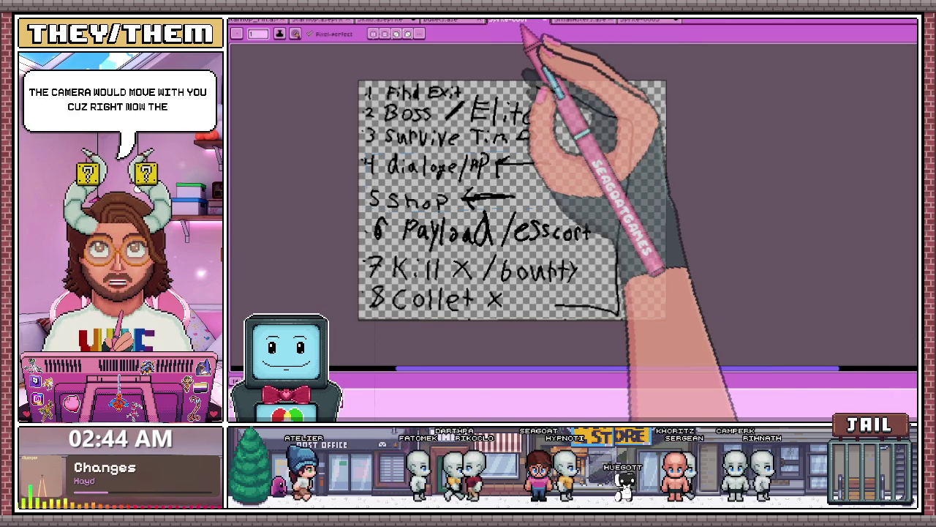
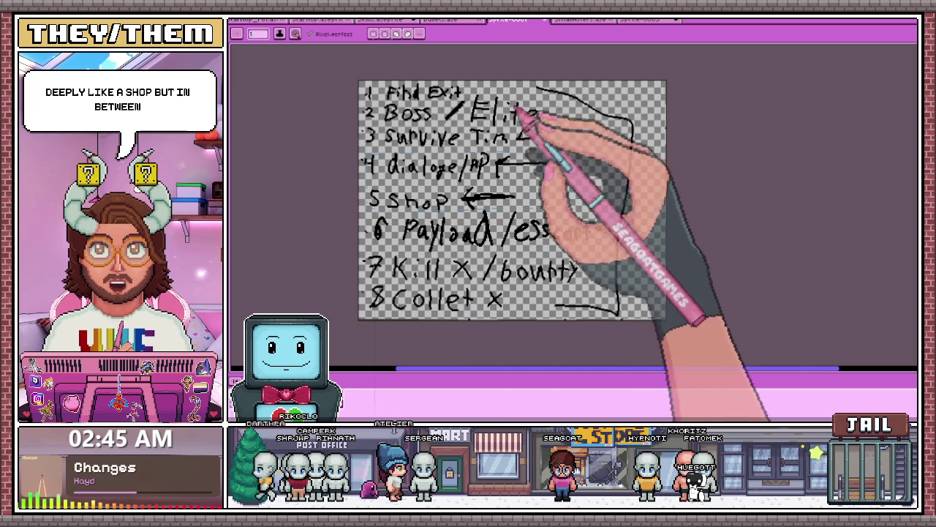
# Bring up the node-graph sprite of black dots and thin paths, checking it with a quick zoom
pyautogui.click(644, 20)
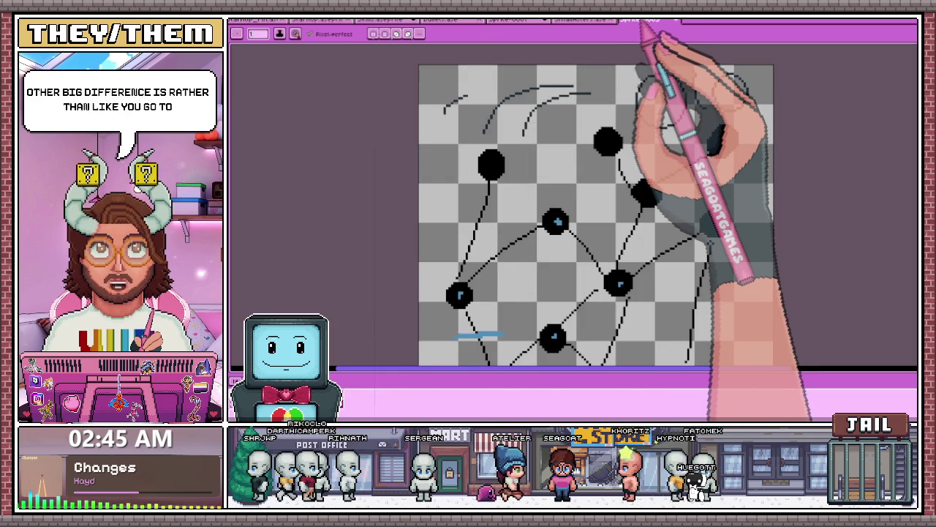
pyautogui.scroll(-3, 527, 217)
pyautogui.scroll(3, 512, 245)
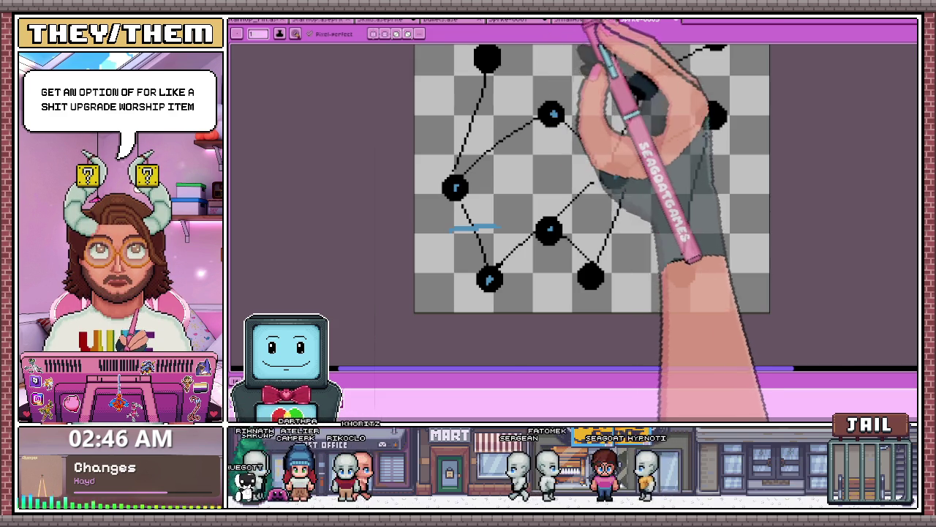
# Return to the room-type list and handwrite '/bounty' after '7 Kill x' with the pencil
pyautogui.click(578, 20)
pyautogui.click(534, 20)
pyautogui.moveTo(504, 257); pyautogui.dragTo(506, 281)
pyautogui.moveTo(517, 272); pyautogui.dragTo(543, 280)
pyautogui.moveTo(548, 279); pyautogui.dragTo(556, 272)
pyautogui.moveTo(563, 263); pyautogui.dragTo(565, 281)
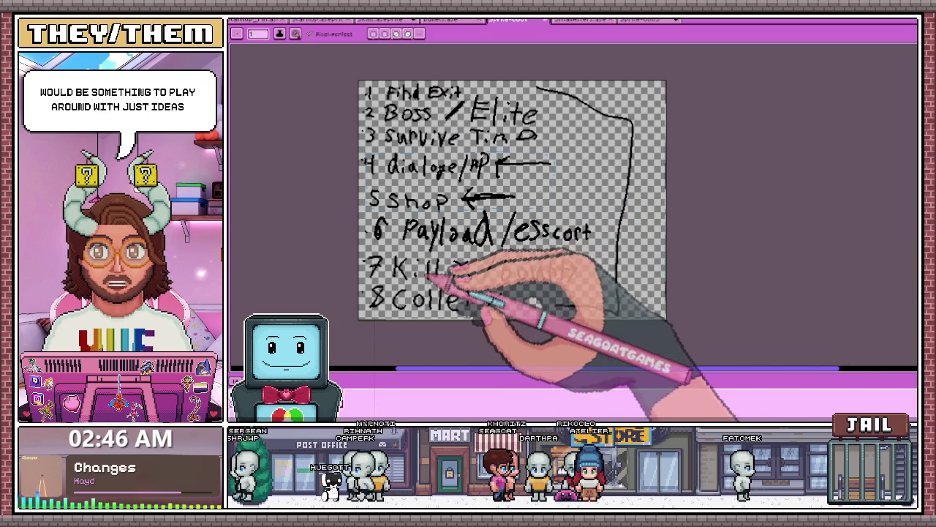
pyautogui.moveTo(504, 275); pyautogui.dragTo(582, 272)
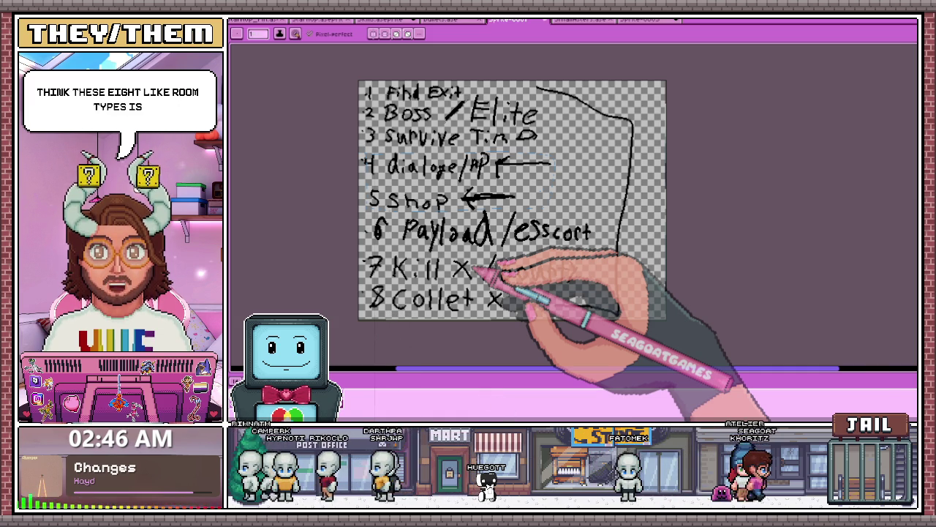
pyautogui.moveTo(501, 267); pyautogui.dragTo(578, 272)
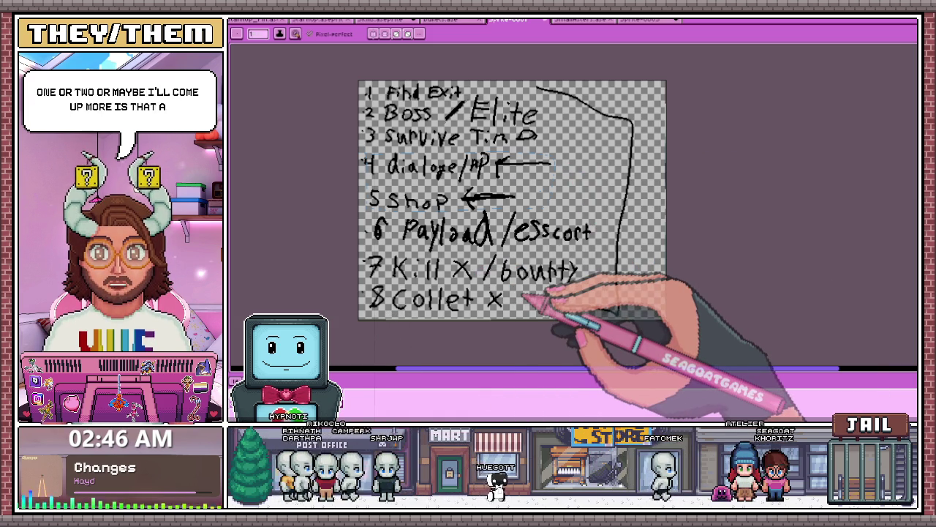
# Cycle through the node graph, list, checkered and cyan icon sprites, ending on the grey rock sheet
pyautogui.click(648, 20)
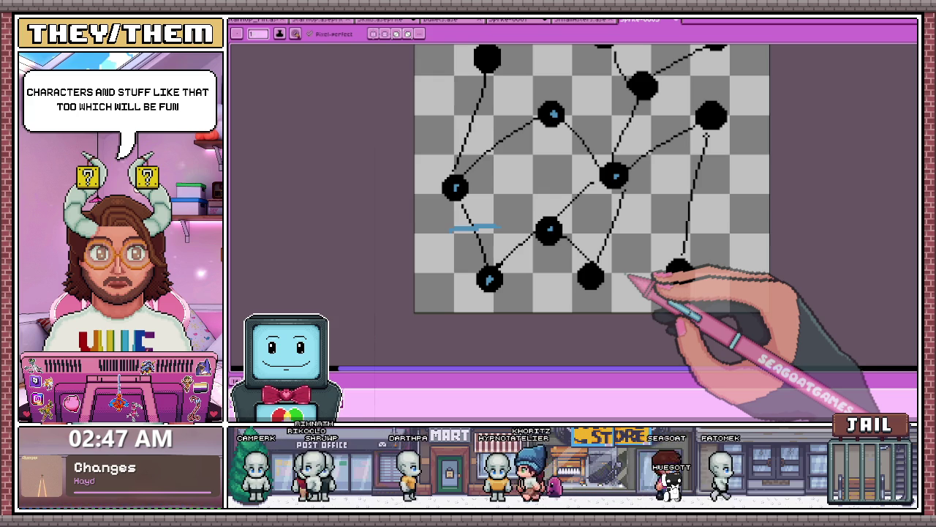
pyautogui.click(506, 20)
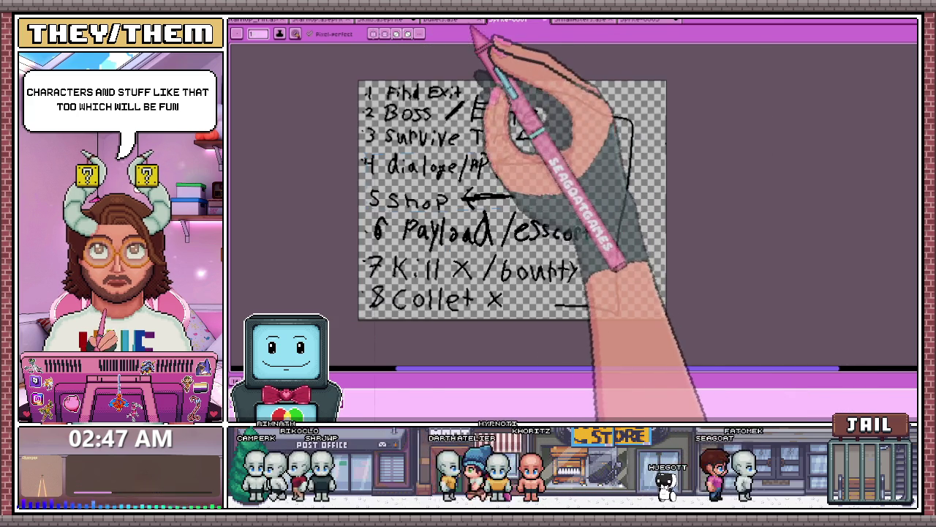
pyautogui.click(451, 20)
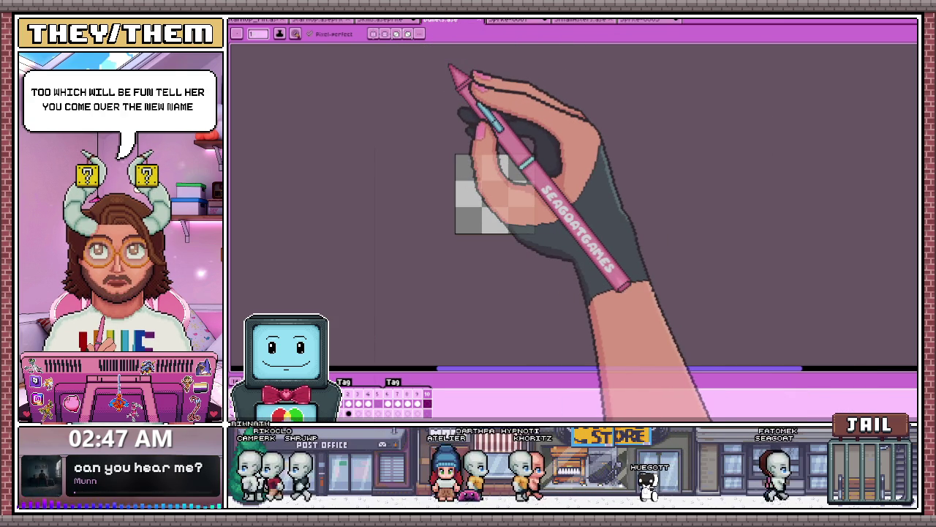
pyautogui.click(388, 20)
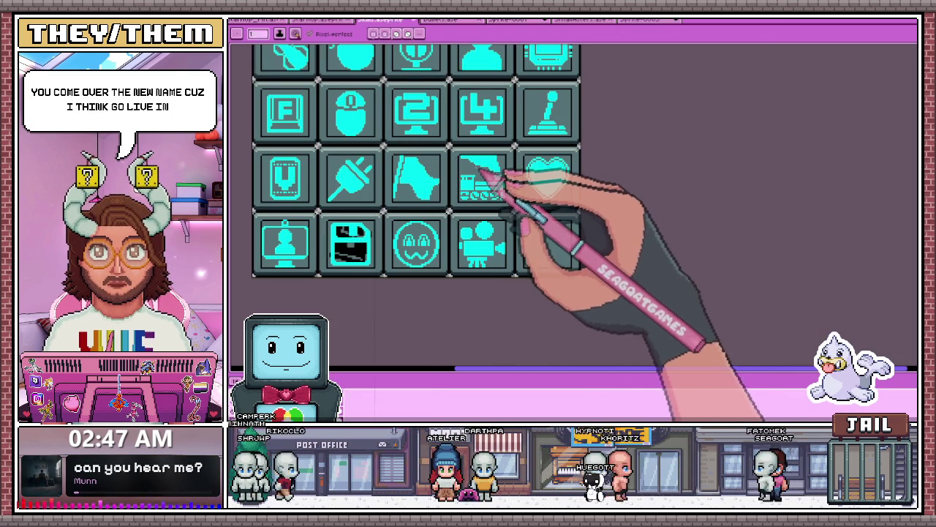
pyautogui.click(508, 20)
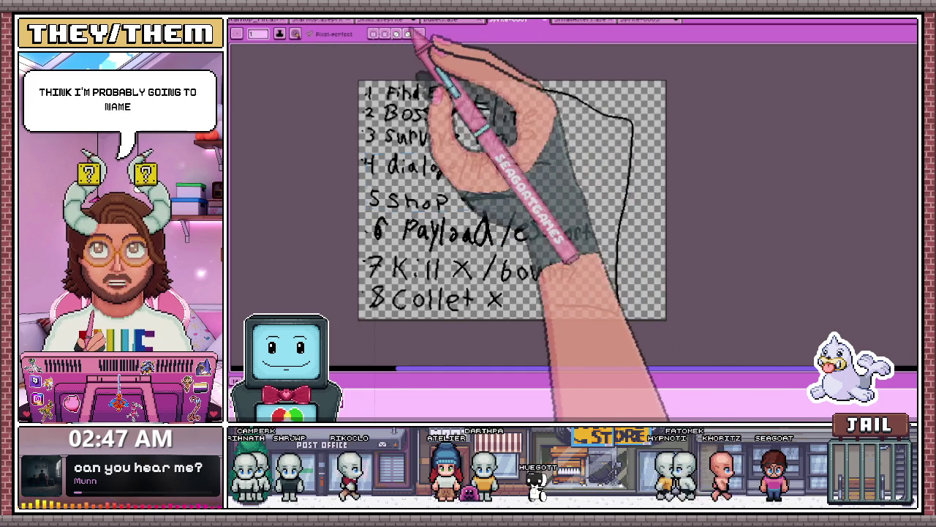
pyautogui.click(439, 20)
pyautogui.click(382, 20)
pyautogui.click(578, 20)
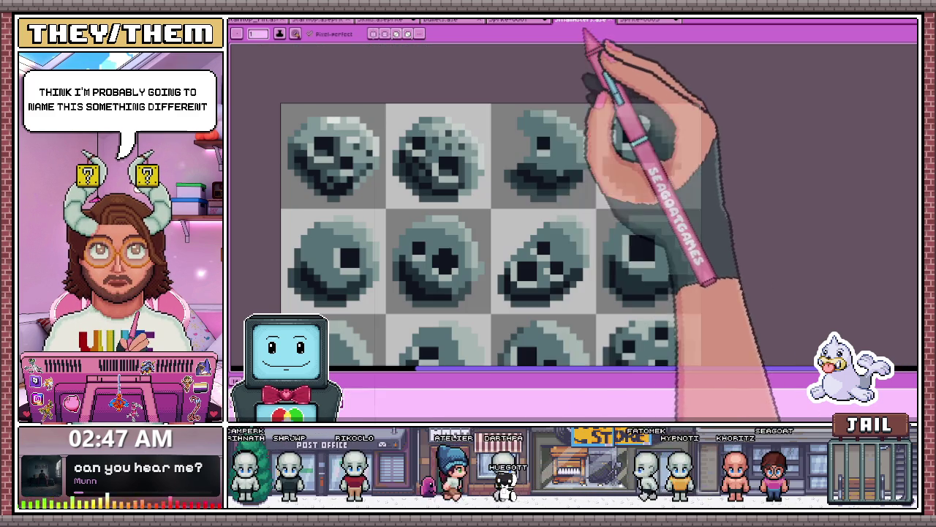
# Inspect the rock sheet up close and sample a grey shade from the rocks for the pencil
pyautogui.scroll(-2, 512, 146)
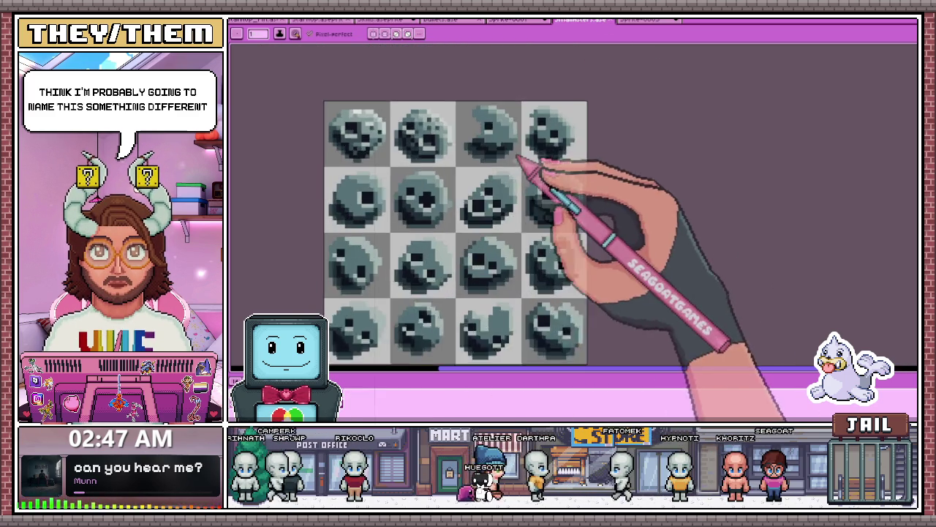
pyautogui.scroll(-1, 556, 165)
pyautogui.scroll(2, 564, 192)
pyautogui.scroll(2, 563, 192)
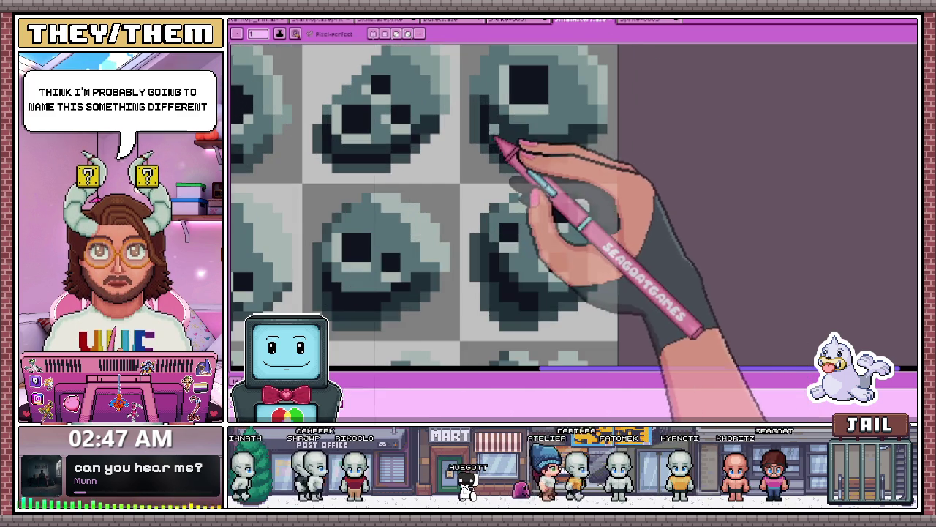
pyautogui.scroll(1, 512, 100)
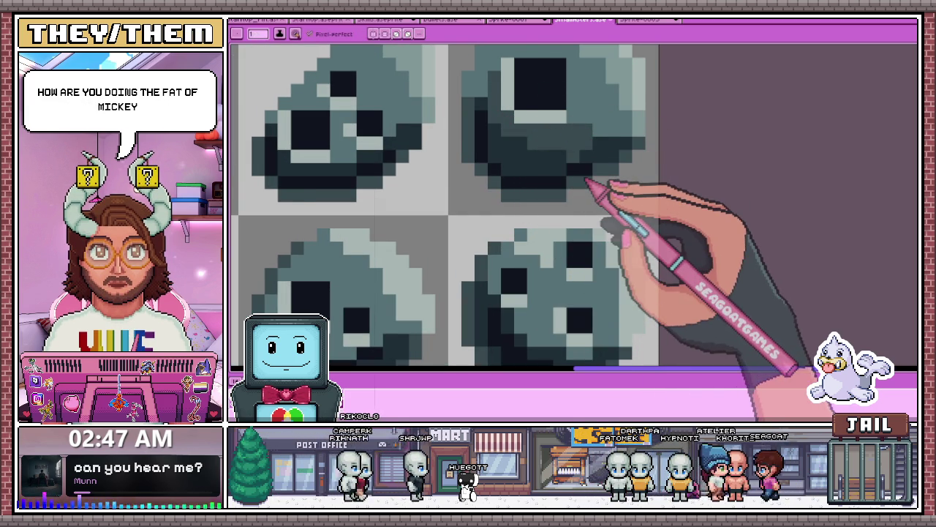
pyautogui.scroll(1, 587, 183)
pyautogui.scroll(1, 587, 176)
pyautogui.scroll(1, 585, 169)
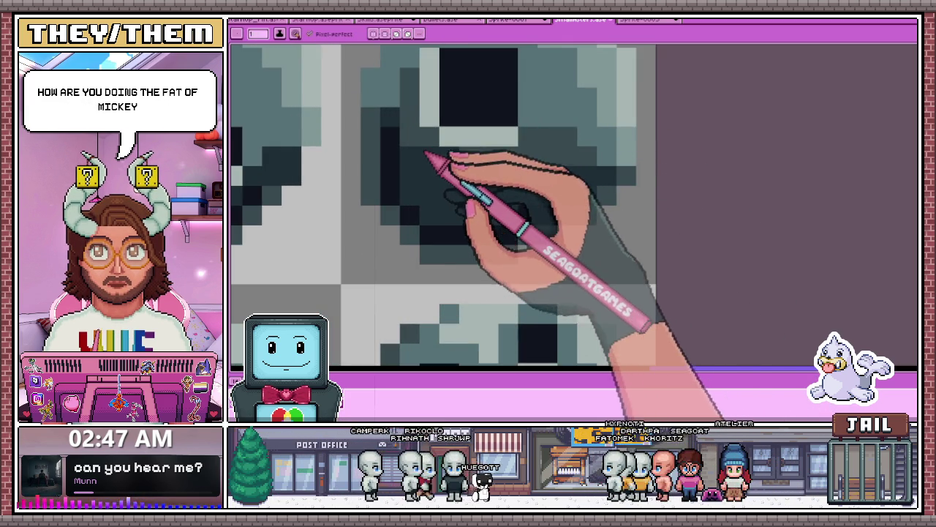
pyautogui.scroll(-2, 406, 84)
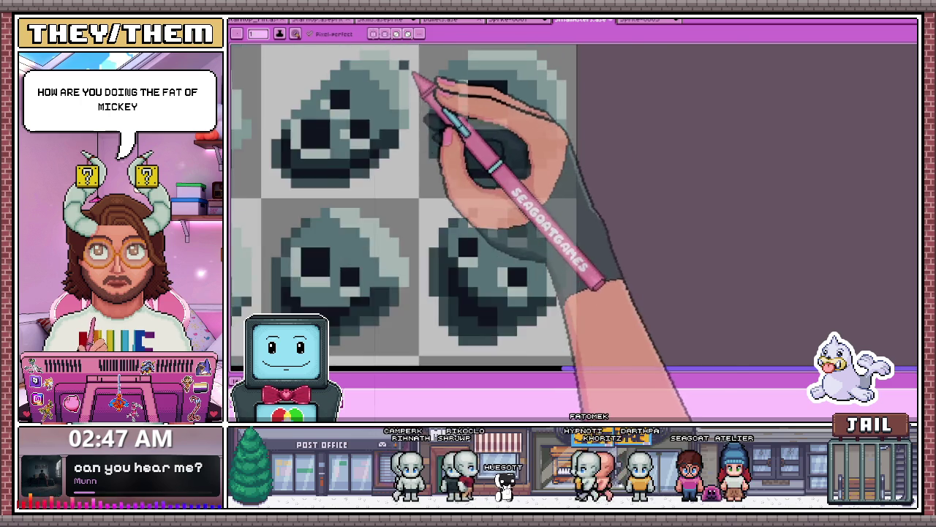
pyautogui.scroll(1, 439, 87)
pyautogui.scroll(-1, 508, 107)
pyautogui.scroll(-2, 523, 132)
pyautogui.scroll(1, 540, 150)
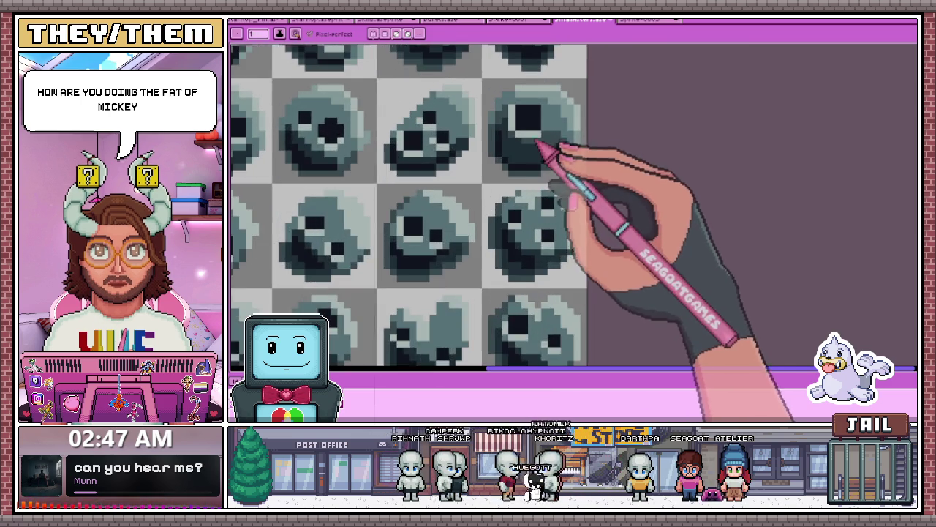
pyautogui.scroll(1, 528, 130)
pyautogui.scroll(1, 512, 139)
pyautogui.scroll(-3, 519, 172)
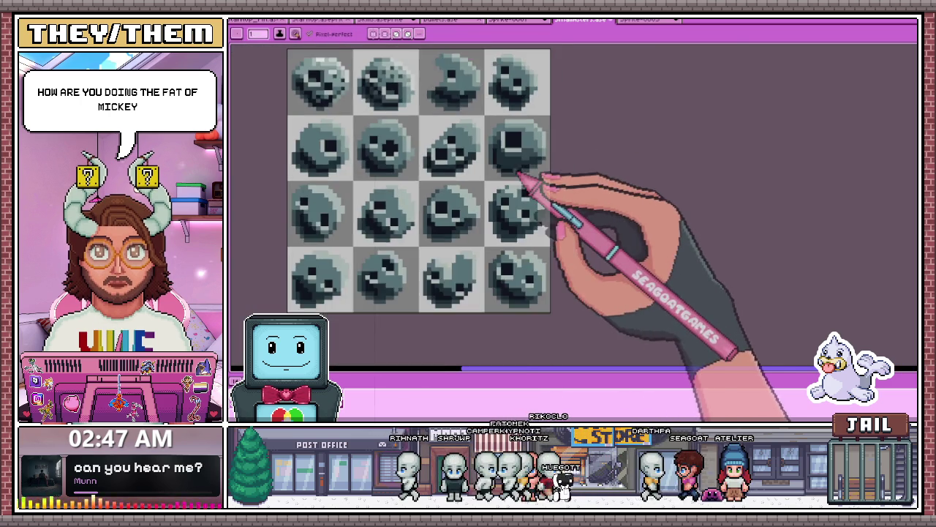
pyautogui.scroll(-1, 532, 188)
pyautogui.scroll(1, 532, 188)
pyautogui.scroll(2, 532, 184)
pyautogui.scroll(1, 526, 170)
pyautogui.press('i')
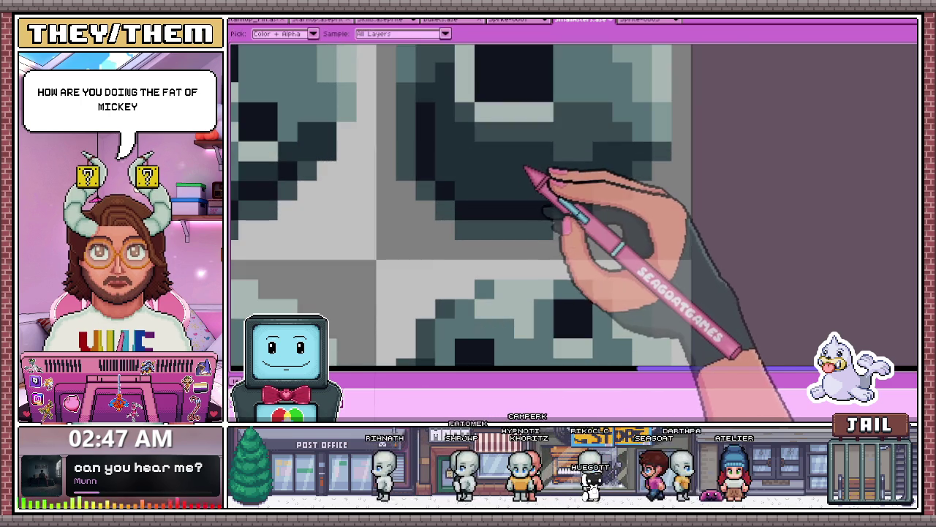
pyautogui.press('b')
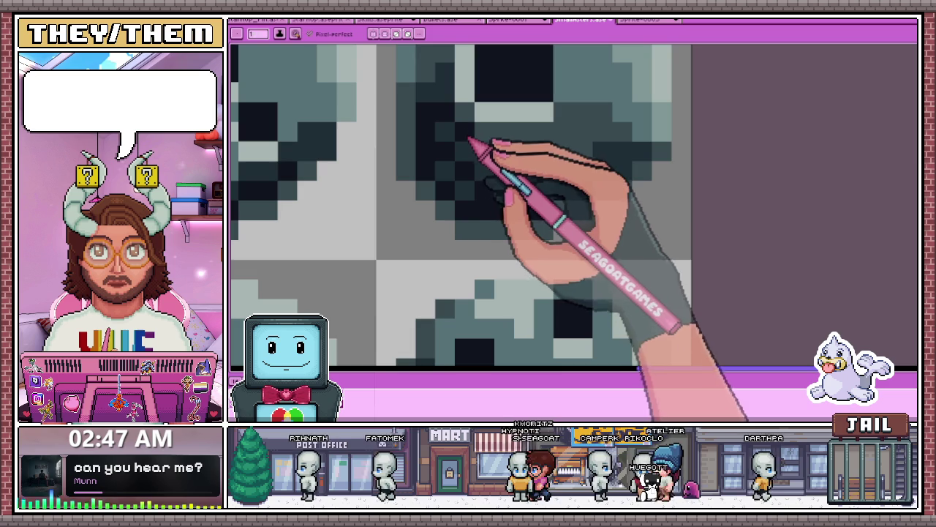
# Darken the two pixels between the middle rock's eyes
pyautogui.scroll(-3, 521, 184)
pyautogui.scroll(-2, 463, 184)
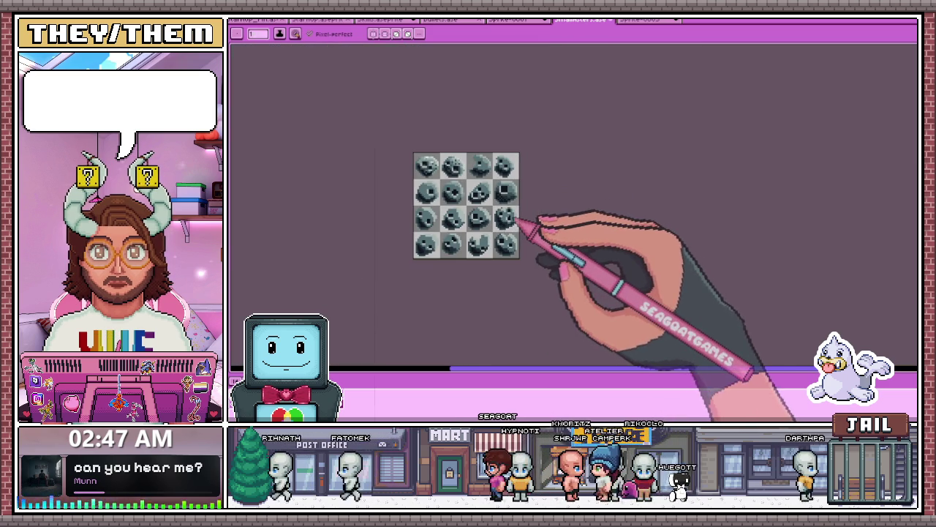
pyautogui.scroll(2, 510, 235)
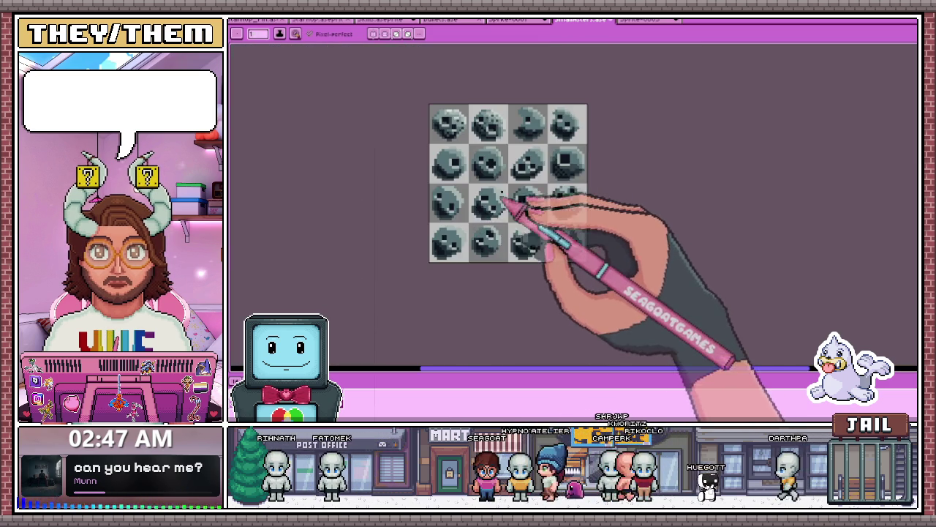
pyautogui.scroll(1, 476, 210)
pyautogui.scroll(2, 464, 188)
pyautogui.scroll(1, 415, 167)
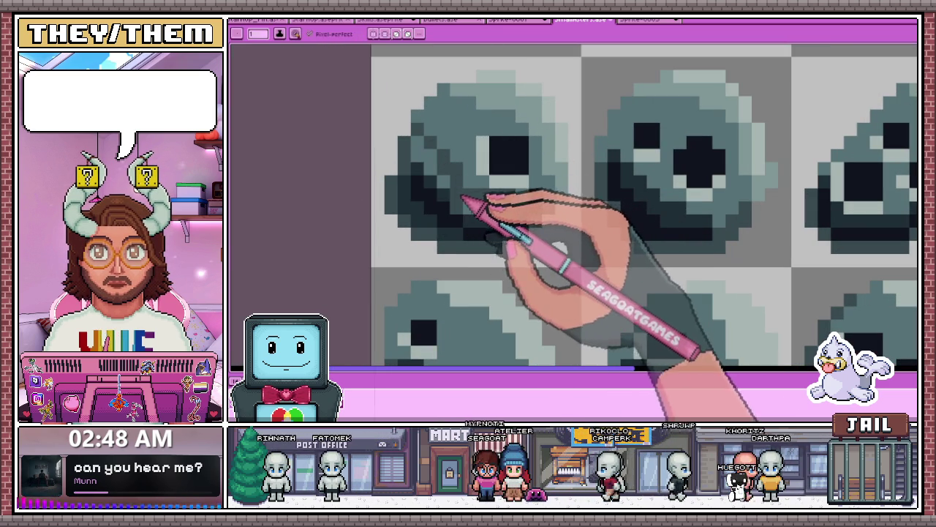
pyautogui.scroll(-2, 432, 154)
pyautogui.scroll(-1, 428, 152)
pyautogui.scroll(3, 502, 157)
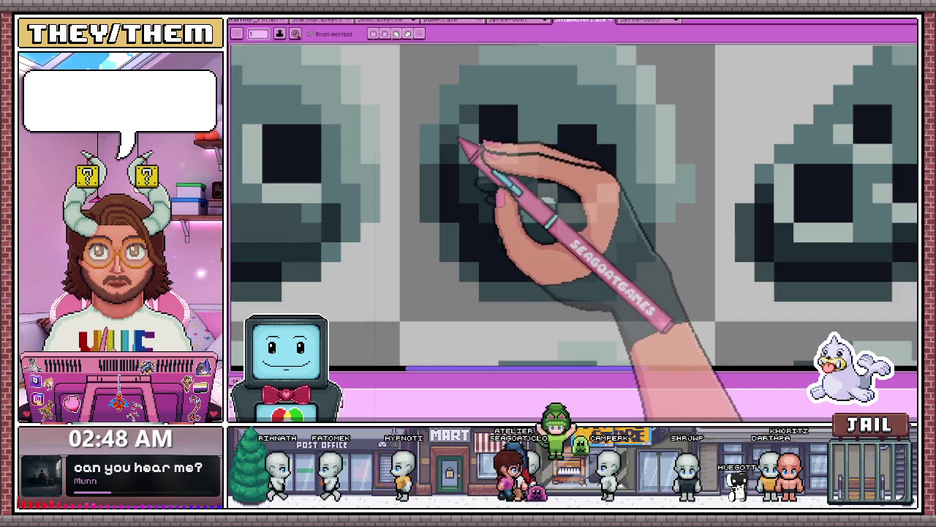
pyautogui.moveTo(559, 154); pyautogui.dragTo(597, 153)
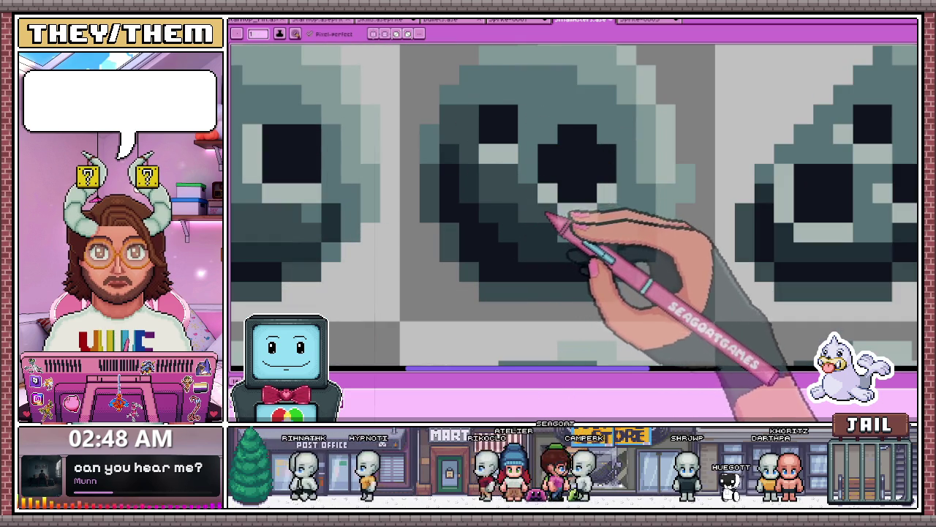
pyautogui.press('b')
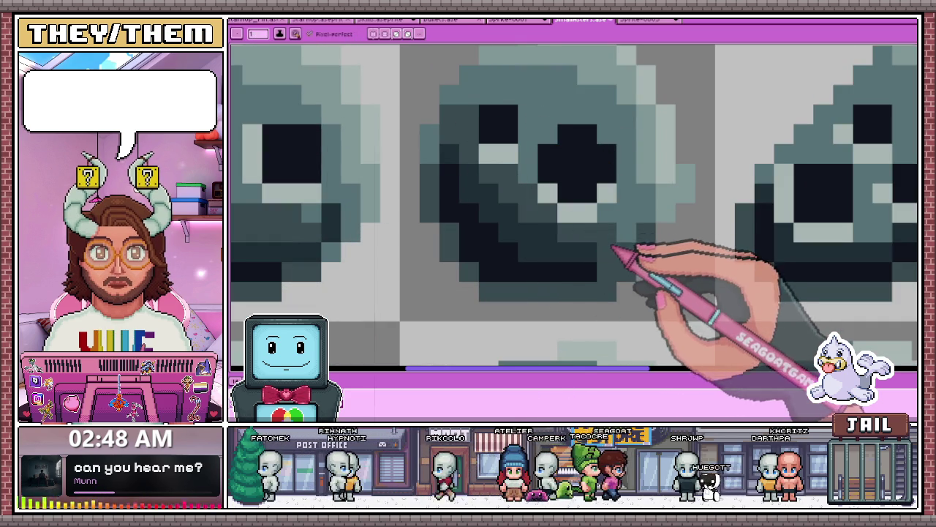
# Zoom in and out over the 4x4 sheet to check the rock and skull shading at full-sheet size
pyautogui.scroll(-2, 630, 216)
pyautogui.scroll(-2, 637, 210)
pyautogui.scroll(-1, 481, 198)
pyautogui.scroll(3, 555, 189)
pyautogui.scroll(1, 526, 198)
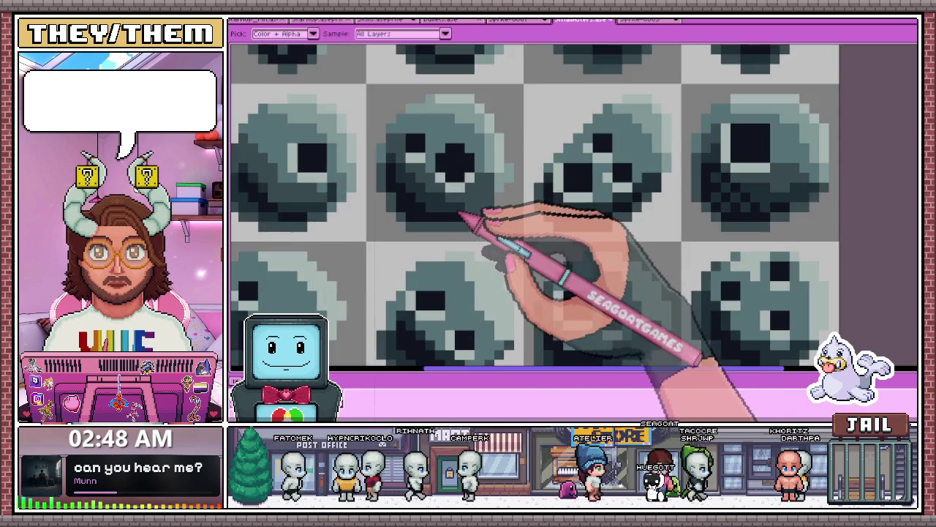
pyautogui.scroll(2, 464, 213)
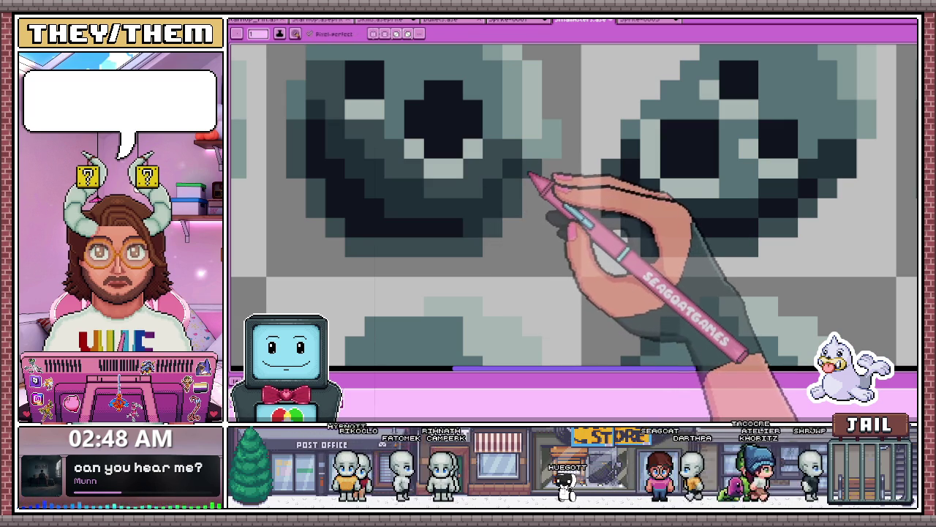
pyautogui.scroll(-5, 443, 183)
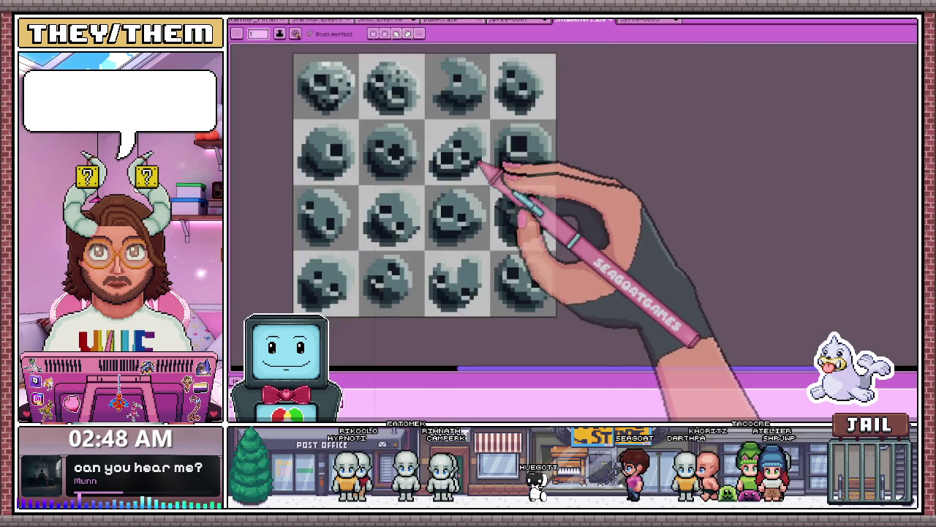
pyautogui.scroll(3, 490, 161)
pyautogui.scroll(-2, 457, 183)
pyautogui.scroll(3, 447, 192)
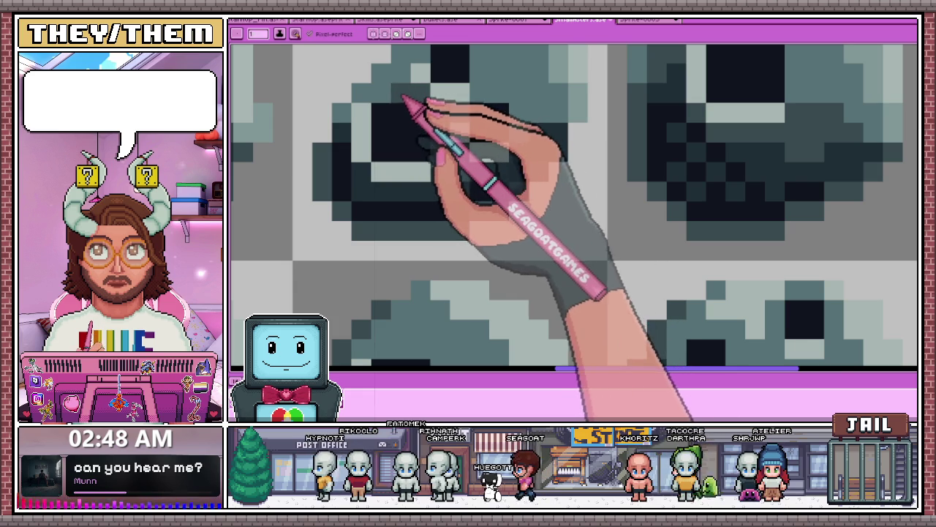
pyautogui.scroll(-3, 418, 203)
pyautogui.scroll(-2, 437, 201)
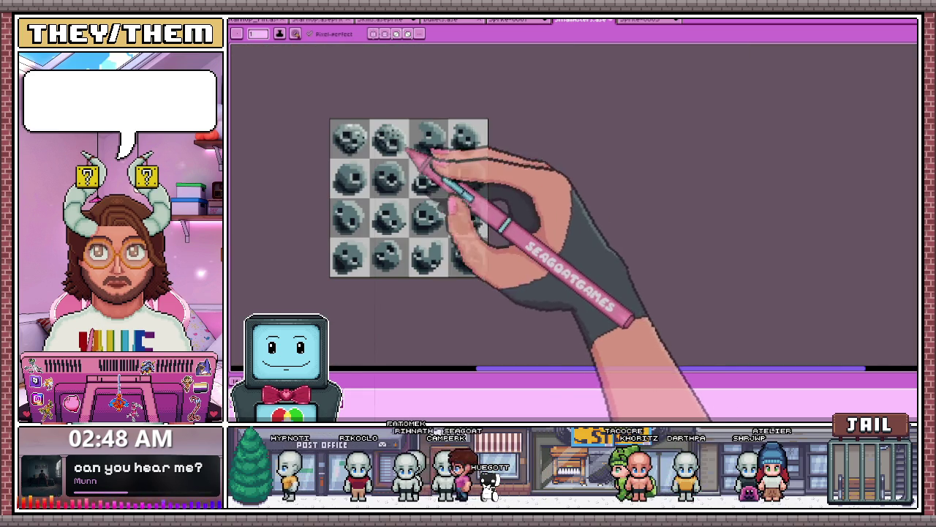
pyautogui.scroll(2, 395, 139)
pyautogui.scroll(1, 385, 130)
pyautogui.scroll(-2, 432, 153)
pyautogui.scroll(4, 457, 186)
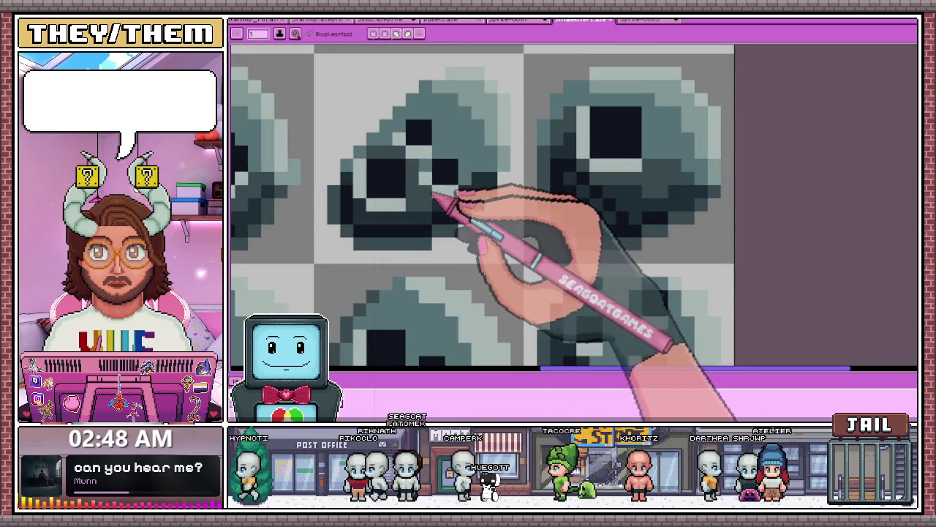
pyautogui.scroll(-1, 433, 194)
pyautogui.scroll(1, 413, 161)
pyautogui.scroll(-1, 439, 162)
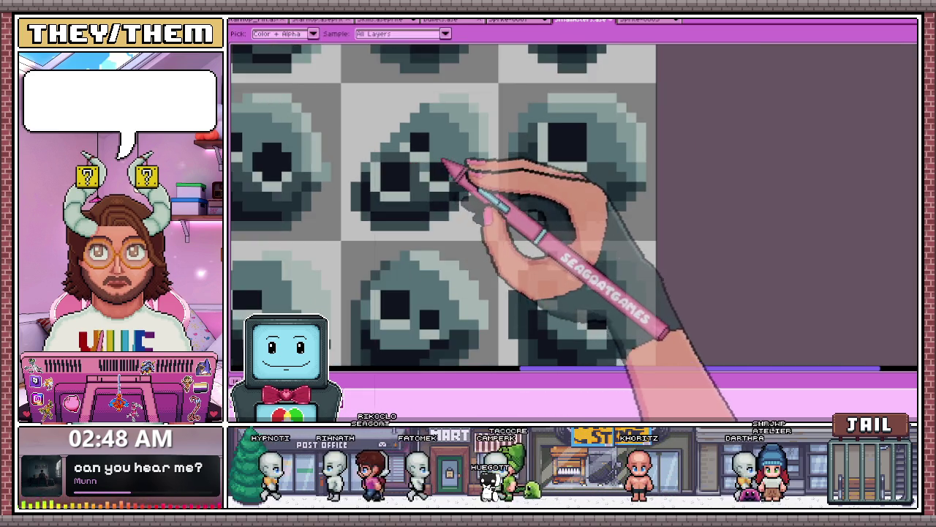
pyautogui.scroll(2, 432, 161)
pyautogui.scroll(-2, 417, 183)
pyautogui.scroll(-1, 439, 194)
pyautogui.scroll(2, 438, 193)
pyautogui.scroll(-2, 422, 189)
pyautogui.scroll(2, 455, 197)
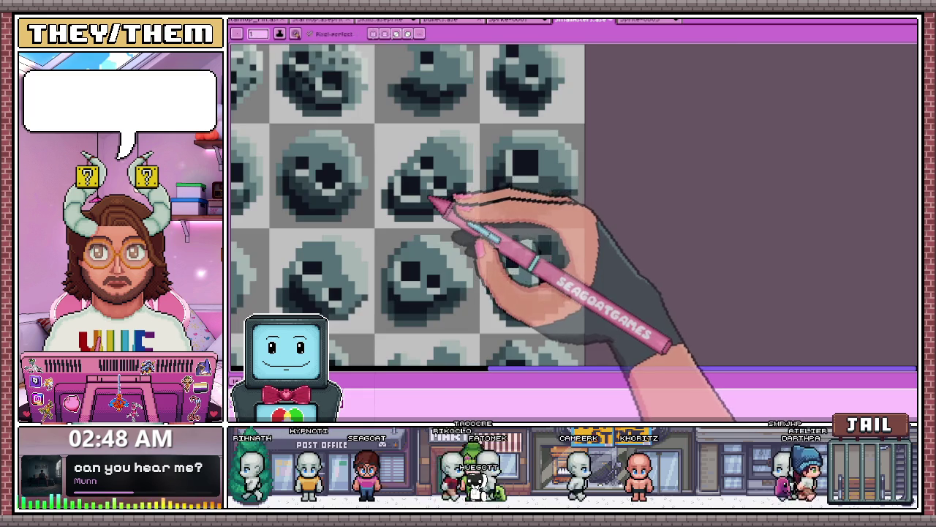
pyautogui.scroll(2, 439, 201)
pyautogui.scroll(-3, 439, 183)
pyautogui.scroll(-2, 472, 207)
pyautogui.scroll(2, 461, 201)
pyautogui.scroll(2, 469, 192)
pyautogui.scroll(1, 495, 184)
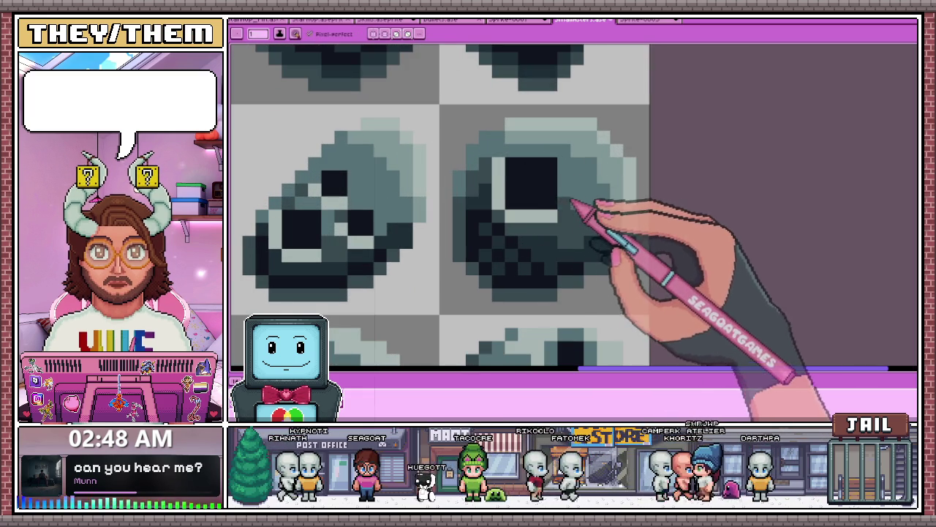
pyautogui.scroll(-2, 534, 191)
pyautogui.scroll(-1, 512, 202)
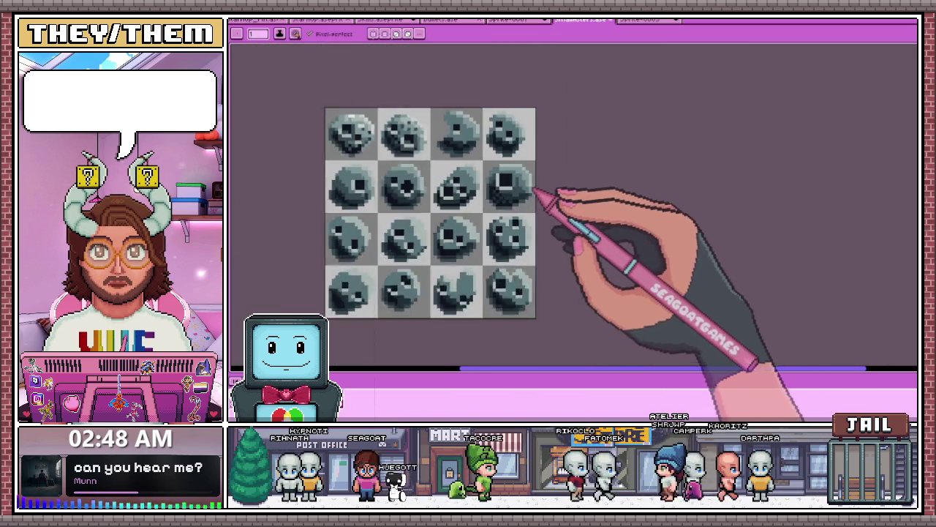
pyautogui.scroll(2, 523, 201)
pyautogui.scroll(1, 556, 195)
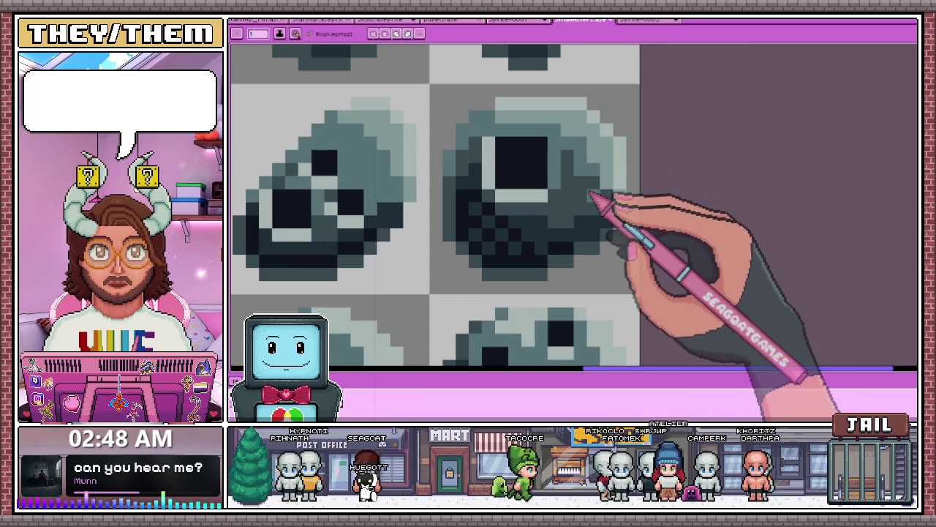
pyautogui.scroll(-1, 593, 187)
pyautogui.scroll(-2, 548, 183)
pyautogui.scroll(-1, 498, 199)
pyautogui.scroll(2, 408, 213)
pyautogui.scroll(1, 399, 213)
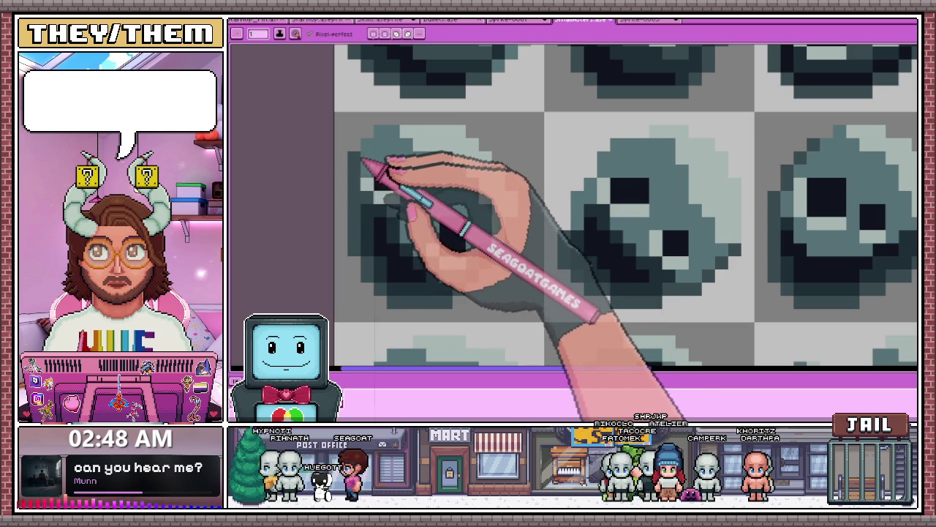
pyautogui.scroll(-1, 439, 180)
pyautogui.scroll(-1, 485, 164)
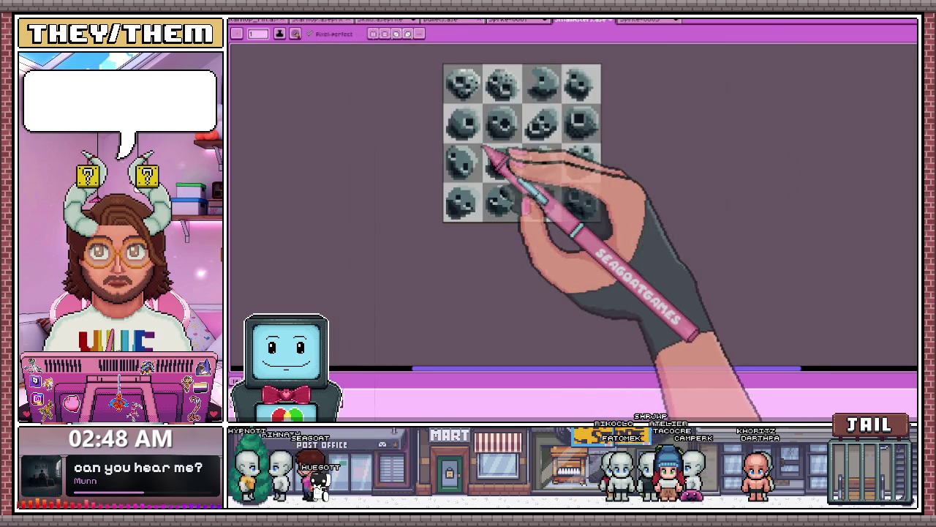
pyautogui.scroll(2, 450, 139)
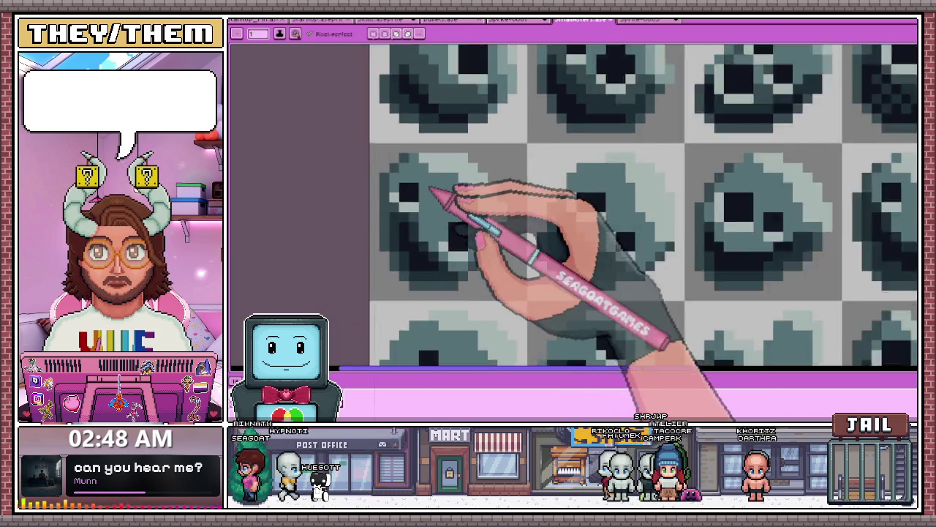
pyautogui.scroll(-2, 453, 154)
pyautogui.scroll(2, 461, 157)
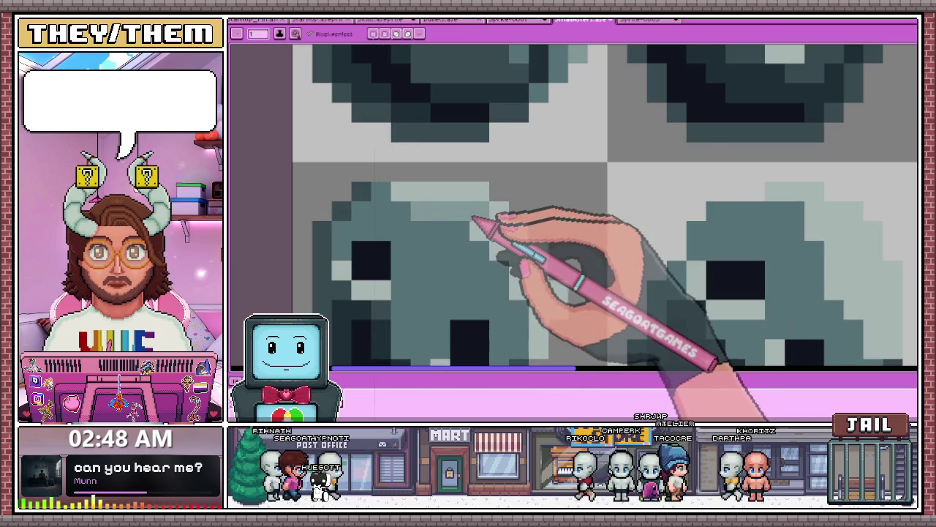
pyautogui.scroll(-2, 495, 233)
pyautogui.scroll(-1, 516, 175)
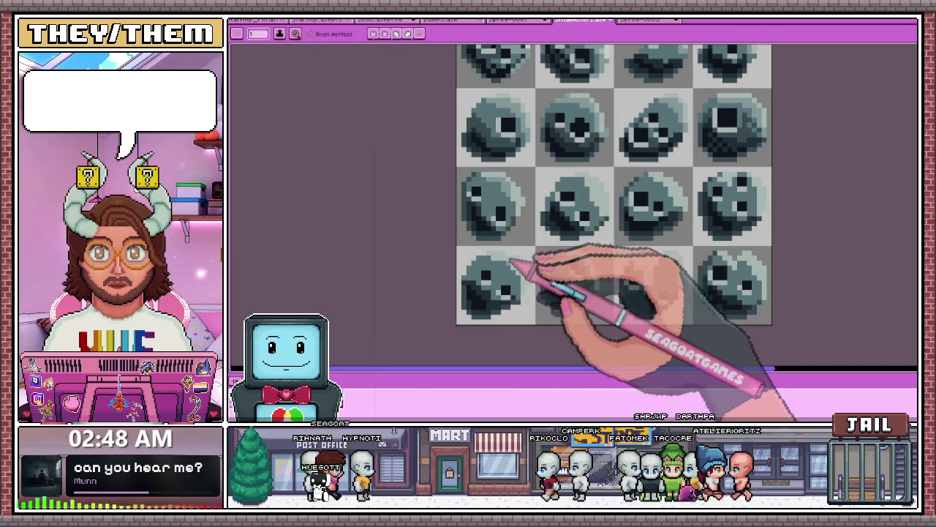
pyautogui.scroll(2, 512, 227)
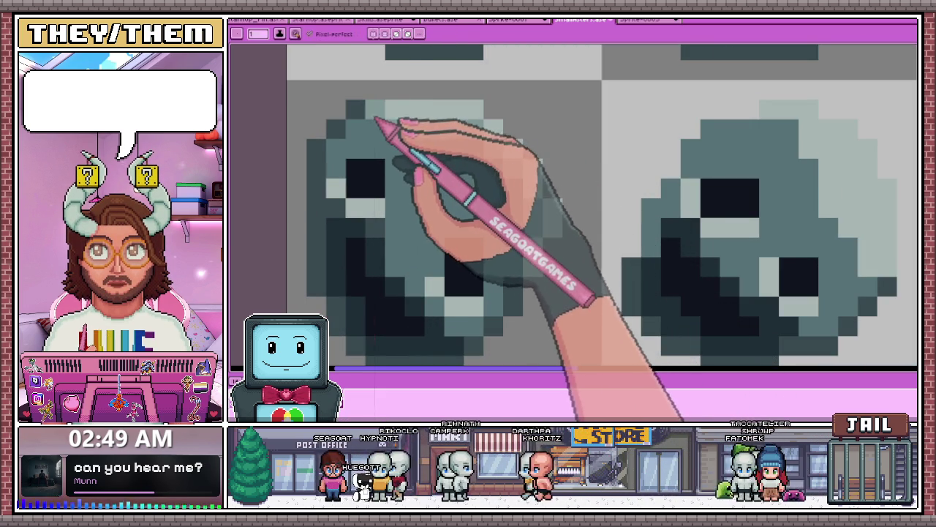
pyautogui.scroll(-3, 517, 195)
pyautogui.scroll(-2, 491, 188)
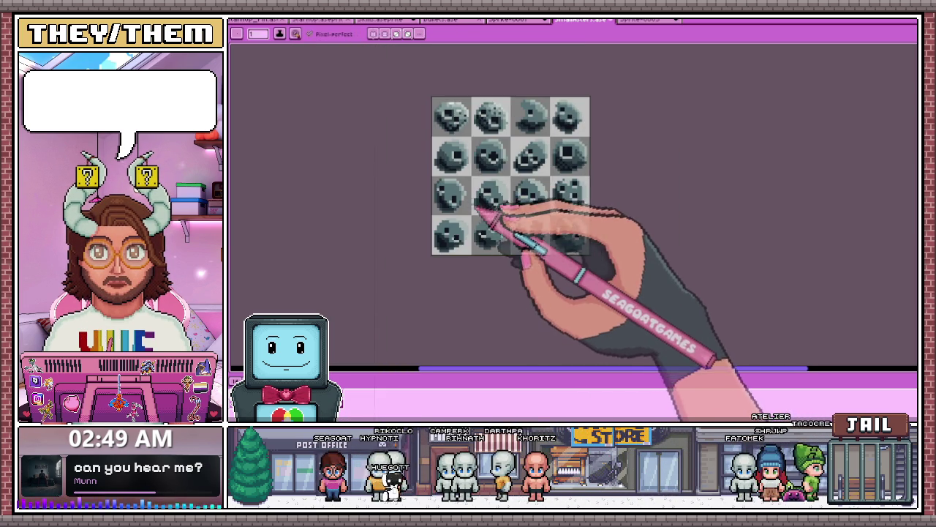
pyautogui.scroll(2, 471, 194)
pyautogui.scroll(1, 429, 192)
pyautogui.scroll(-4, 476, 199)
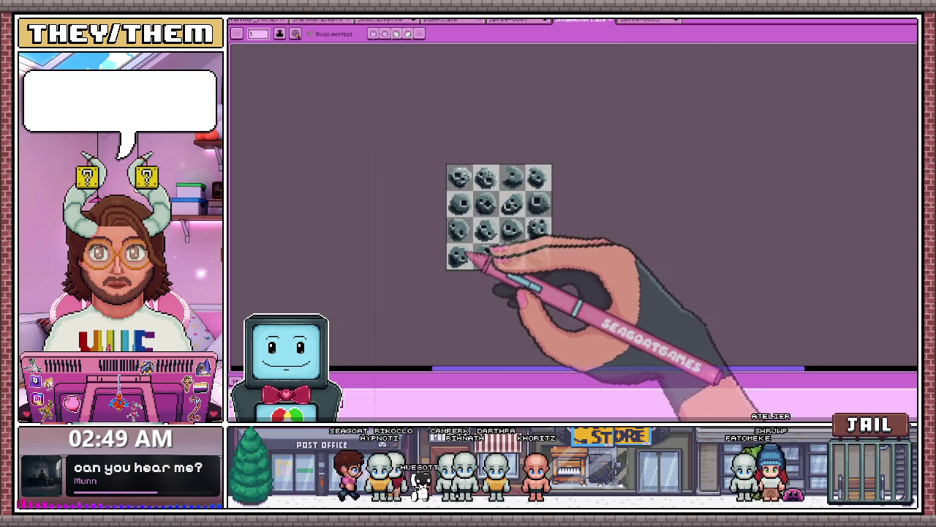
pyautogui.scroll(1, 486, 256)
pyautogui.scroll(2, 517, 246)
pyautogui.scroll(2, 522, 215)
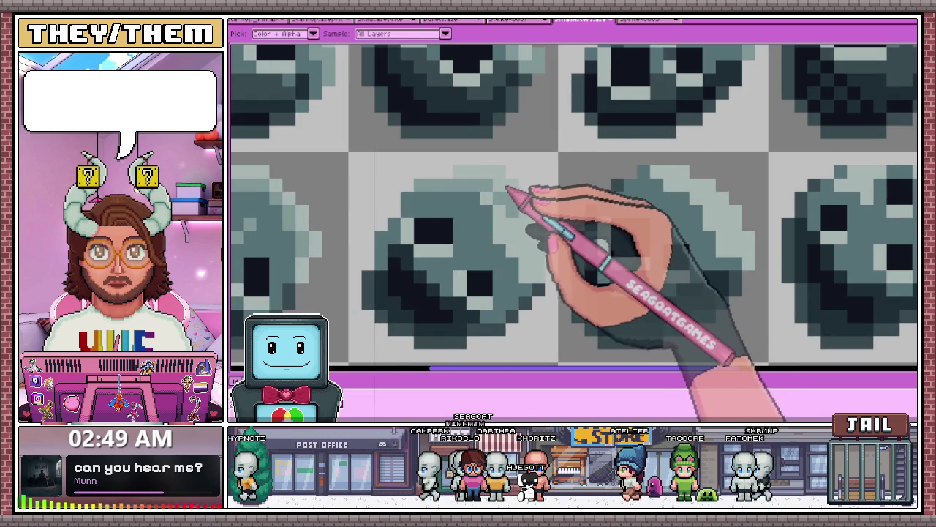
pyautogui.scroll(1, 486, 172)
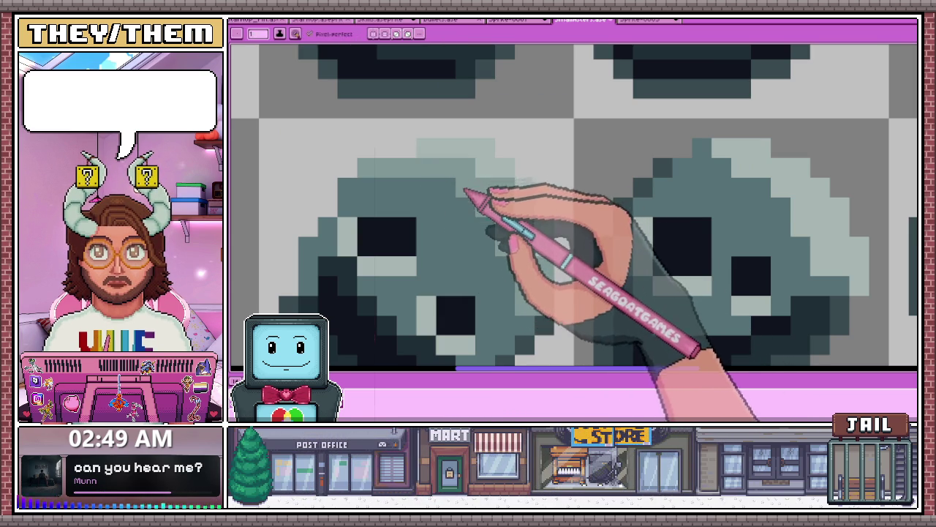
pyautogui.scroll(-3, 448, 186)
pyautogui.scroll(1, 450, 194)
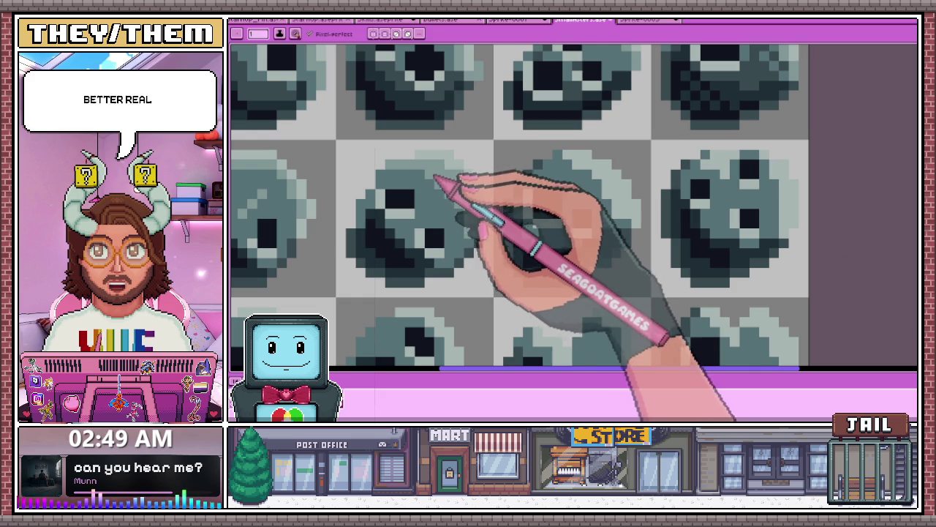
pyautogui.scroll(-1, 460, 210)
pyautogui.scroll(-1, 456, 205)
pyautogui.scroll(2, 485, 209)
pyautogui.scroll(1, 464, 215)
pyautogui.scroll(-1, 453, 217)
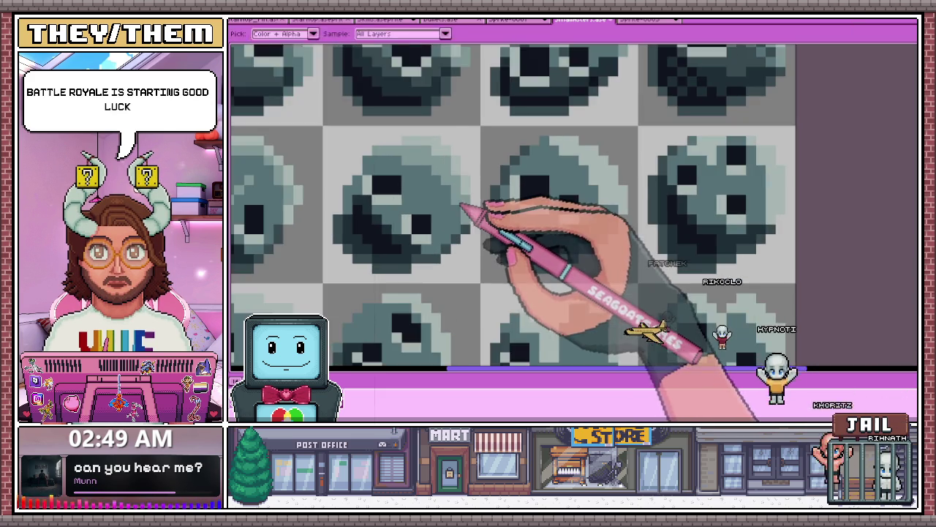
pyautogui.scroll(-1, 464, 209)
pyautogui.scroll(-1, 476, 184)
pyautogui.scroll(1, 519, 183)
pyautogui.scroll(3, 459, 179)
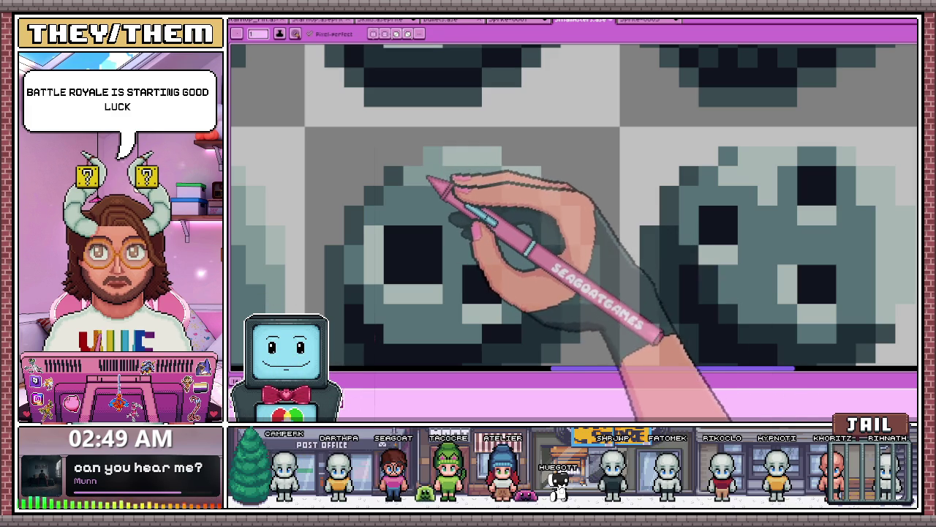
pyautogui.scroll(-2, 408, 157)
pyautogui.scroll(-2, 476, 246)
pyautogui.scroll(2, 485, 203)
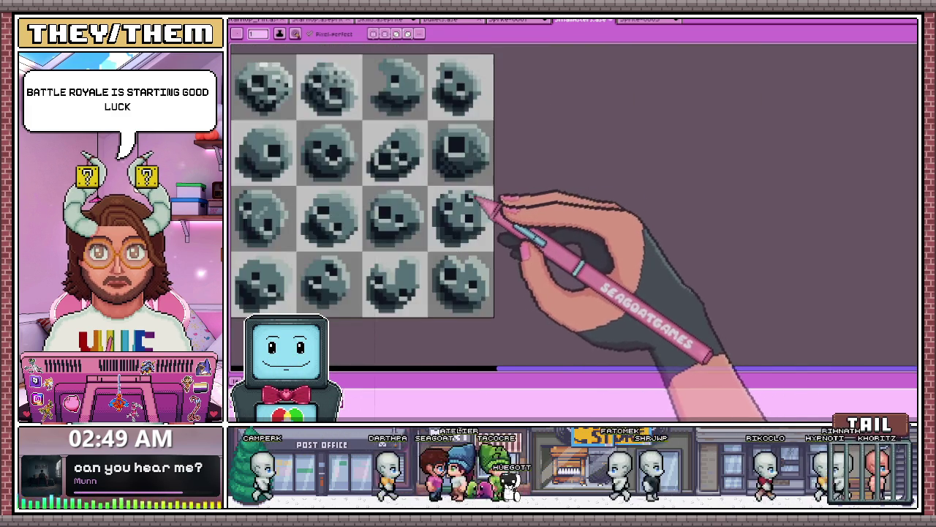
# Zoom in on the heart-shaped skull and add light highlight pixels along its top edge
pyautogui.scroll(2, 534, 203)
pyautogui.scroll(2, 538, 205)
pyautogui.scroll(-2, 564, 198)
pyautogui.scroll(1, 591, 184)
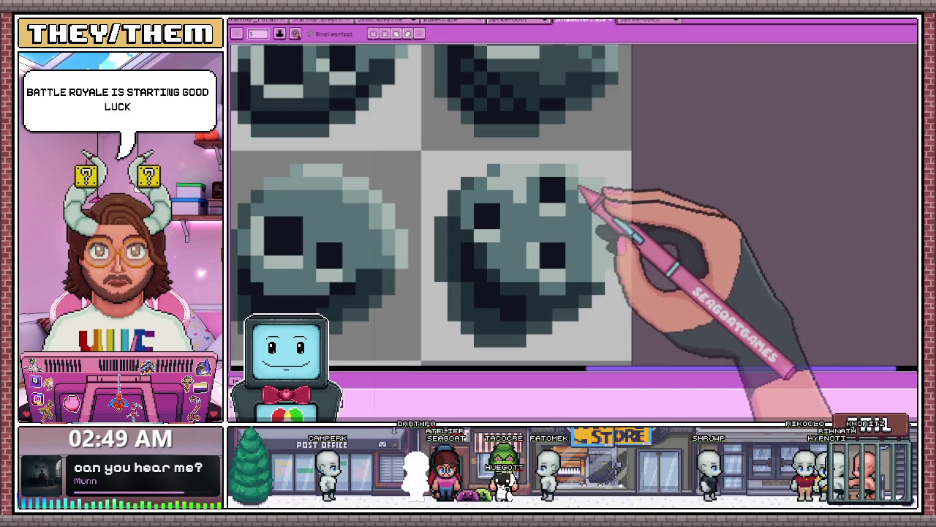
pyautogui.scroll(1, 585, 197)
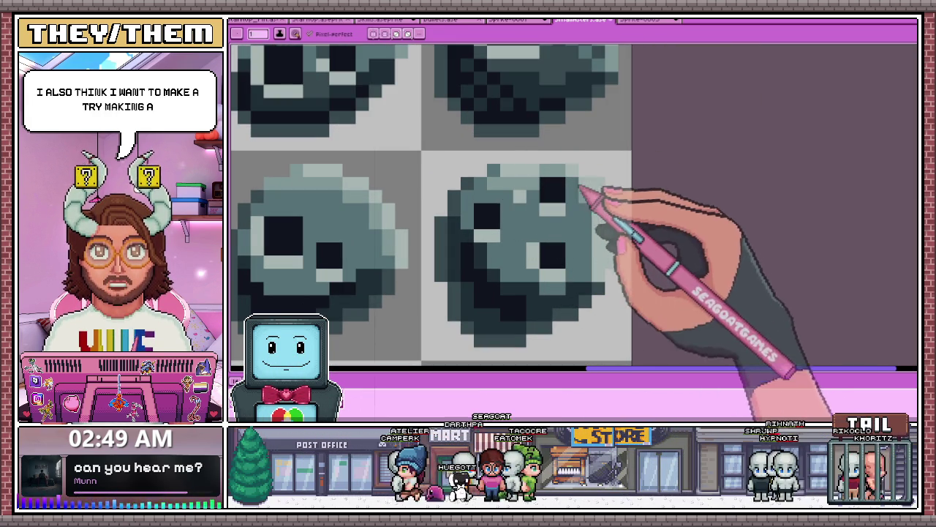
pyautogui.scroll(-2, 585, 197)
pyautogui.scroll(2, 594, 150)
pyautogui.scroll(1, 581, 161)
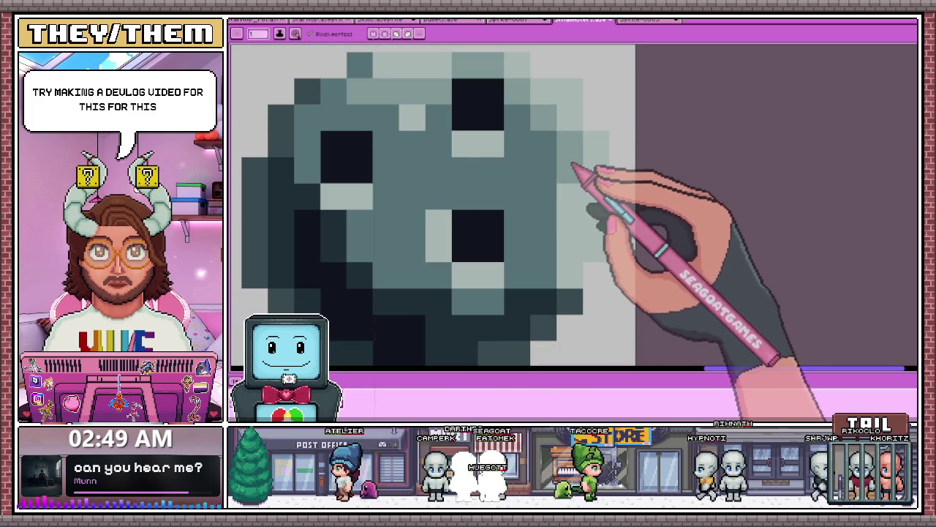
pyautogui.scroll(-2, 578, 245)
pyautogui.scroll(1, 558, 181)
pyautogui.scroll(1, 558, 183)
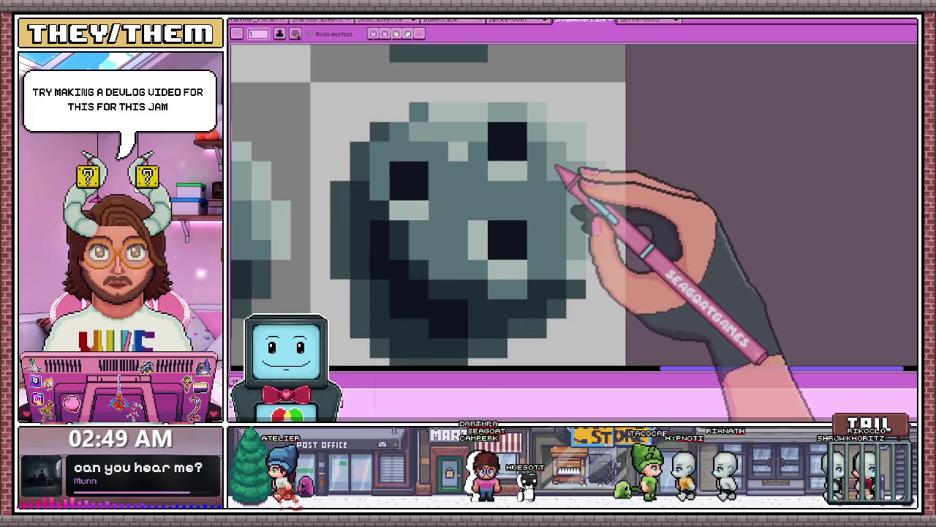
pyautogui.scroll(-2, 556, 189)
pyautogui.scroll(2, 345, 209)
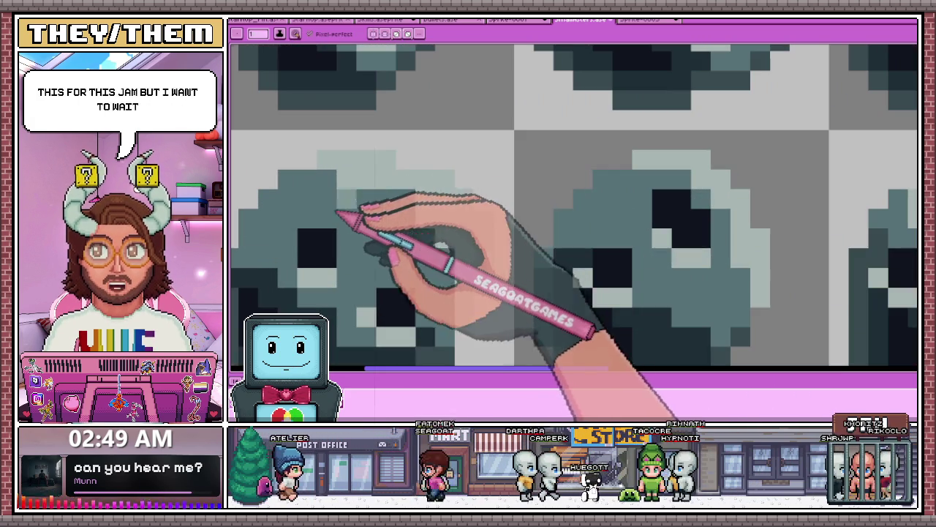
pyautogui.moveTo(330, 179)
pyautogui.mouseDown()
pyautogui.moveTo(397, 184)
pyautogui.moveTo(448, 208)
pyautogui.mouseUp()
# Sample a grey tone from the existing shading and switch back to the pencil
pyautogui.scroll(-2, 452, 211)
pyautogui.scroll(2, 460, 213)
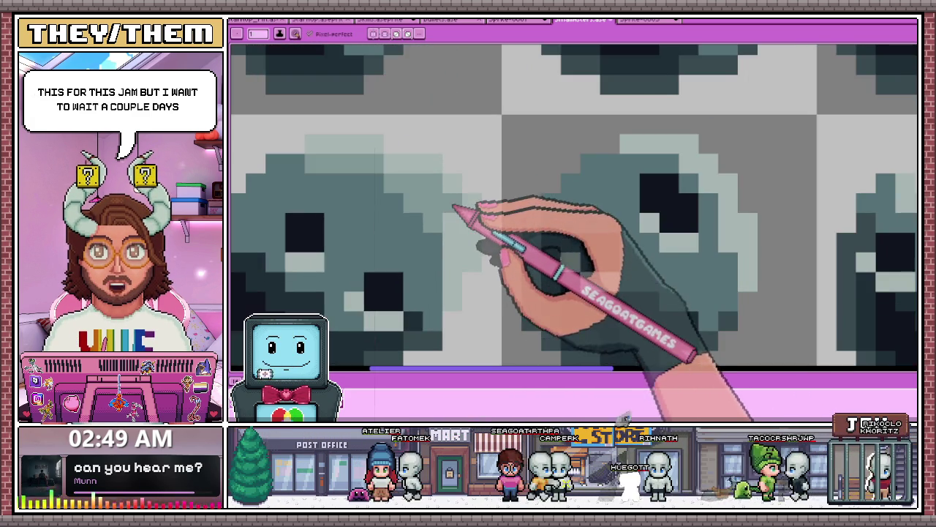
pyautogui.scroll(-2, 452, 256)
pyautogui.scroll(1, 455, 193)
pyautogui.scroll(1, 449, 197)
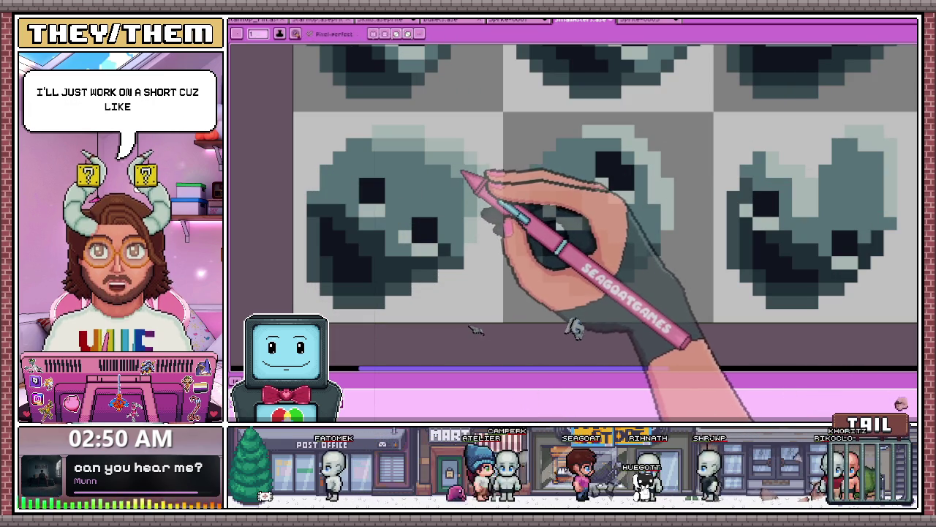
pyautogui.scroll(-1, 482, 170)
pyautogui.scroll(1, 550, 157)
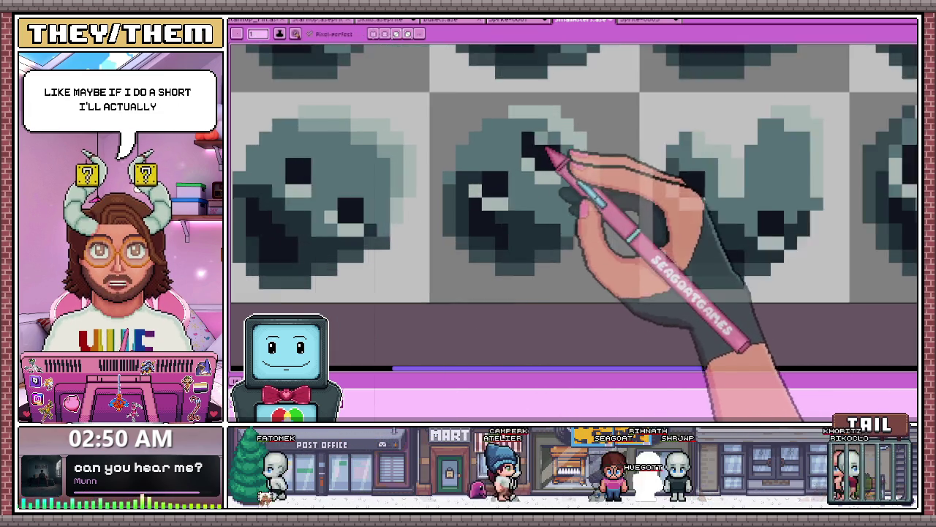
pyautogui.scroll(1, 554, 165)
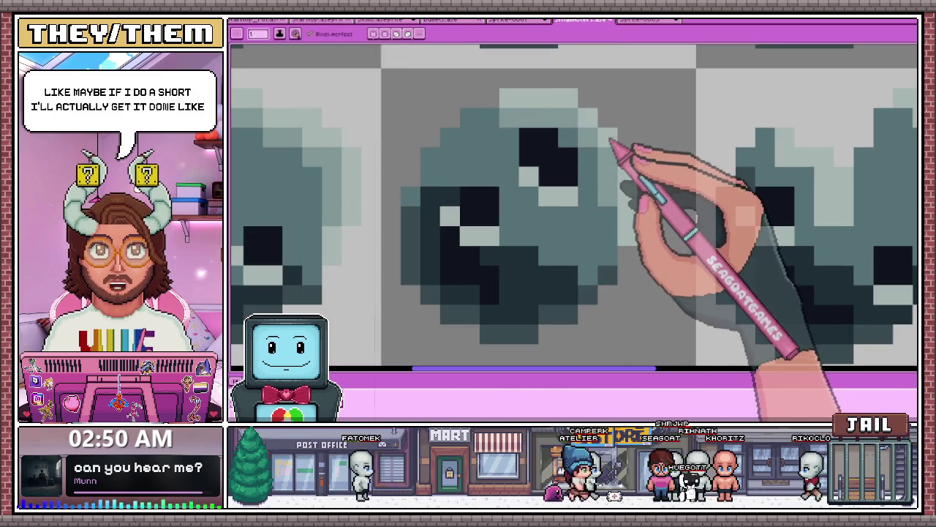
pyautogui.scroll(-3, 596, 157)
pyautogui.scroll(3, 574, 164)
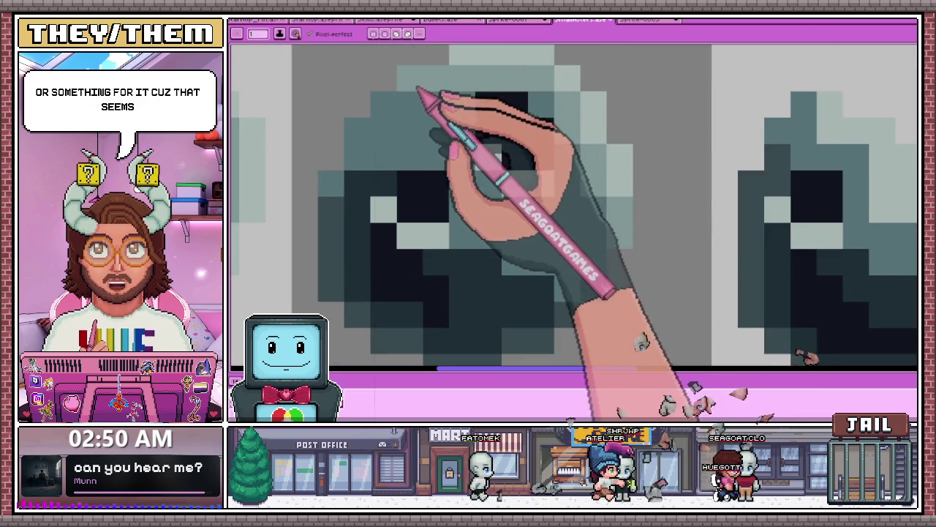
pyautogui.scroll(-3, 483, 174)
pyautogui.scroll(3, 483, 174)
pyautogui.scroll(2, 578, 154)
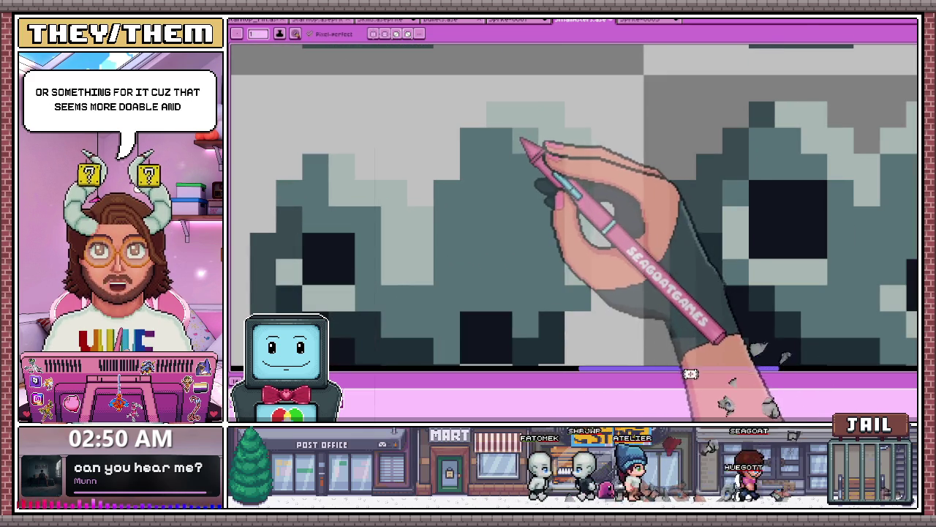
pyautogui.scroll(-2, 542, 146)
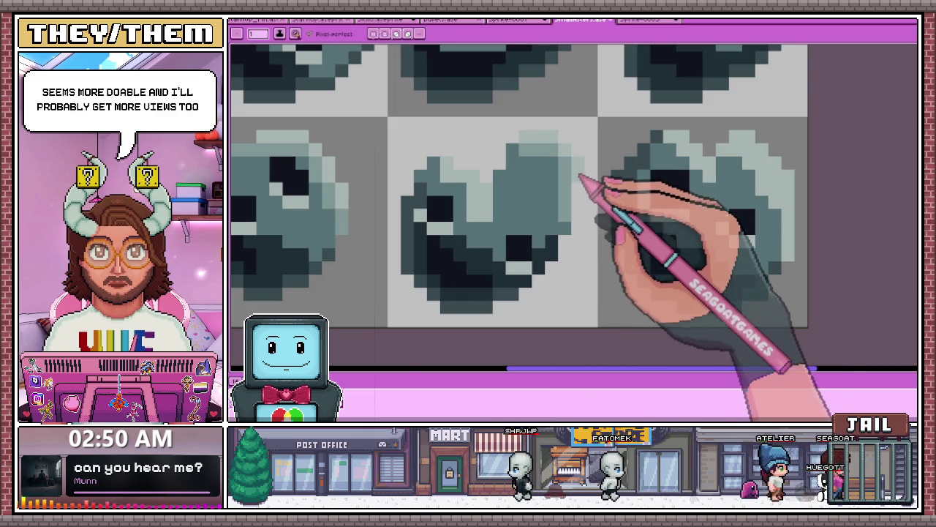
pyautogui.scroll(1, 568, 182)
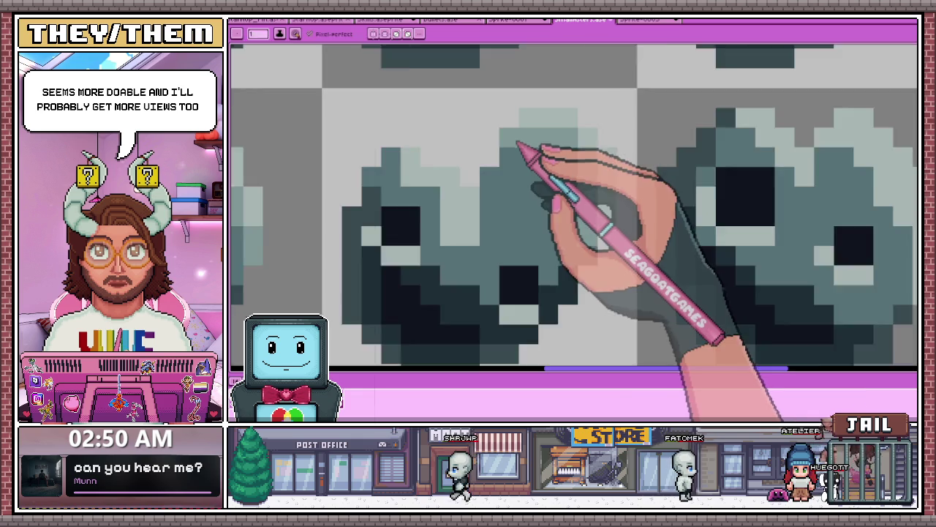
pyautogui.scroll(1, 517, 144)
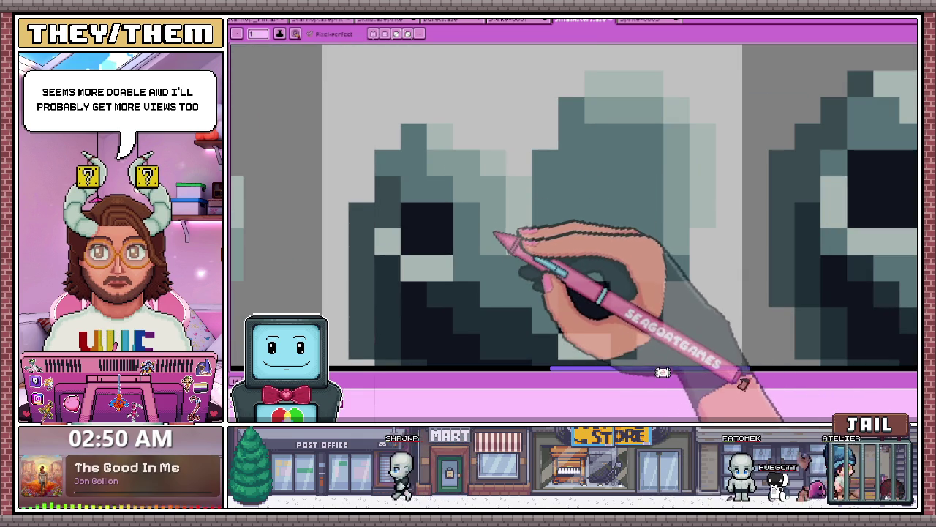
pyautogui.press('b')
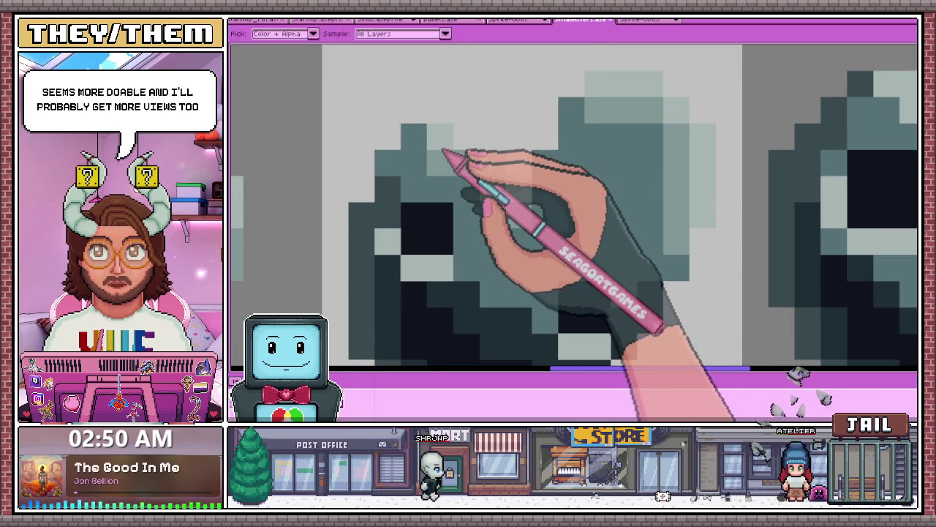
# Paint light highlight pixels around the small dark pit on the bottom-right rock tile
pyautogui.scroll(-1, 457, 150)
pyautogui.scroll(3, 483, 169)
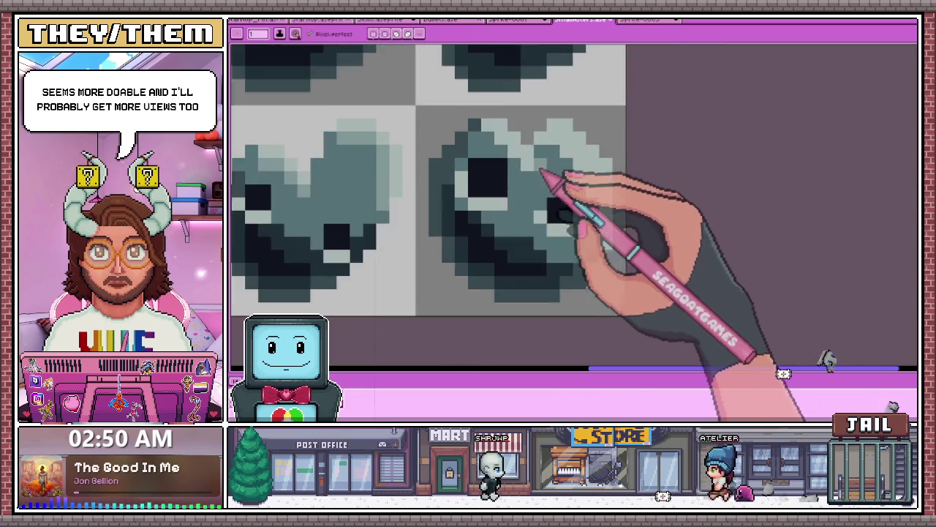
pyautogui.scroll(1, 512, 172)
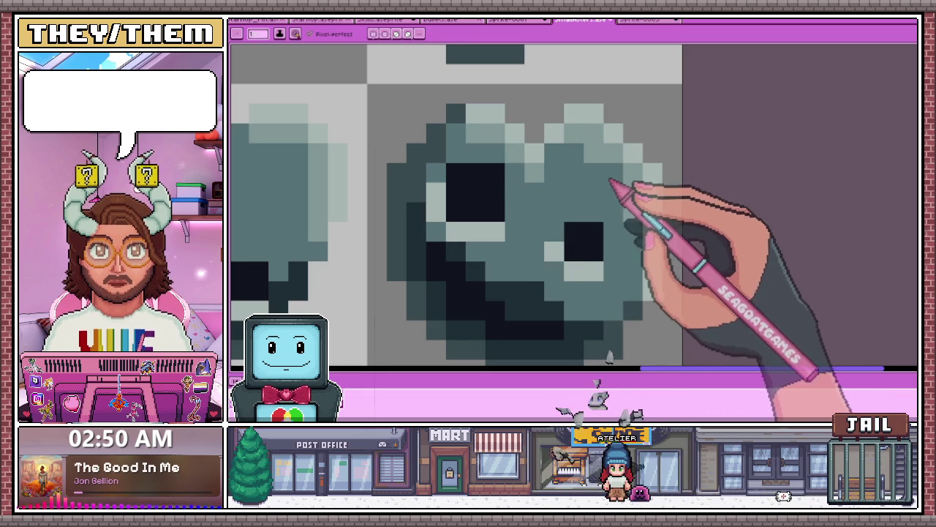
pyautogui.scroll(-3, 611, 183)
pyautogui.scroll(2, 625, 168)
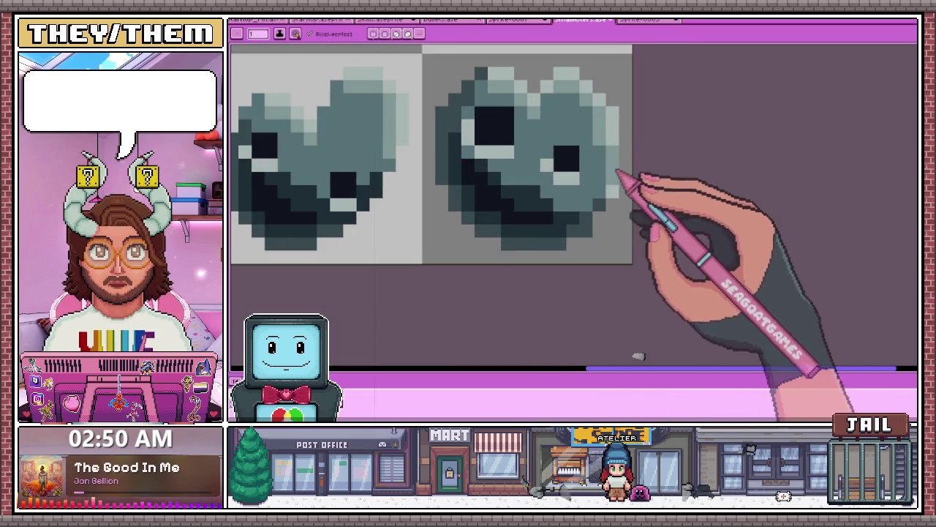
pyautogui.scroll(-1, 604, 181)
pyautogui.scroll(-2, 583, 197)
pyautogui.scroll(1, 578, 207)
pyautogui.scroll(2, 563, 186)
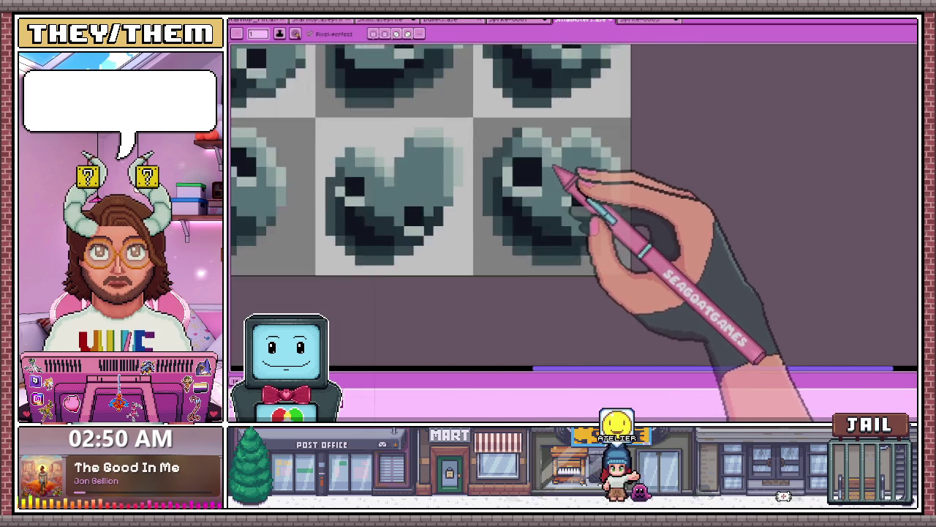
pyautogui.scroll(2, 548, 167)
pyautogui.press('b')
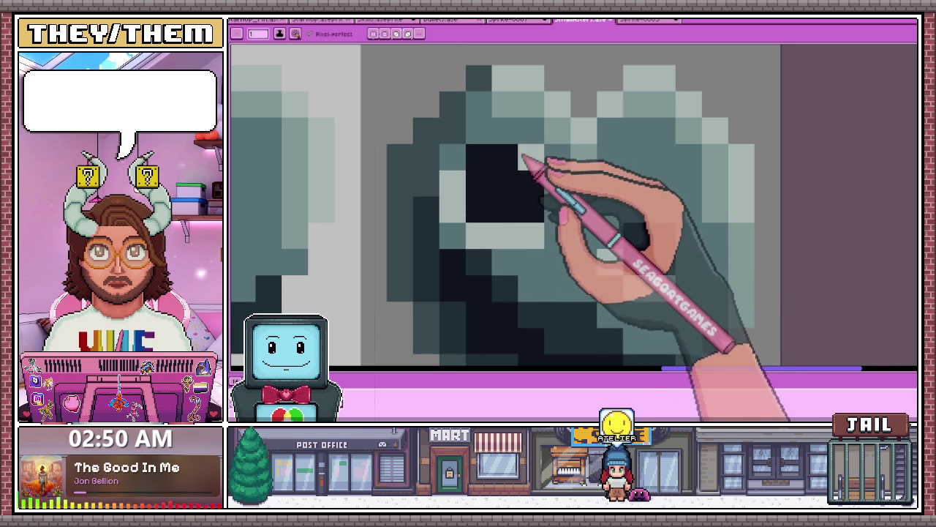
pyautogui.scroll(-1, 531, 148)
pyautogui.scroll(-1, 564, 157)
pyautogui.scroll(1, 591, 198)
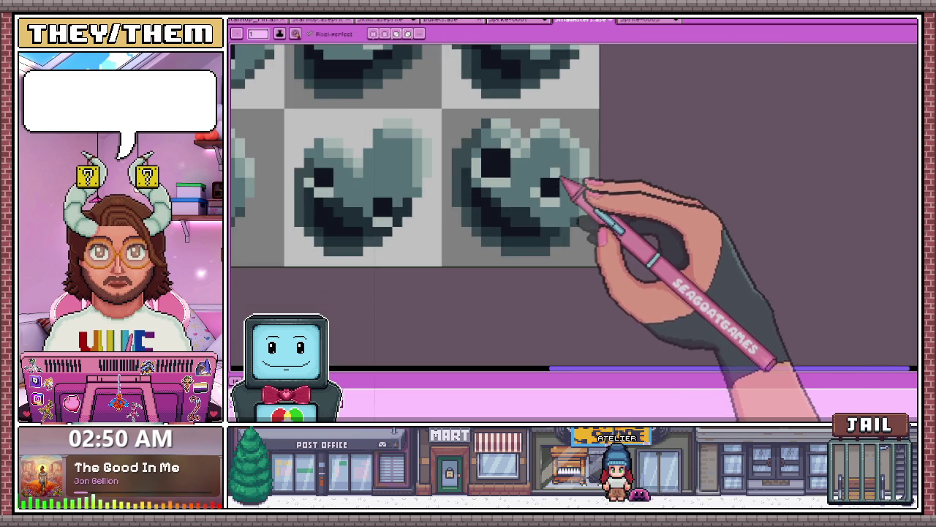
pyautogui.scroll(-1, 564, 184)
pyautogui.scroll(-3, 570, 189)
pyautogui.scroll(-1, 564, 213)
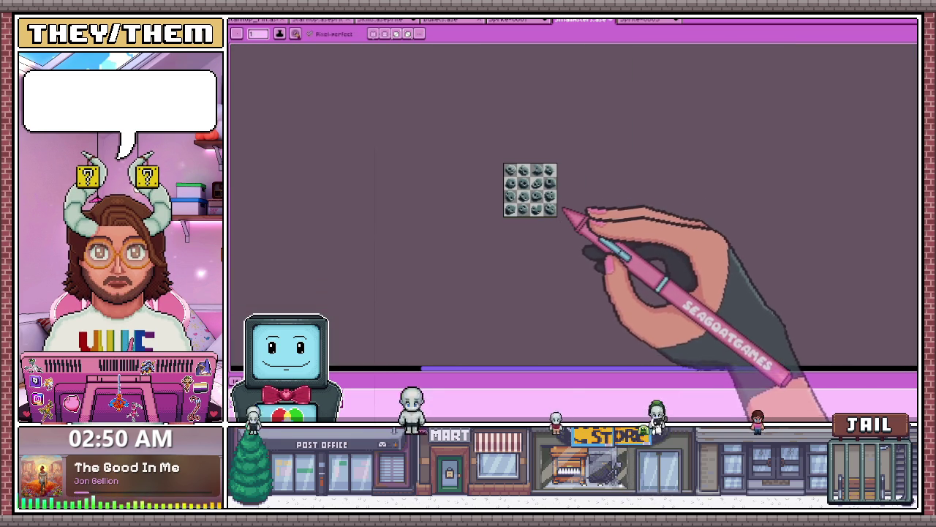
# Rework the shading around the dark pit of the second-row left rock tile, then zoom back out
pyautogui.scroll(1, 518, 191)
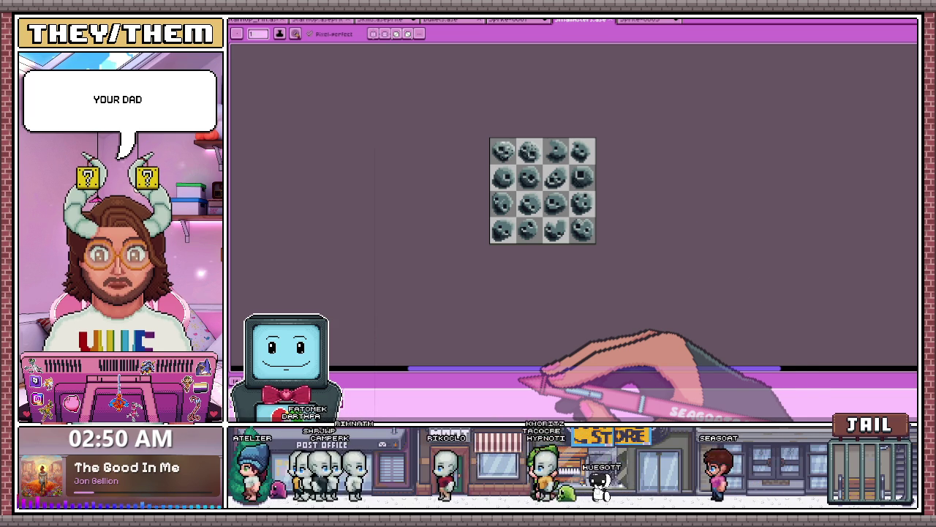
pyautogui.scroll(3, 585, 205)
pyautogui.scroll(2, 554, 184)
pyautogui.scroll(1, 539, 188)
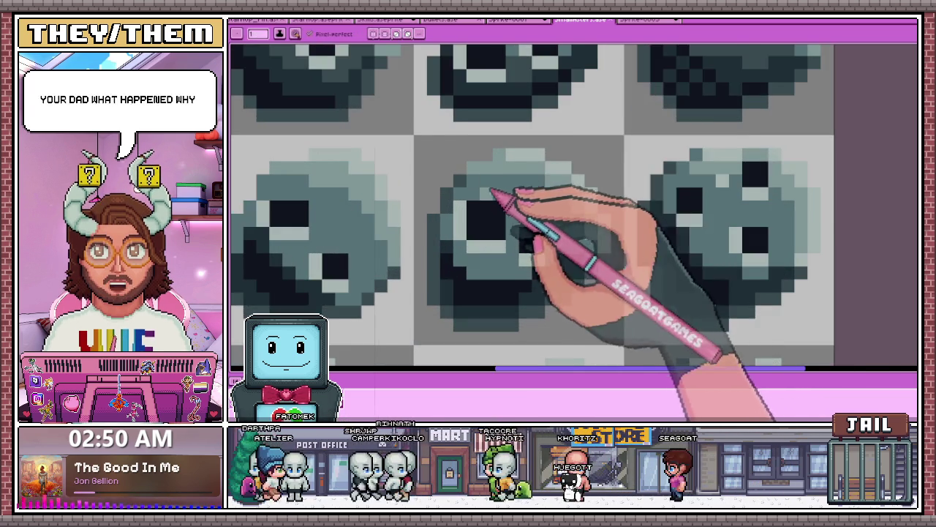
pyautogui.scroll(1, 485, 184)
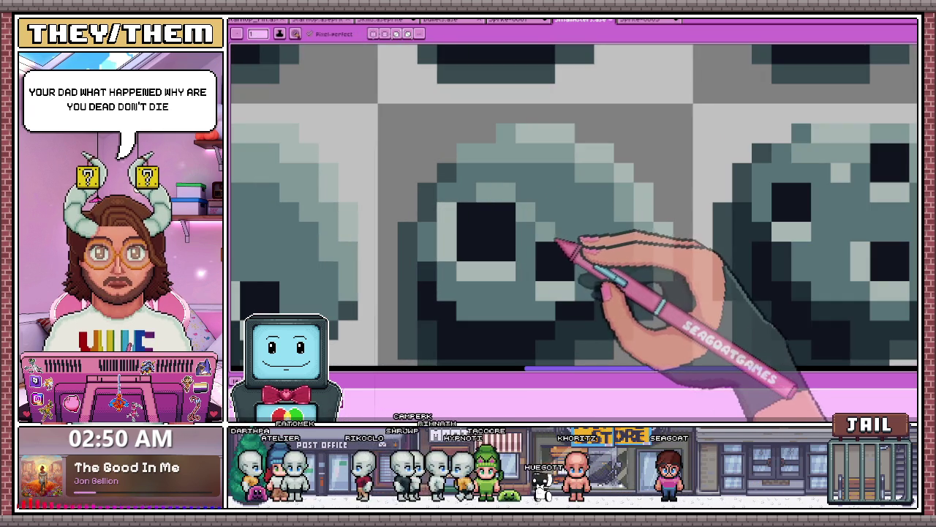
pyautogui.scroll(-3, 487, 203)
pyautogui.scroll(-4, 508, 188)
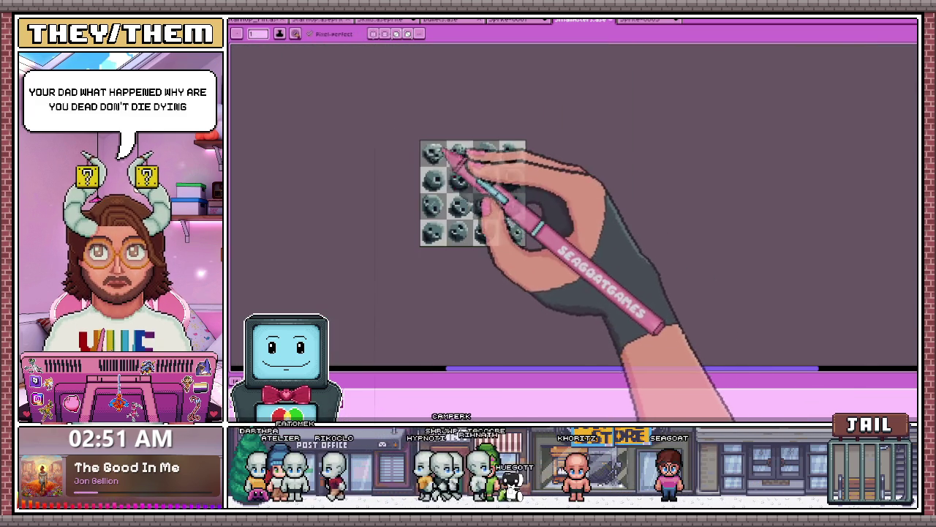
pyautogui.scroll(3, 423, 221)
pyautogui.scroll(2, 426, 222)
pyautogui.scroll(1, 393, 191)
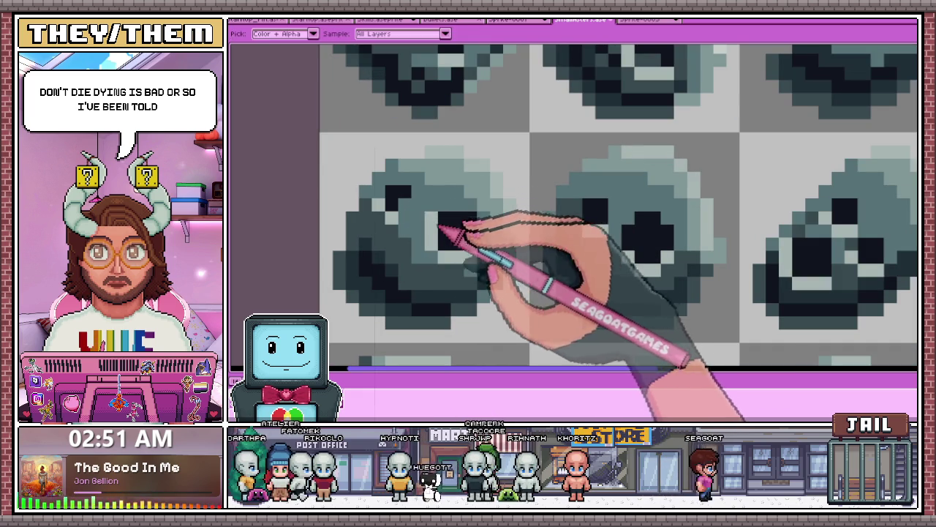
pyautogui.scroll(-2, 399, 185)
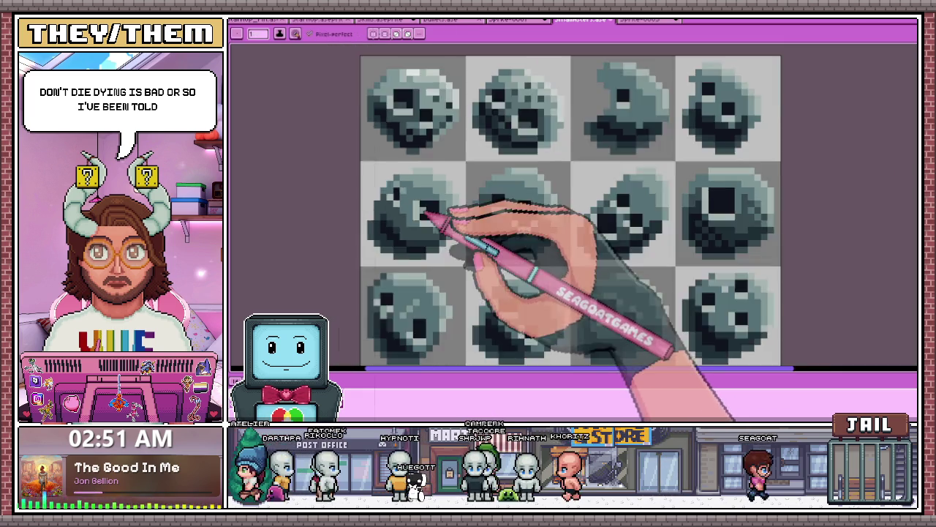
pyautogui.scroll(-1, 429, 215)
pyautogui.scroll(2, 426, 232)
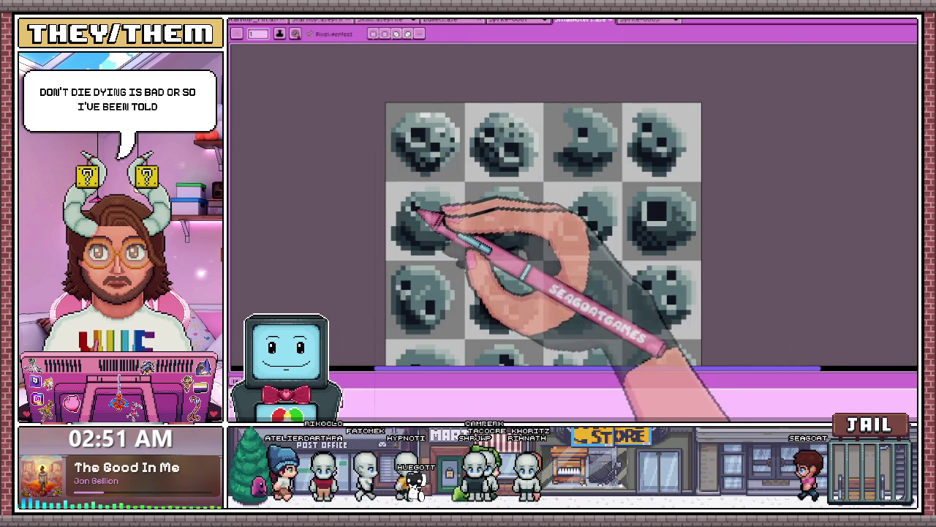
pyautogui.scroll(2, 418, 268)
pyautogui.scroll(1, 406, 261)
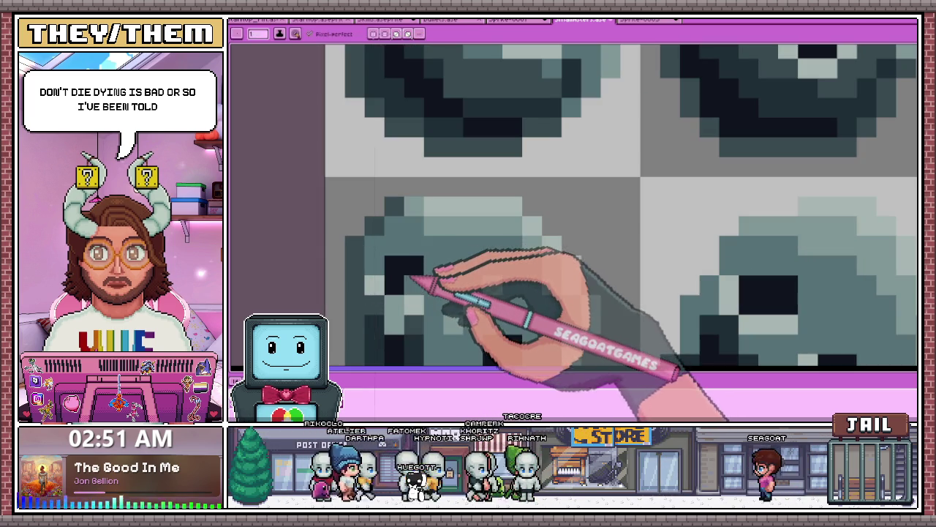
pyautogui.scroll(-2, 387, 271)
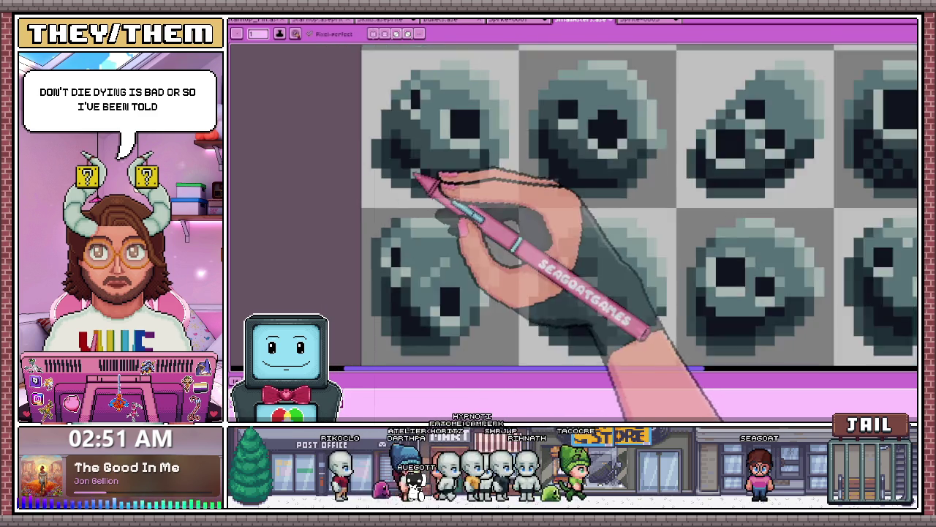
pyautogui.scroll(-2, 417, 184)
pyautogui.scroll(-4, 441, 236)
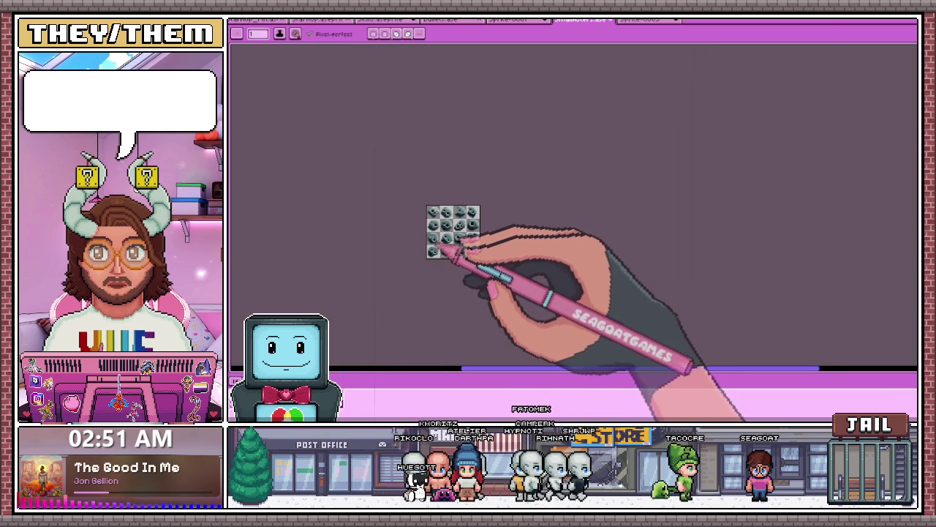
pyautogui.scroll(2, 439, 251)
pyautogui.scroll(1, 439, 213)
pyautogui.scroll(-2, 418, 188)
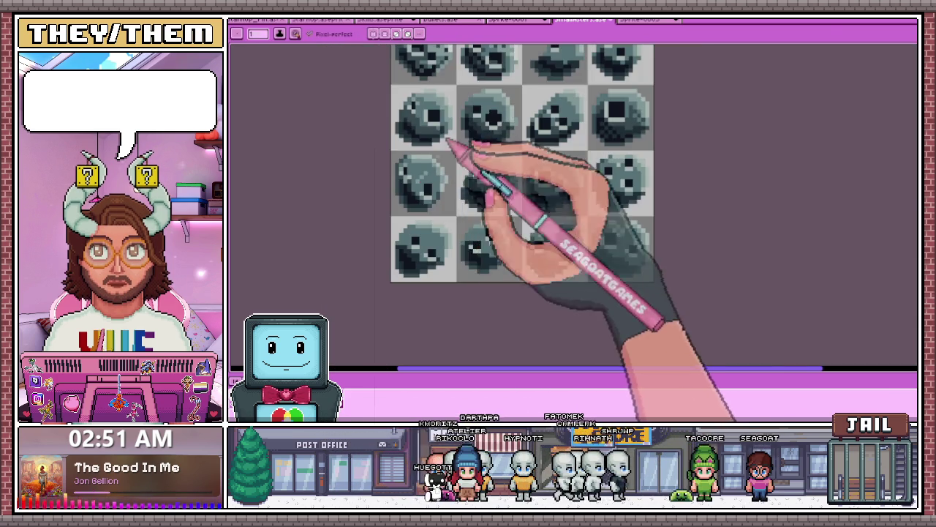
pyautogui.scroll(1, 450, 151)
pyautogui.scroll(-1, 421, 239)
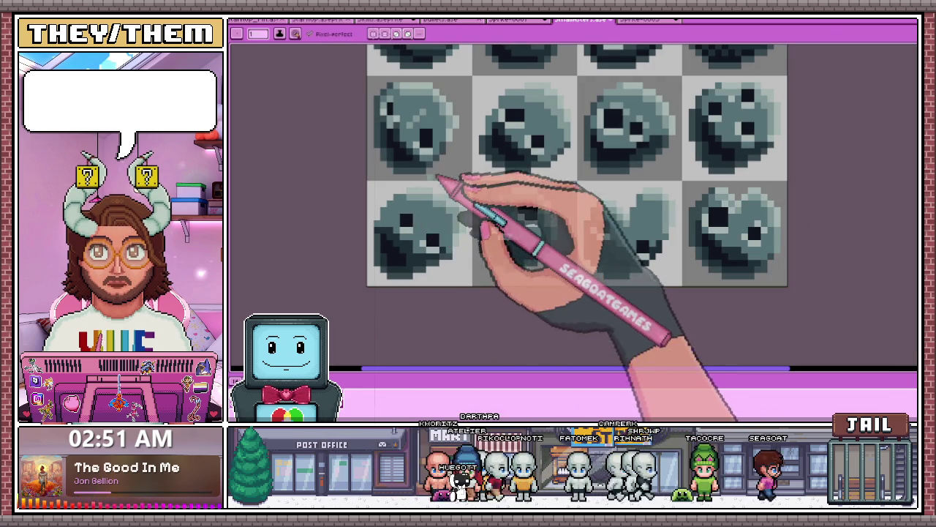
pyautogui.scroll(-1, 429, 248)
pyautogui.scroll(1, 485, 209)
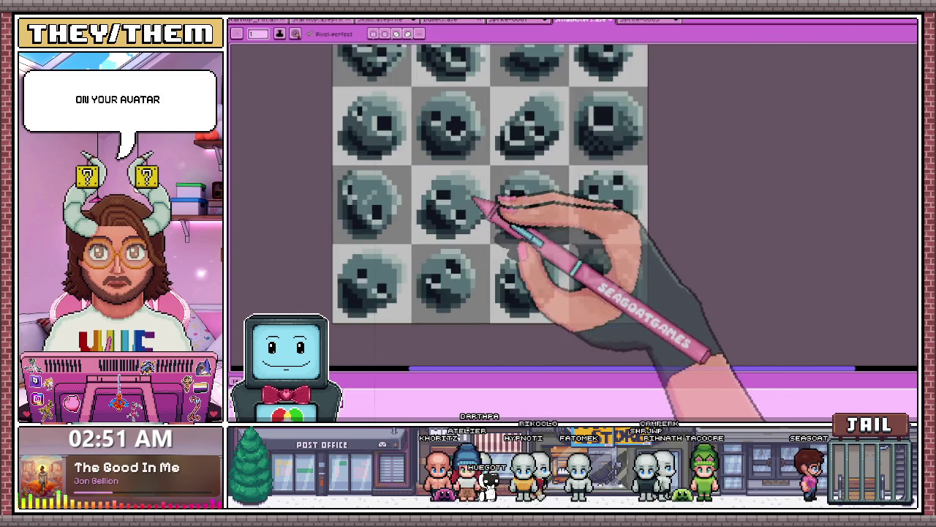
pyautogui.scroll(2, 472, 196)
pyautogui.scroll(-1, 463, 184)
pyautogui.scroll(1, 439, 185)
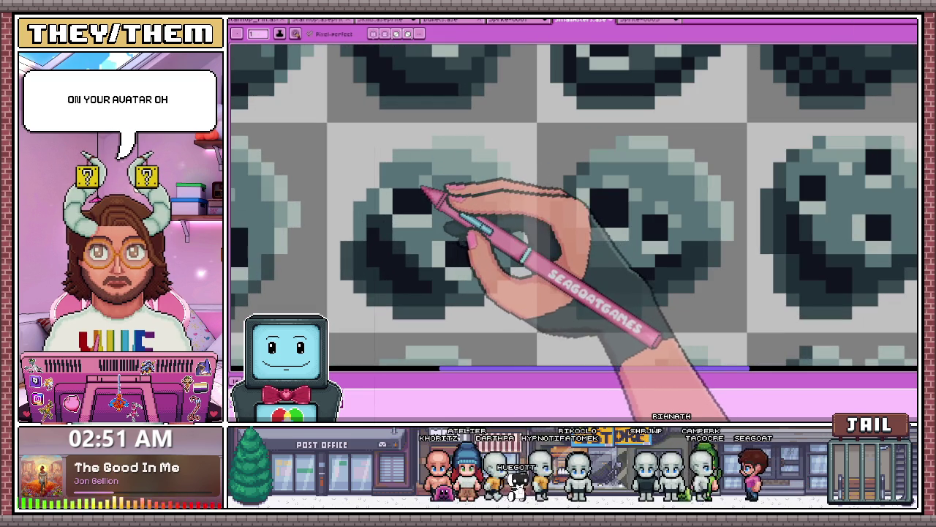
pyautogui.scroll(-1, 428, 189)
pyautogui.scroll(-1, 456, 184)
pyautogui.scroll(-2, 477, 210)
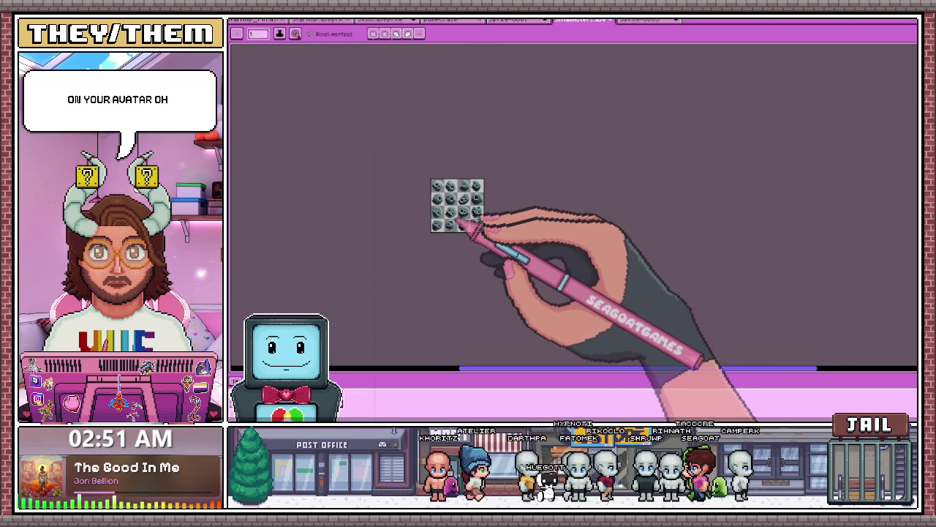
pyautogui.scroll(2, 466, 226)
pyautogui.scroll(1, 464, 244)
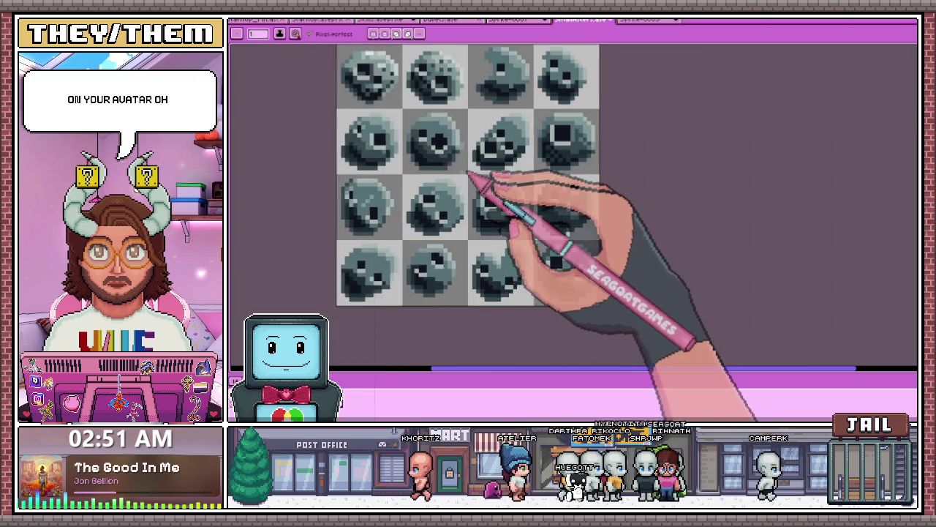
pyautogui.scroll(-1, 477, 188)
pyautogui.scroll(2, 428, 136)
pyautogui.scroll(-1, 380, 116)
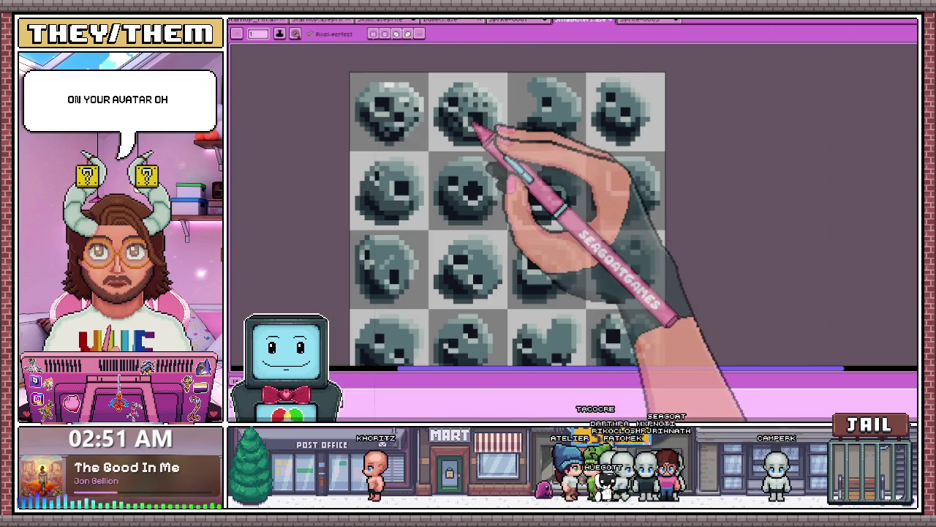
pyautogui.scroll(-1, 476, 125)
pyautogui.scroll(2, 519, 104)
pyautogui.scroll(1, 512, 129)
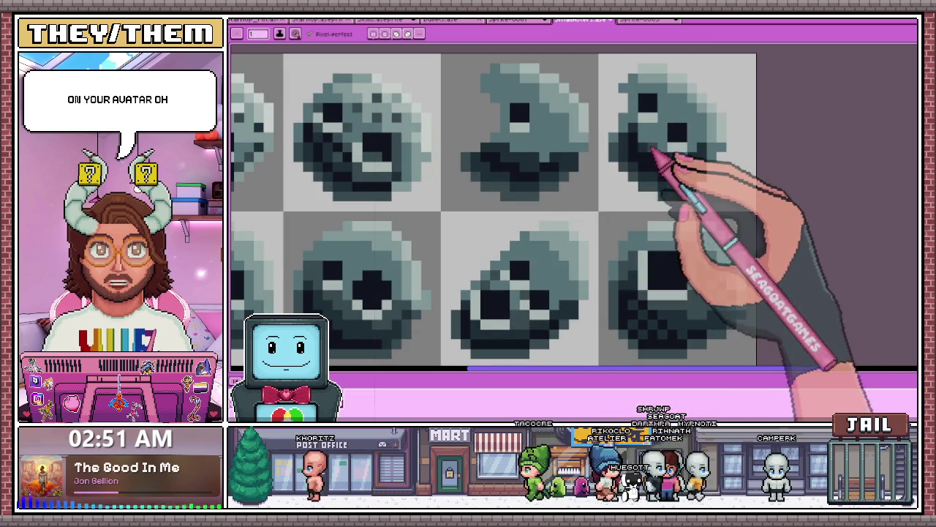
pyautogui.scroll(-2, 652, 157)
pyautogui.scroll(2, 612, 226)
pyautogui.scroll(-2, 627, 193)
pyautogui.scroll(1, 622, 204)
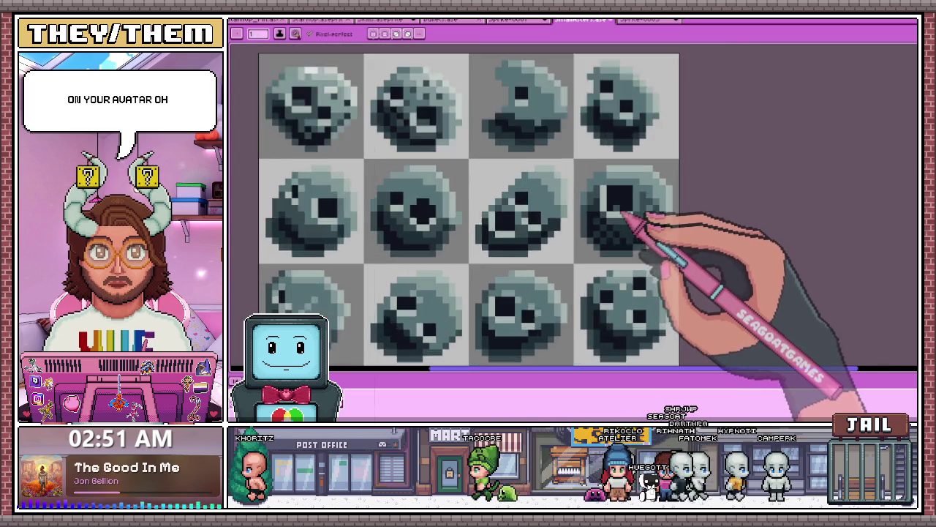
pyautogui.scroll(2, 618, 208)
pyautogui.scroll(-2, 625, 208)
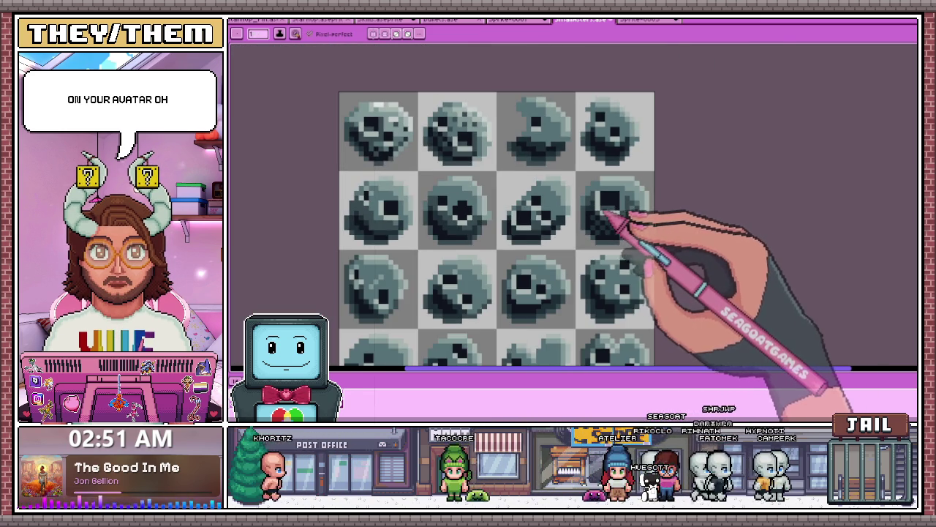
pyautogui.scroll(2, 614, 209)
pyautogui.scroll(2, 622, 198)
pyautogui.scroll(-1, 585, 194)
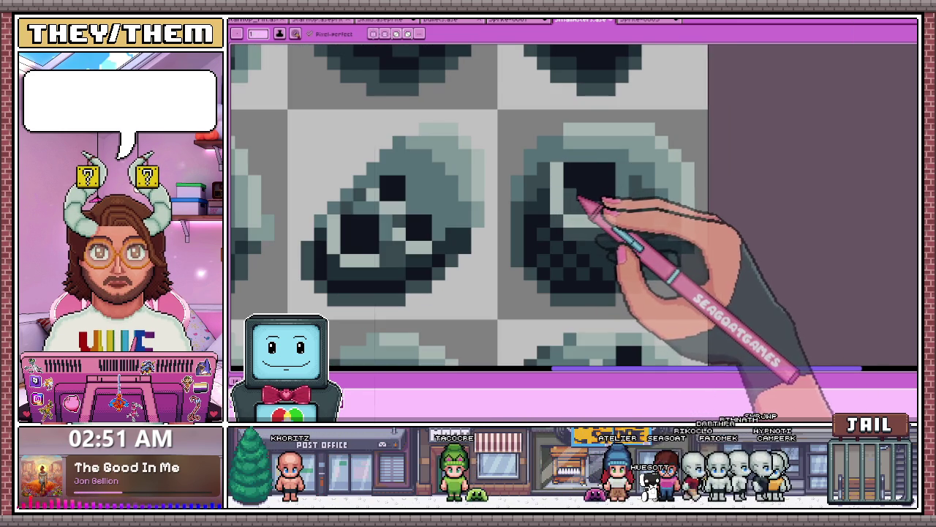
pyautogui.scroll(-2, 583, 196)
pyautogui.scroll(-2, 578, 212)
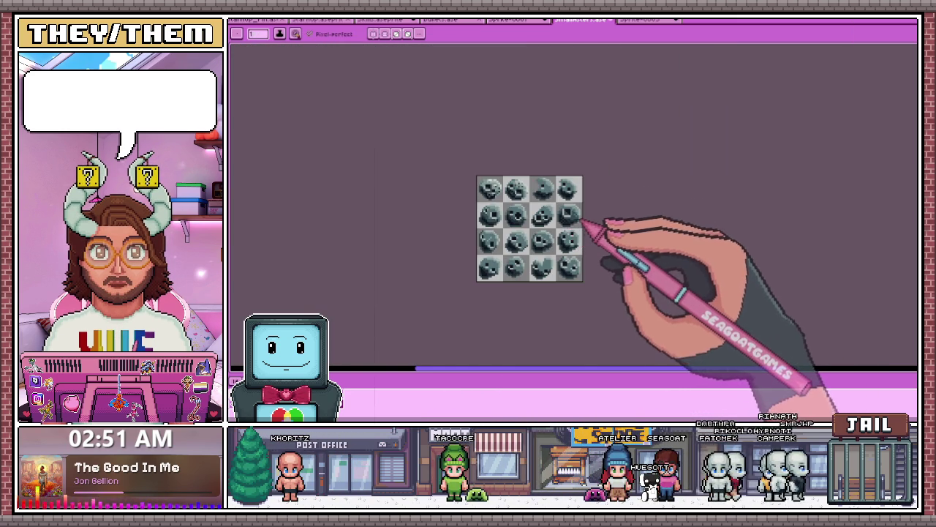
pyautogui.scroll(2, 583, 218)
pyautogui.scroll(2, 563, 214)
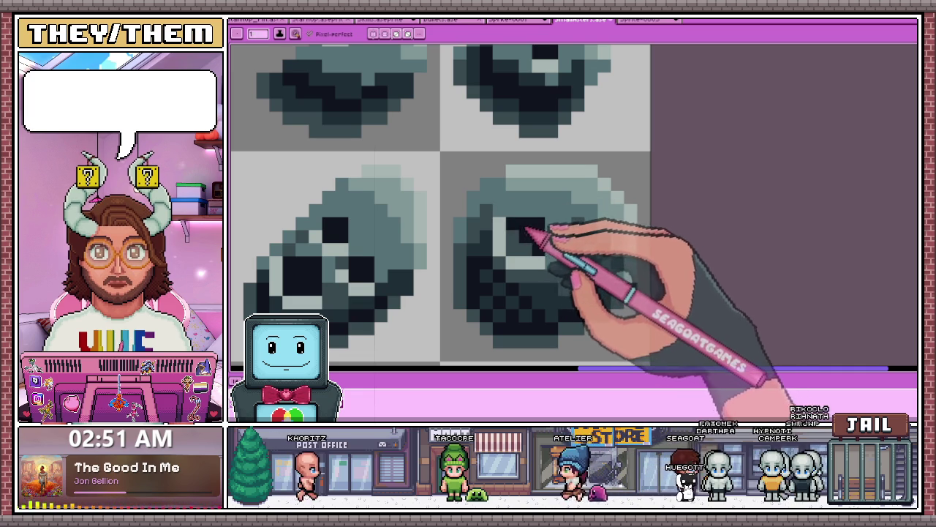
pyautogui.scroll(-2, 521, 243)
pyautogui.scroll(-2, 539, 212)
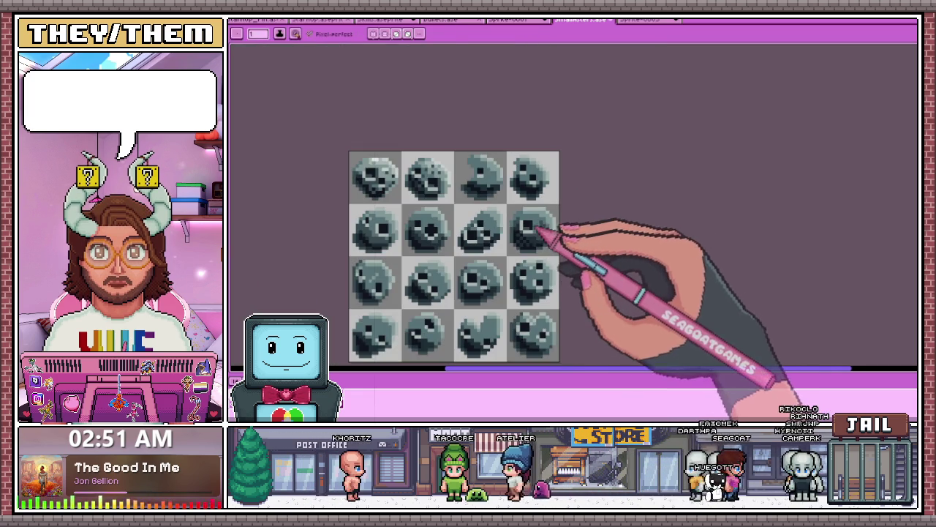
pyautogui.scroll(2, 410, 261)
pyautogui.scroll(1, 407, 220)
pyautogui.scroll(-2, 429, 203)
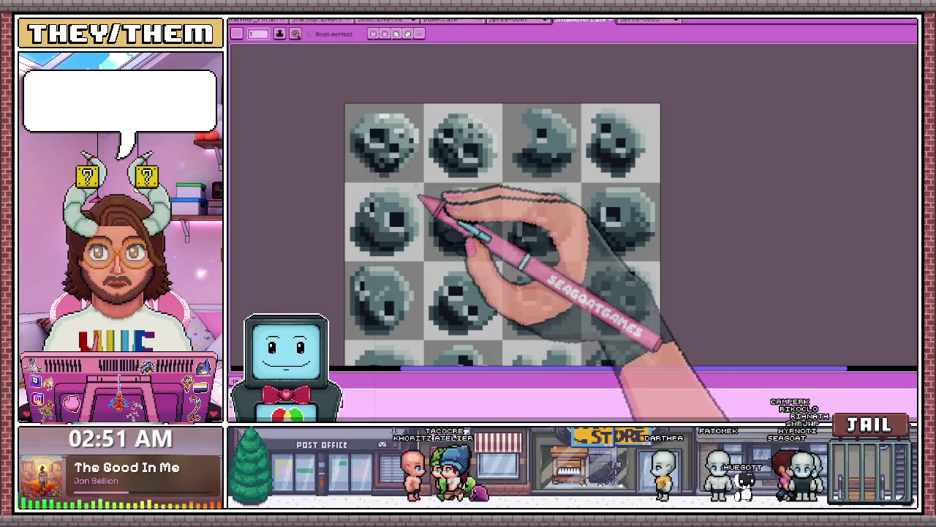
pyautogui.scroll(2, 401, 223)
pyautogui.scroll(-2, 390, 230)
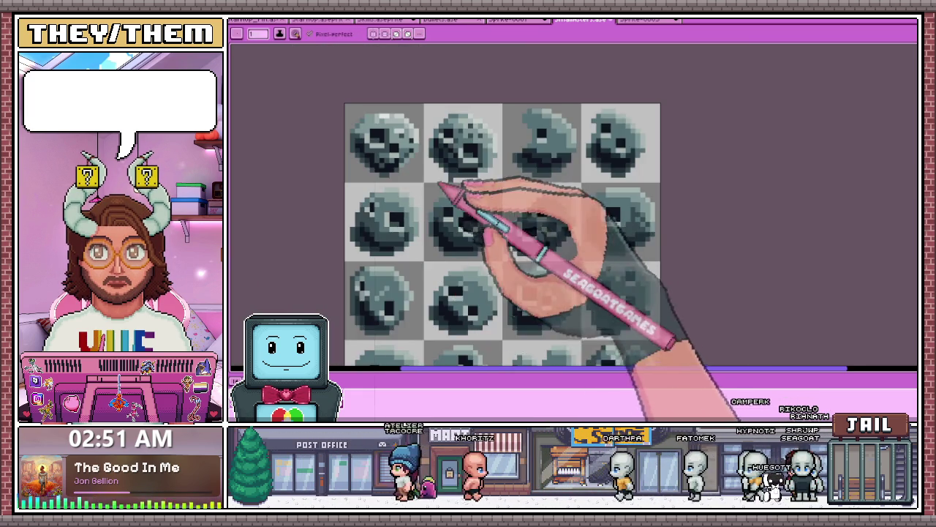
pyautogui.scroll(1, 445, 188)
pyautogui.scroll(2, 476, 215)
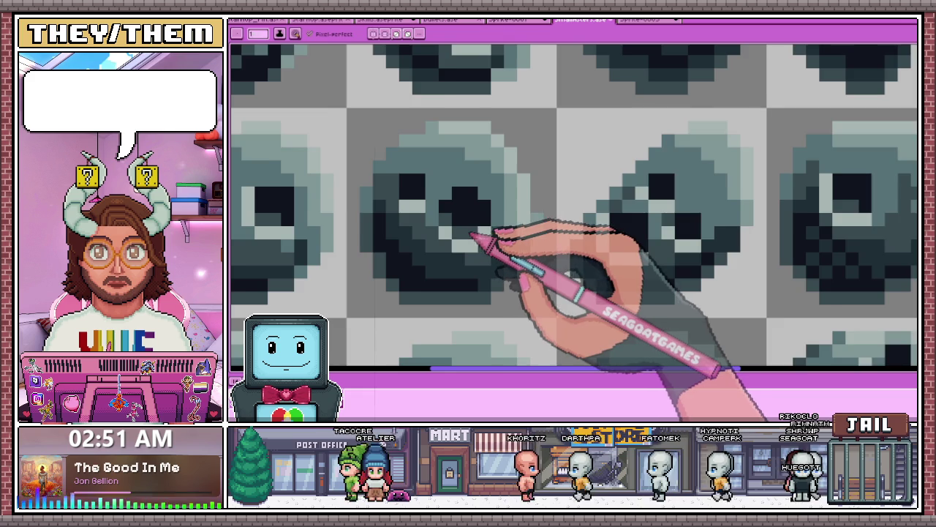
pyautogui.scroll(-1, 472, 236)
pyautogui.scroll(-1, 472, 223)
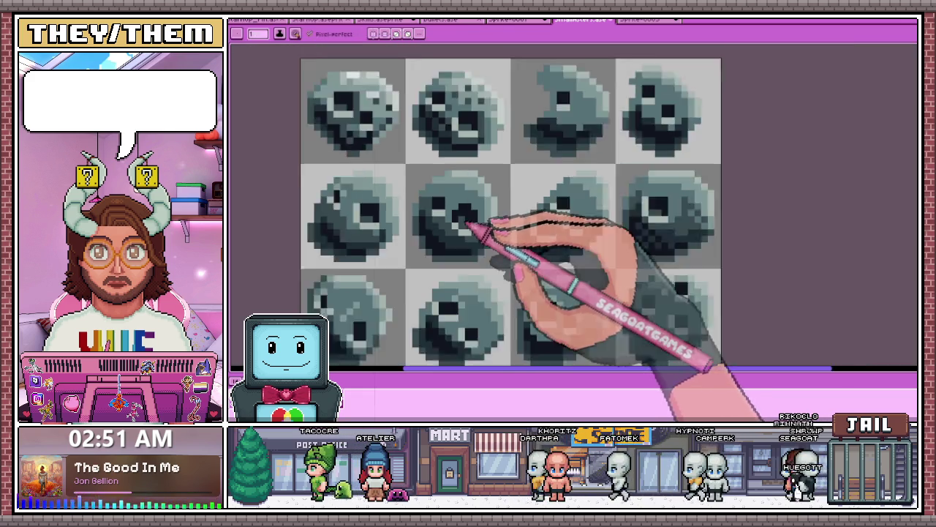
pyautogui.scroll(-2, 479, 220)
pyautogui.scroll(-2, 480, 220)
pyautogui.scroll(2, 474, 219)
pyautogui.scroll(1, 468, 218)
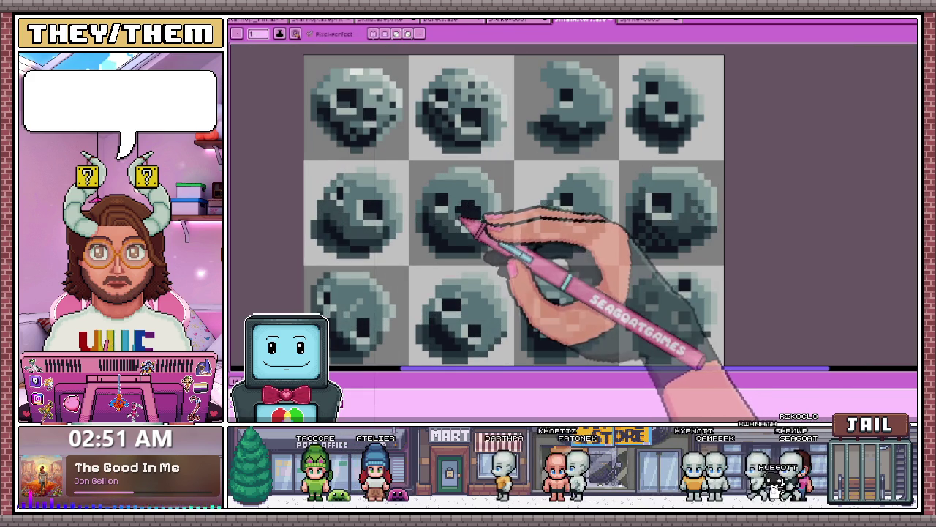
pyautogui.scroll(-2, 468, 219)
pyautogui.scroll(-2, 472, 227)
pyautogui.scroll(2, 472, 227)
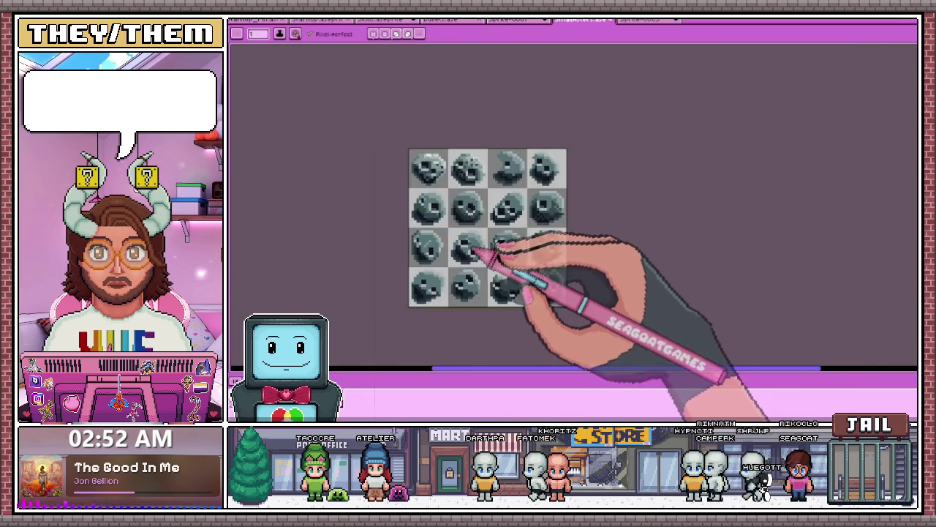
pyautogui.scroll(1, 468, 213)
pyautogui.scroll(2, 468, 204)
pyautogui.scroll(-1, 498, 199)
pyautogui.scroll(2, 552, 193)
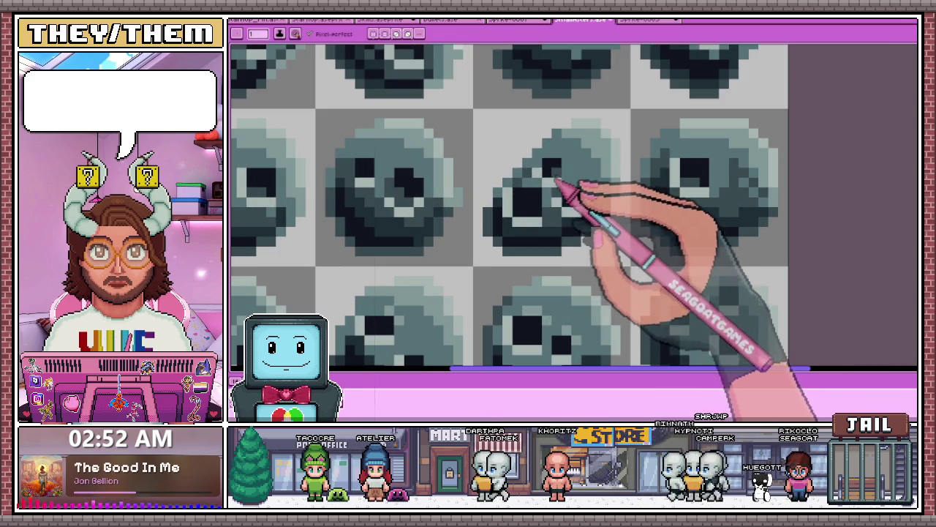
pyautogui.scroll(-1, 578, 196)
pyautogui.scroll(-1, 615, 183)
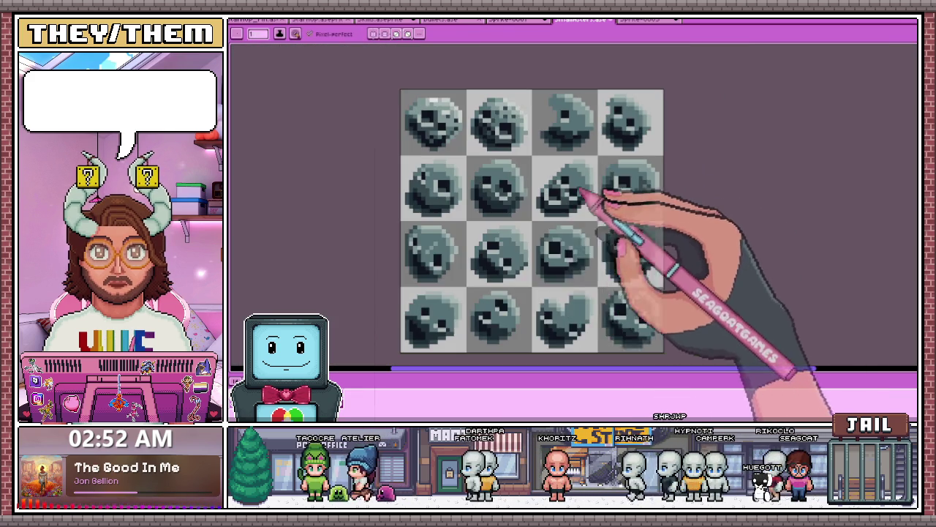
pyautogui.scroll(2, 454, 264)
pyautogui.scroll(-2, 522, 247)
pyautogui.scroll(2, 485, 246)
pyautogui.scroll(-2, 508, 262)
pyautogui.scroll(-1, 585, 245)
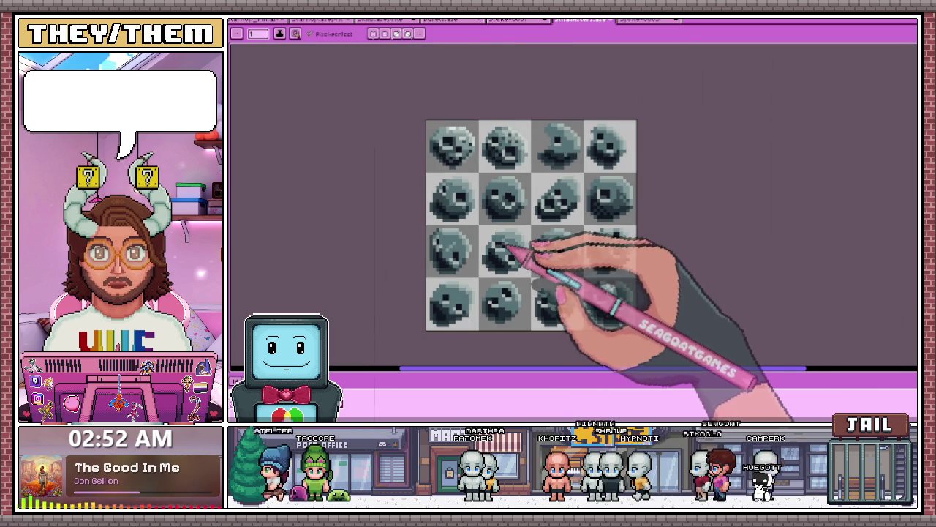
pyautogui.scroll(2, 510, 253)
pyautogui.scroll(-1, 502, 251)
pyautogui.scroll(-1, 518, 246)
pyautogui.scroll(-2, 534, 247)
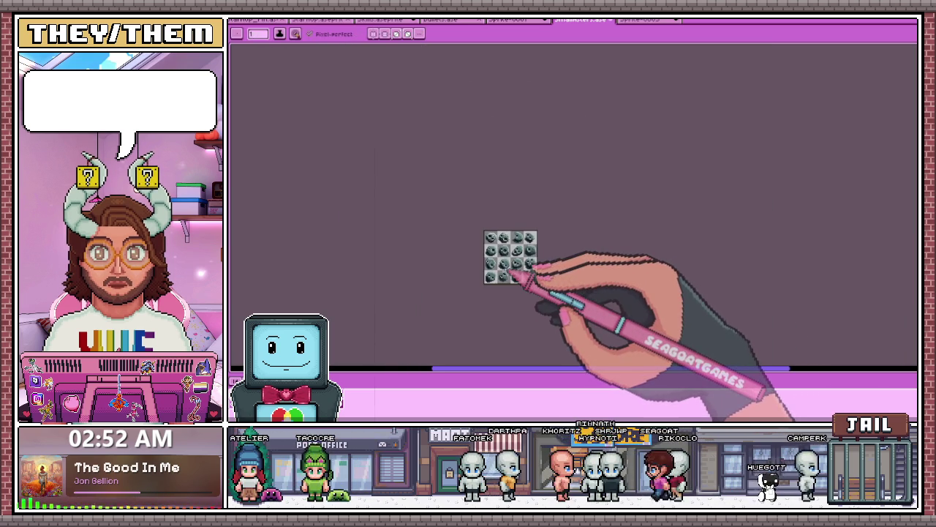
pyautogui.scroll(2, 508, 263)
pyautogui.scroll(2, 510, 249)
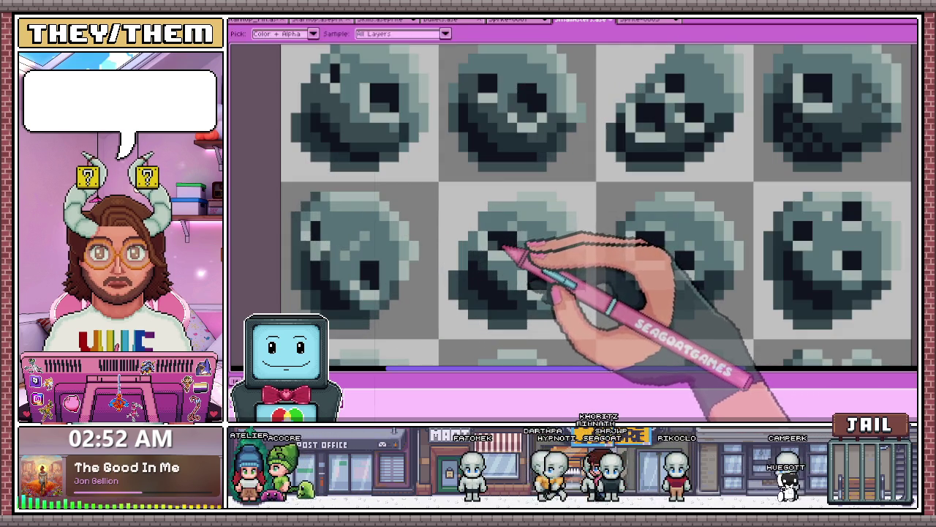
pyautogui.scroll(-2, 512, 256)
pyautogui.scroll(-1, 522, 268)
pyautogui.scroll(1, 523, 266)
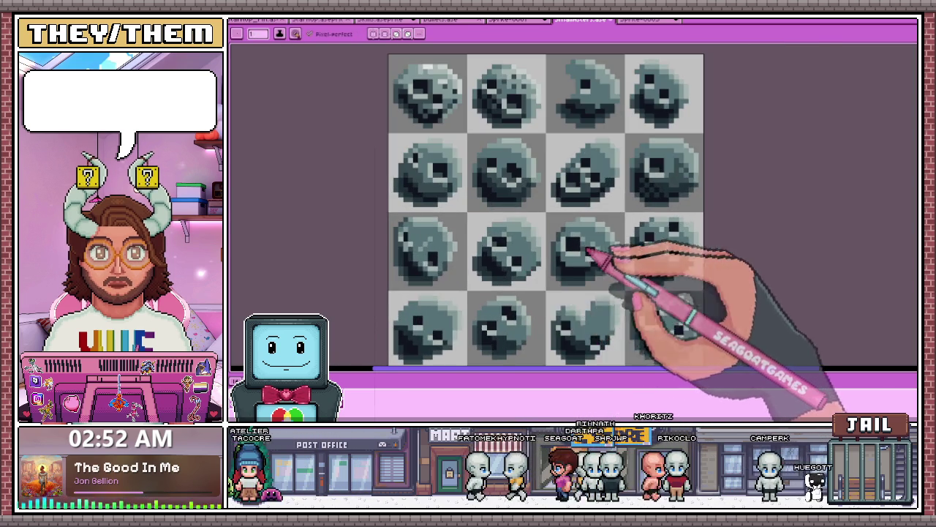
pyautogui.scroll(2, 582, 249)
pyautogui.scroll(-1, 556, 248)
pyautogui.scroll(1, 664, 220)
pyautogui.scroll(-1, 662, 191)
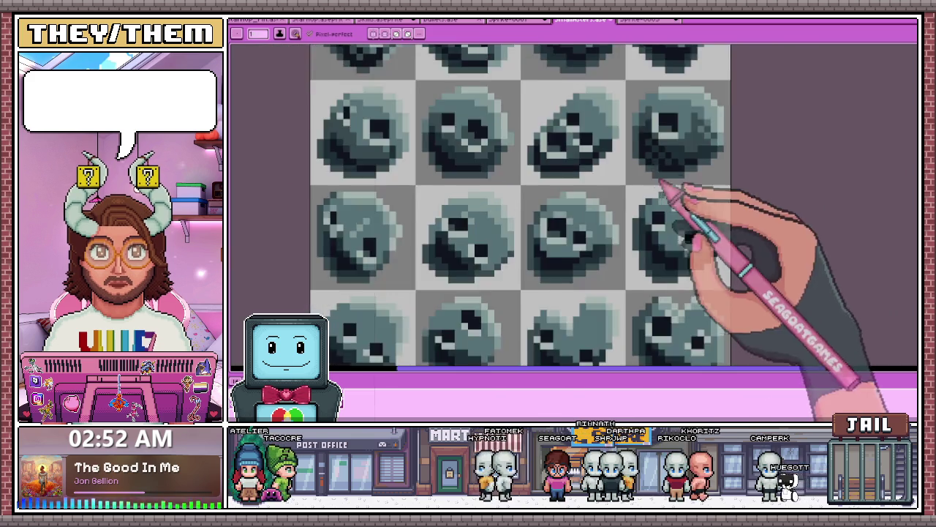
pyautogui.scroll(-1, 549, 249)
pyautogui.scroll(1, 483, 293)
pyautogui.scroll(1, 549, 264)
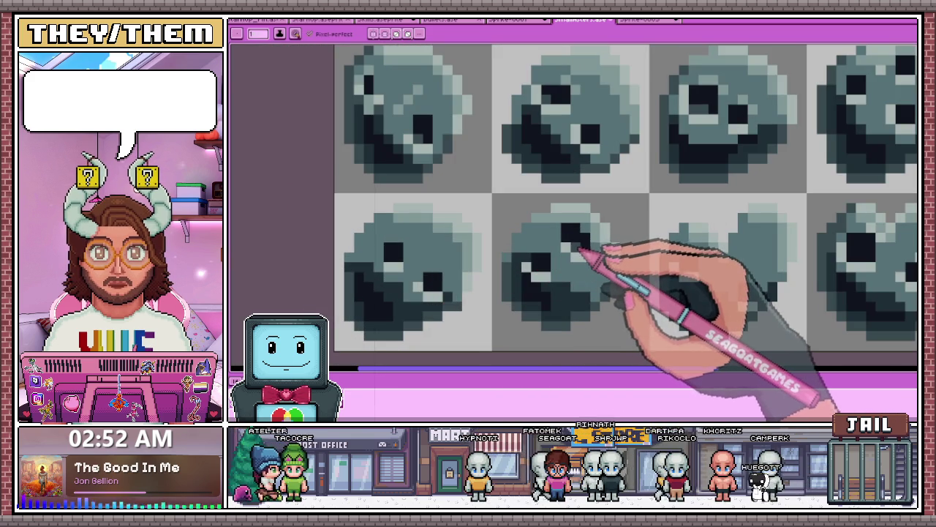
pyautogui.scroll(-3, 575, 244)
pyautogui.scroll(-1, 560, 246)
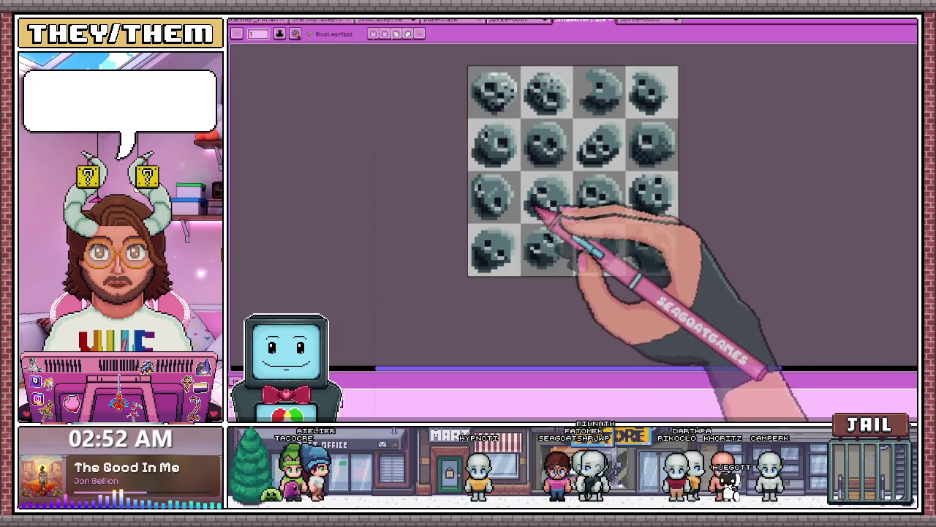
pyautogui.scroll(2, 633, 245)
pyautogui.scroll(-2, 641, 233)
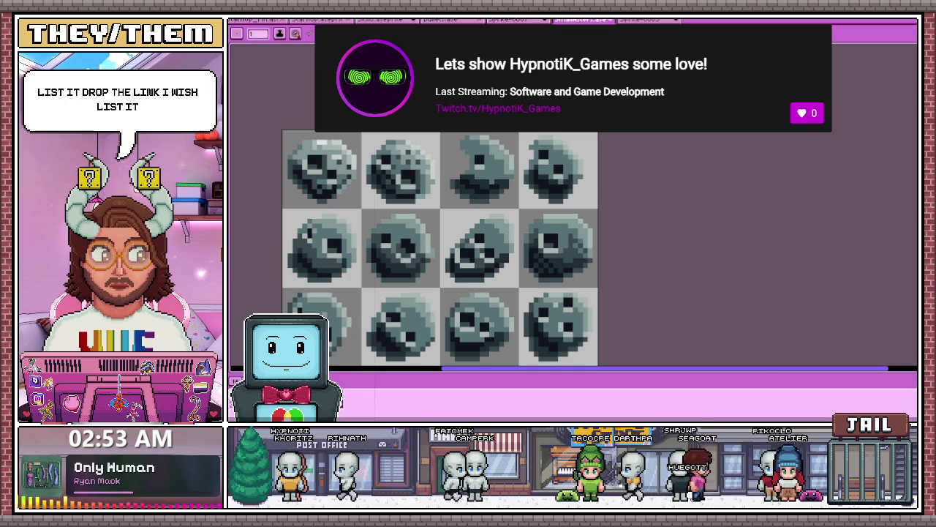
# Add Bobble Shop Simulator to the Steam wishlist
pyautogui.hotkey('alt', 'Tab')
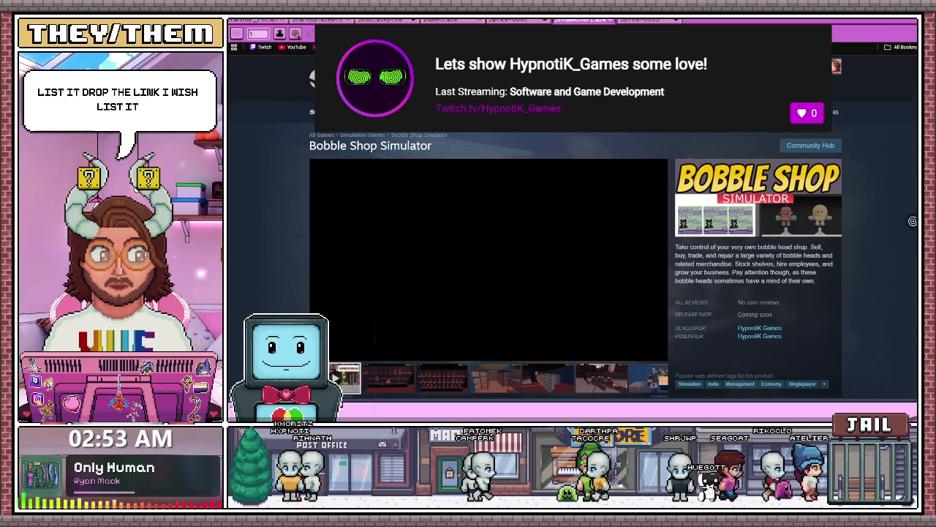
pyautogui.scroll(-3, 575, 263)
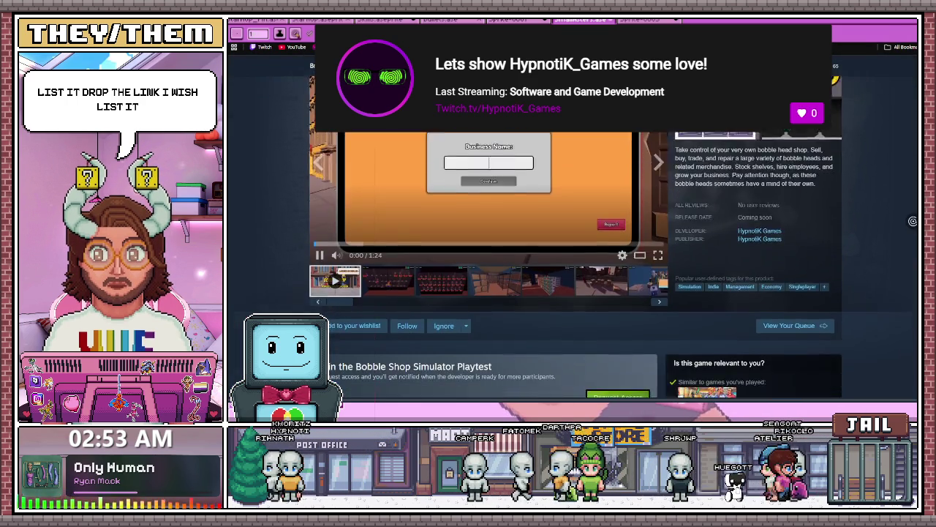
pyautogui.click(352, 262)
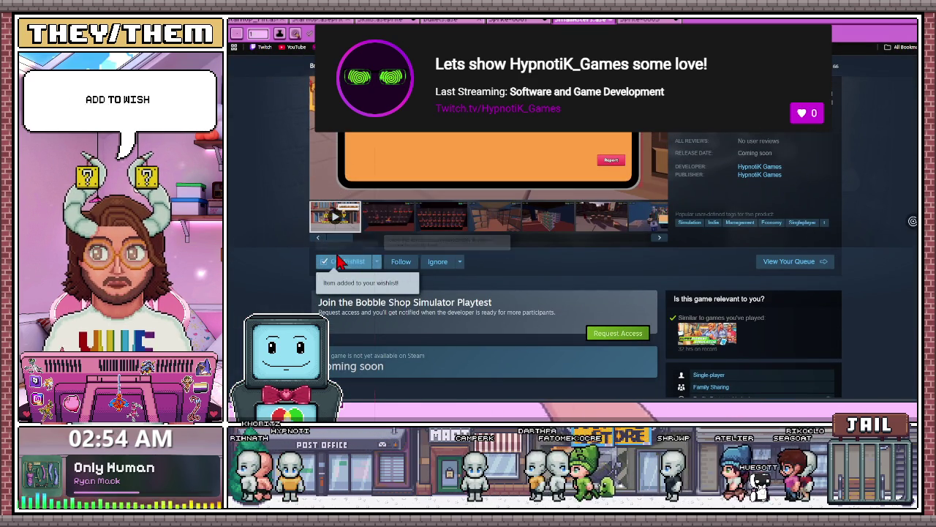
# Request playtest access, confirm it, and dismiss the Request Submitted dialog
pyautogui.click(638, 335)
pyautogui.click(636, 252)
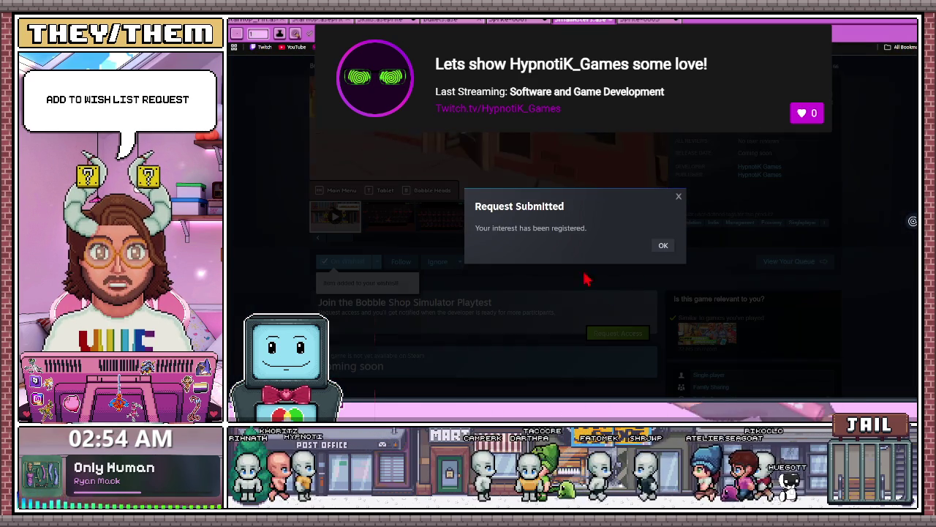
pyautogui.click(663, 249)
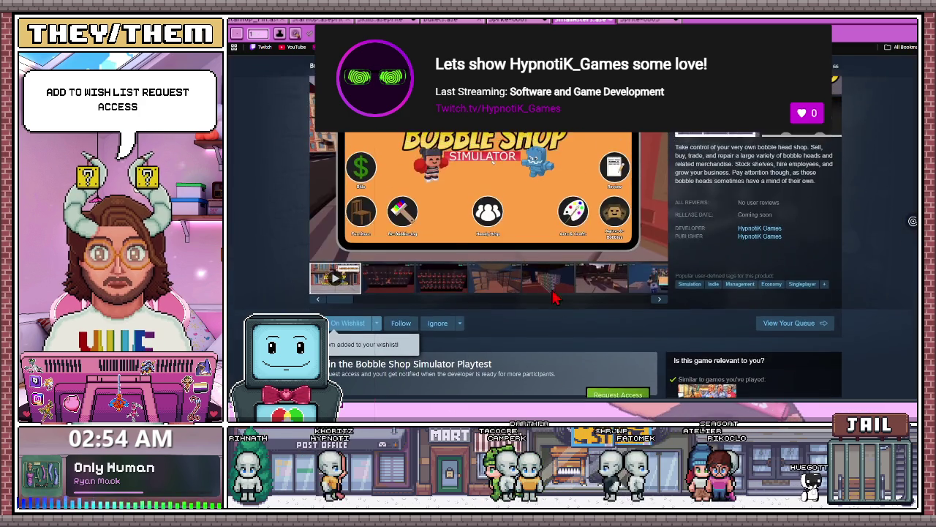
pyautogui.scroll(3, 524, 306)
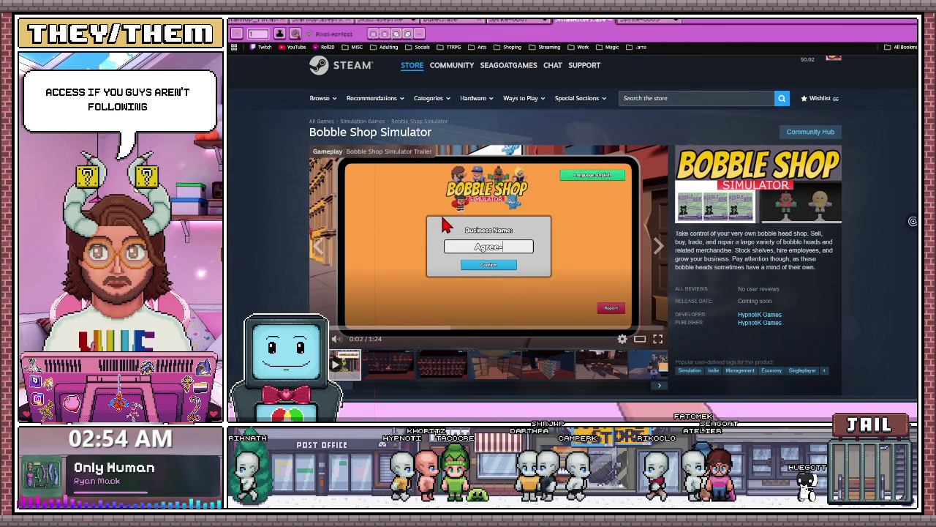
pyautogui.scroll(-1, 510, 286)
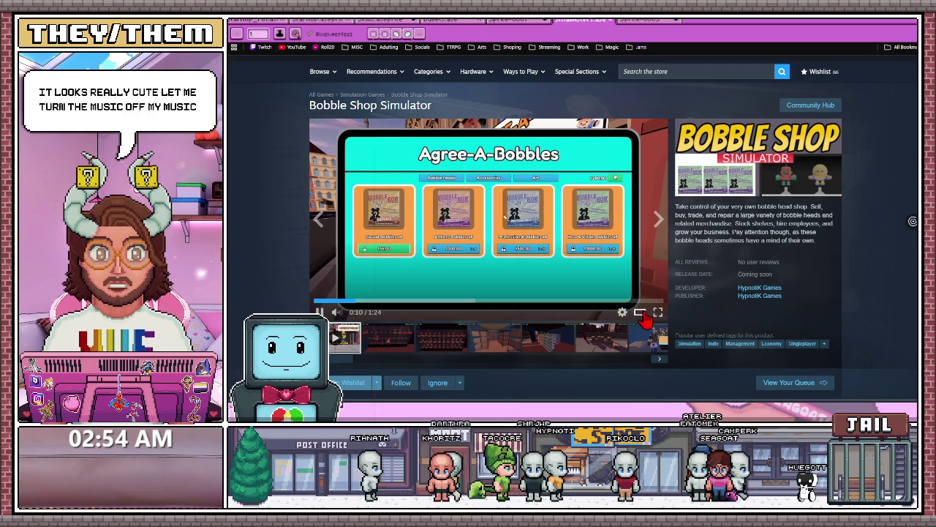
# Expand the trailer into the Trailers & Screenshots viewer and restart it from the beginning
pyautogui.click(468, 292)
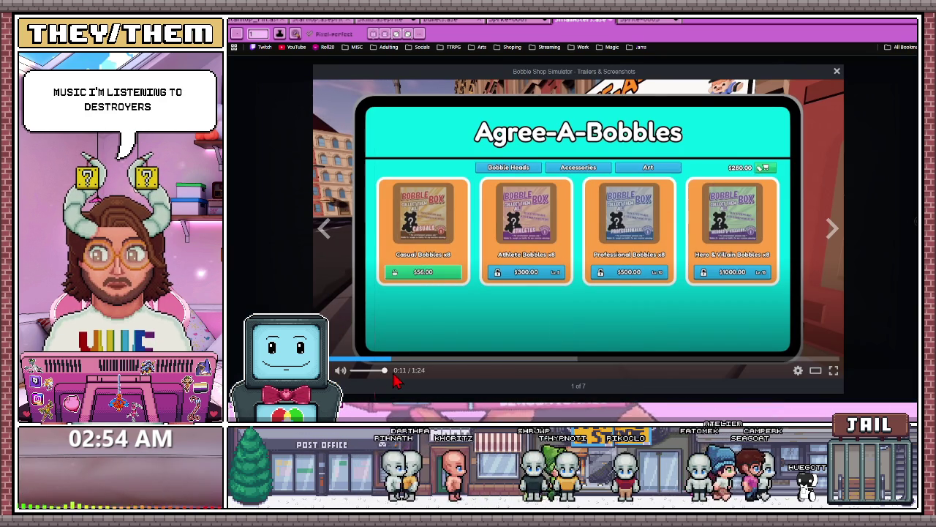
pyautogui.click(336, 359)
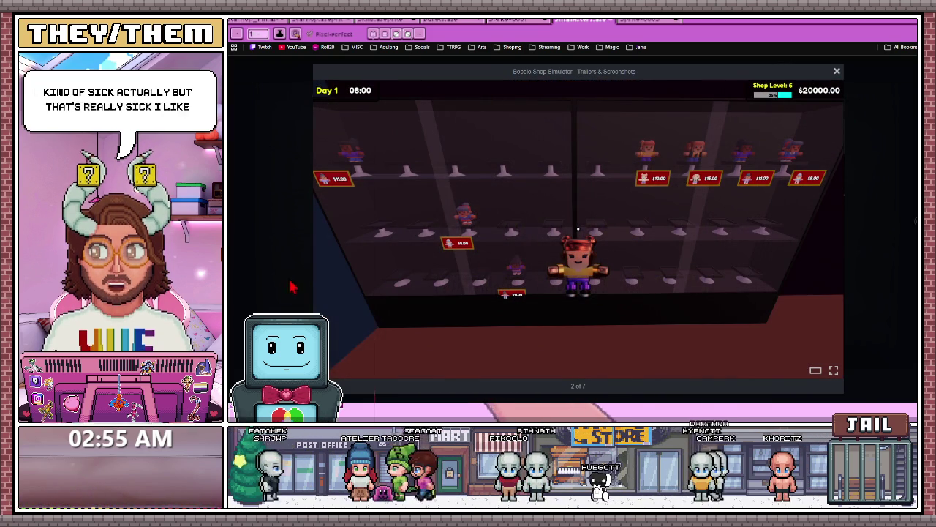
# Reset page zoom, reopen the gallery, and page through all seven screenshots back to the trailer
pyautogui.click(833, 230)
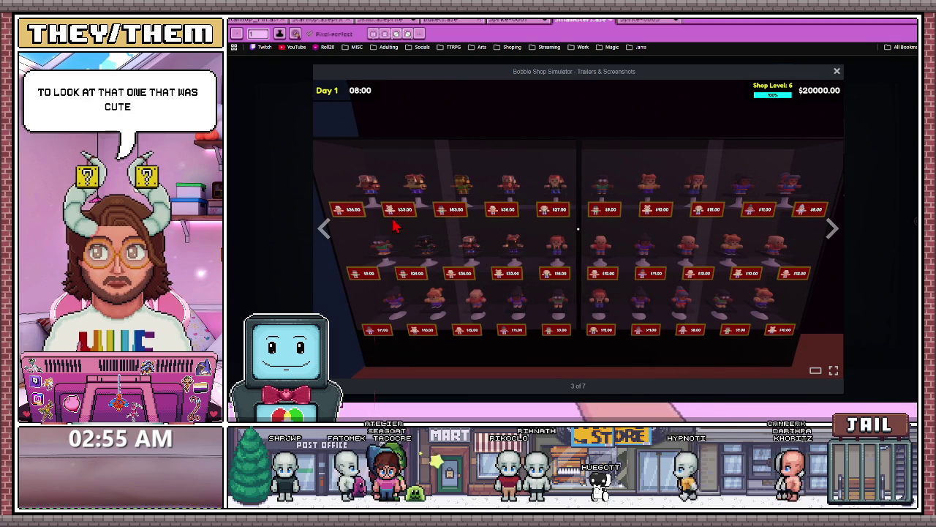
pyautogui.press('Escape')
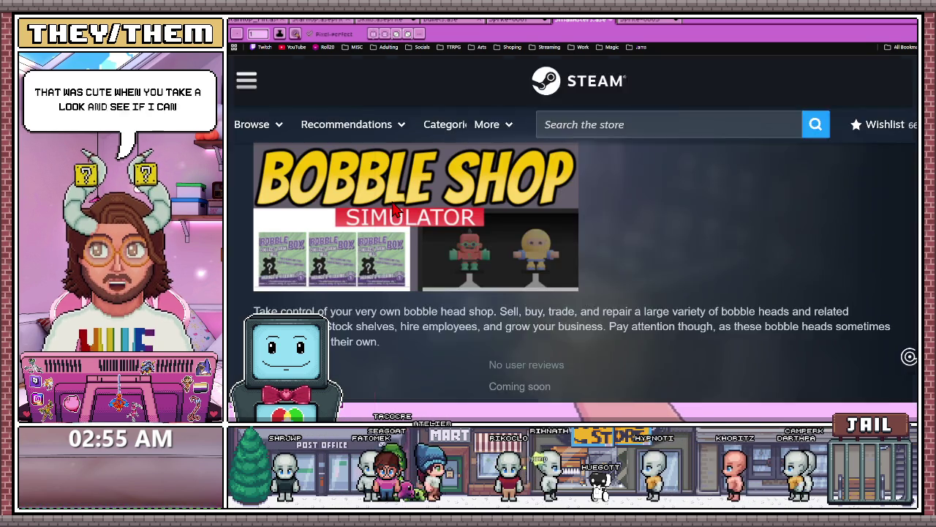
pyautogui.hotkey('ctrl', '-')
pyautogui.hotkey('ctrl', '-')
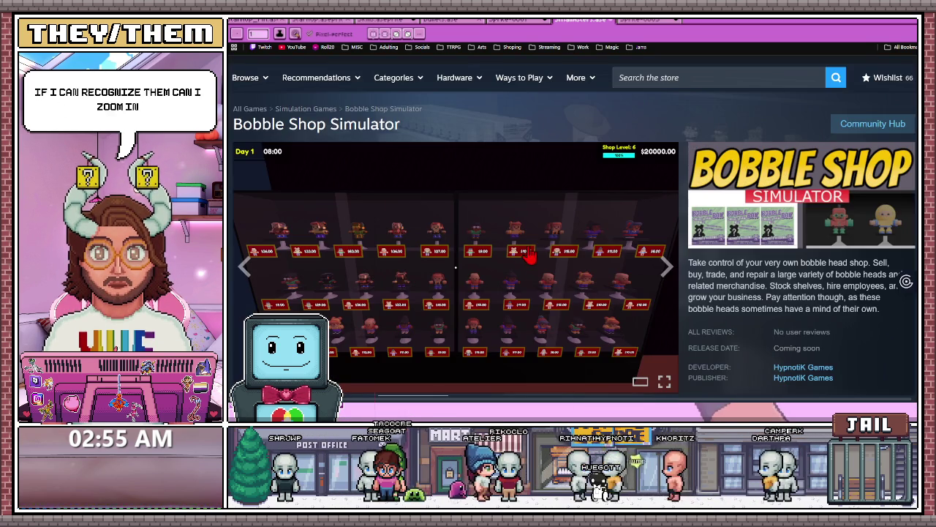
pyautogui.click(562, 271)
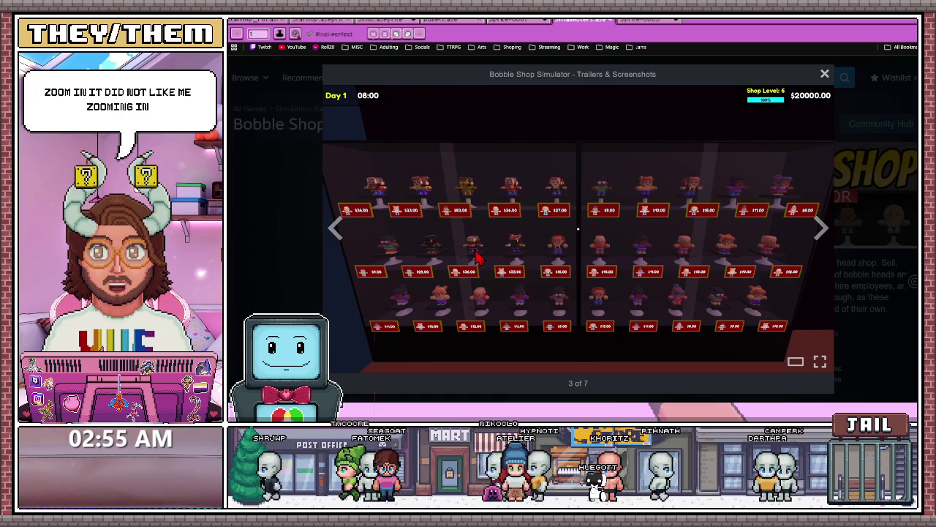
pyautogui.moveTo(578, 241)
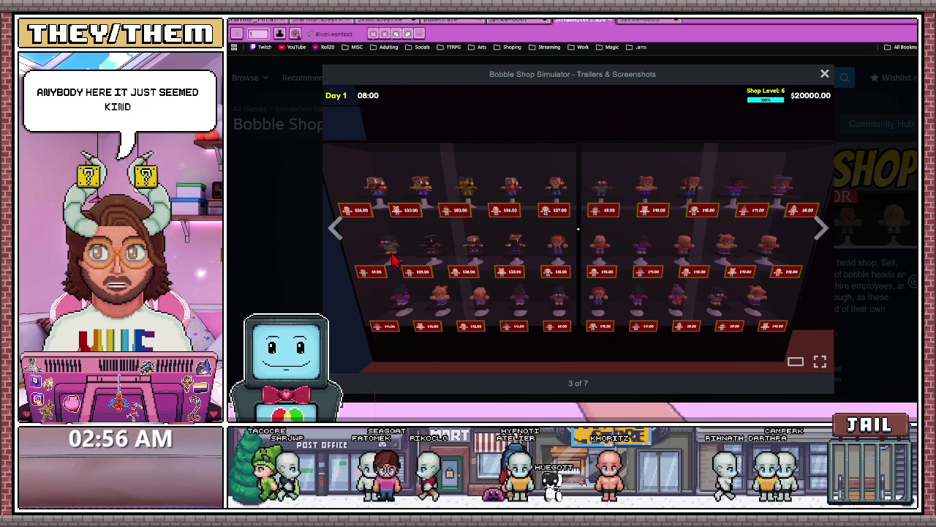
pyautogui.click(820, 228)
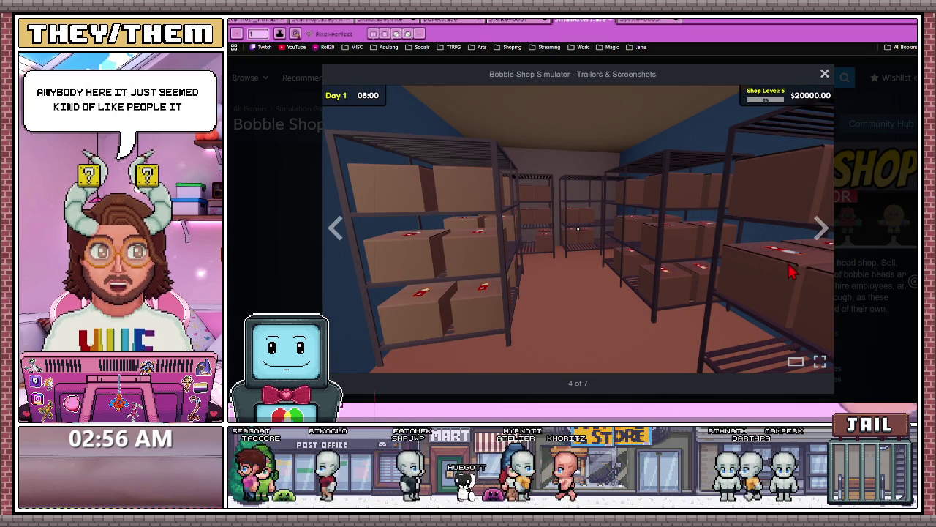
pyautogui.click(821, 234)
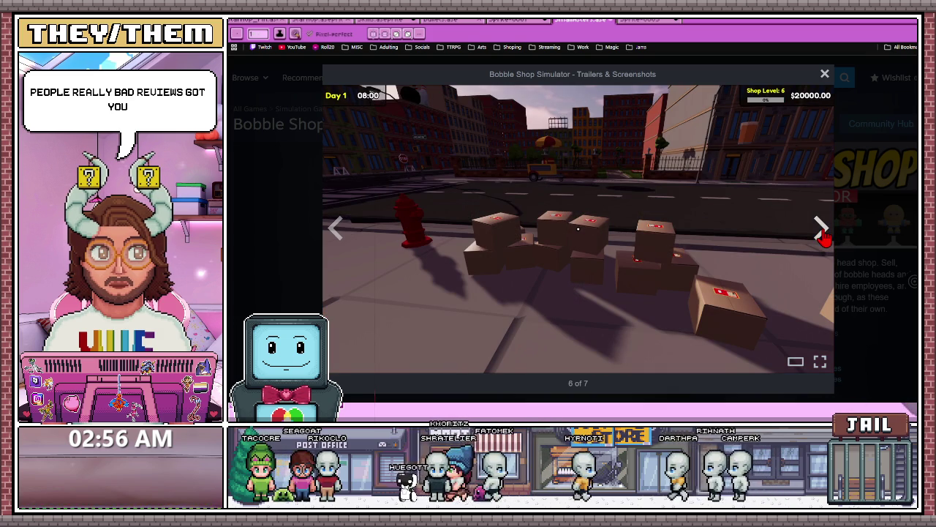
pyautogui.click(821, 230)
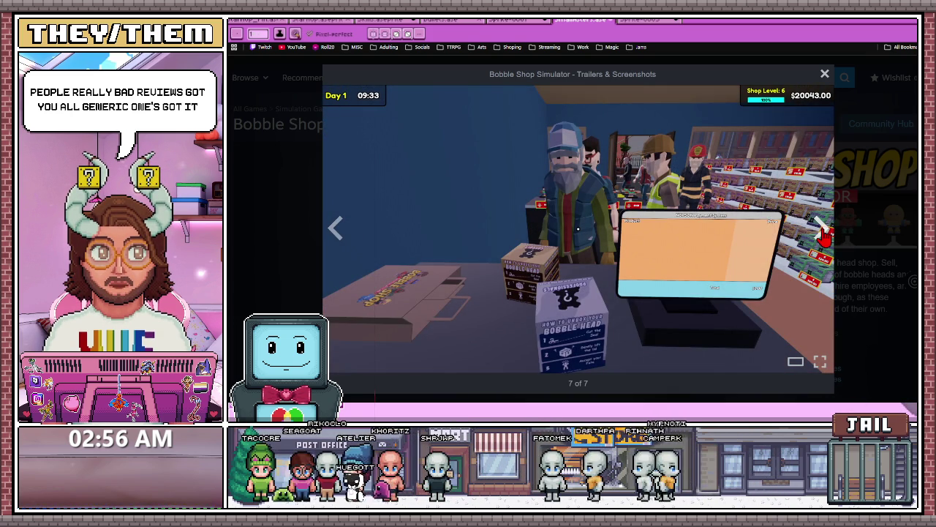
pyautogui.click(822, 229)
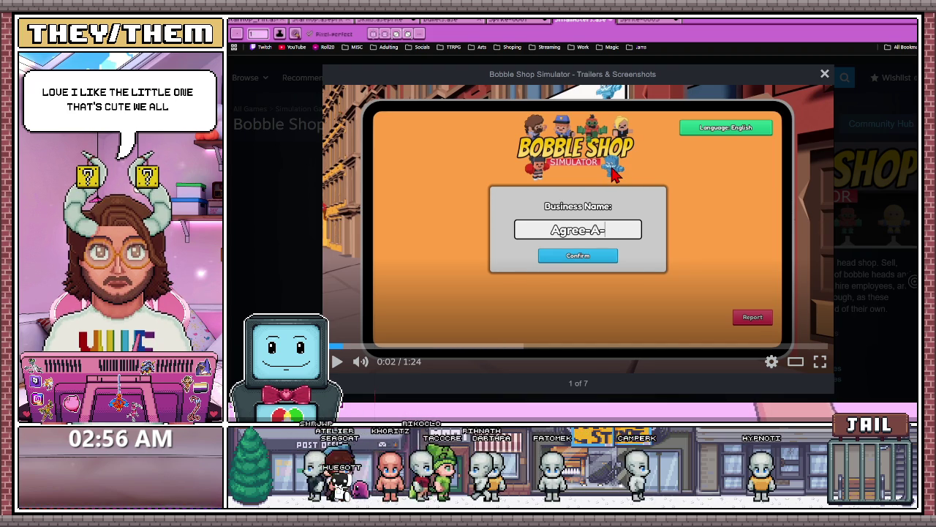
# Play the Bobble Shop Simulator trailer in the viewer, then close the viewer
pyautogui.click(713, 238)
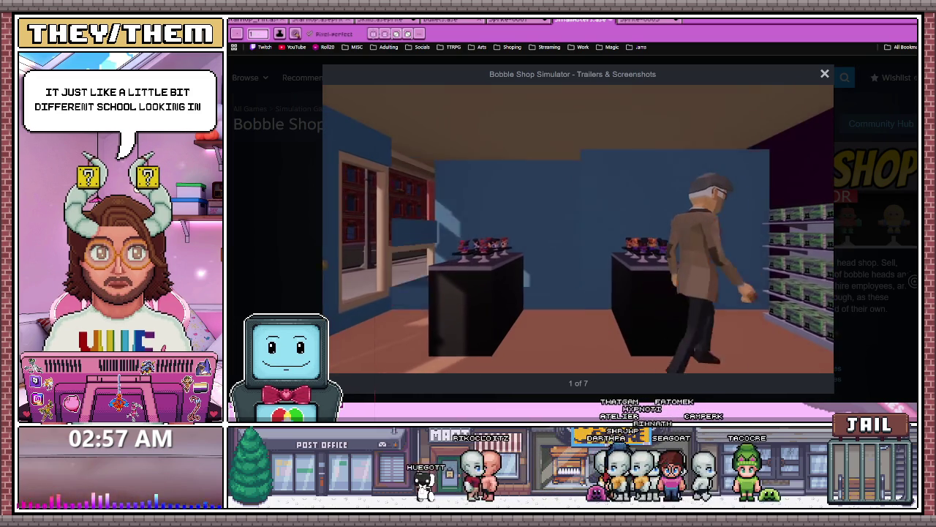
pyautogui.press('Escape')
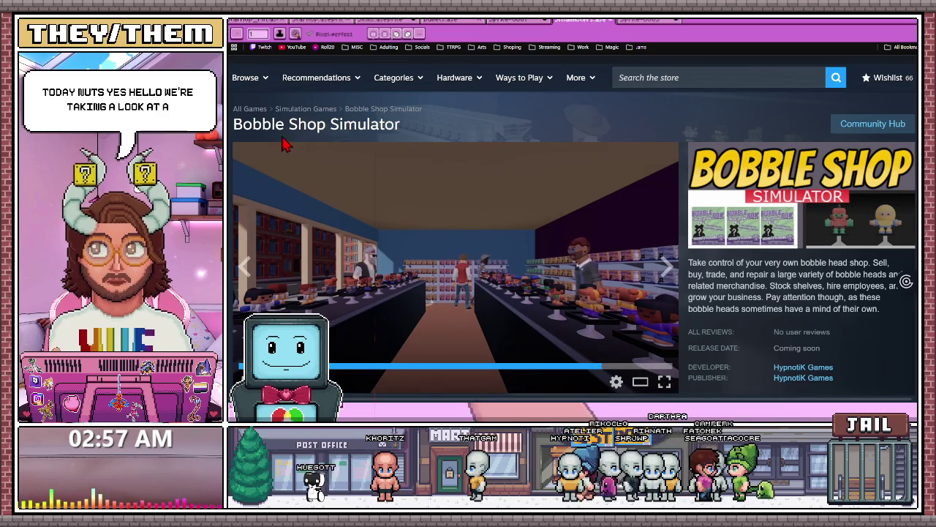
# Scroll to the On Wishlist row and open the developer's Twitch channel
pyautogui.scroll(-1, 464, 189)
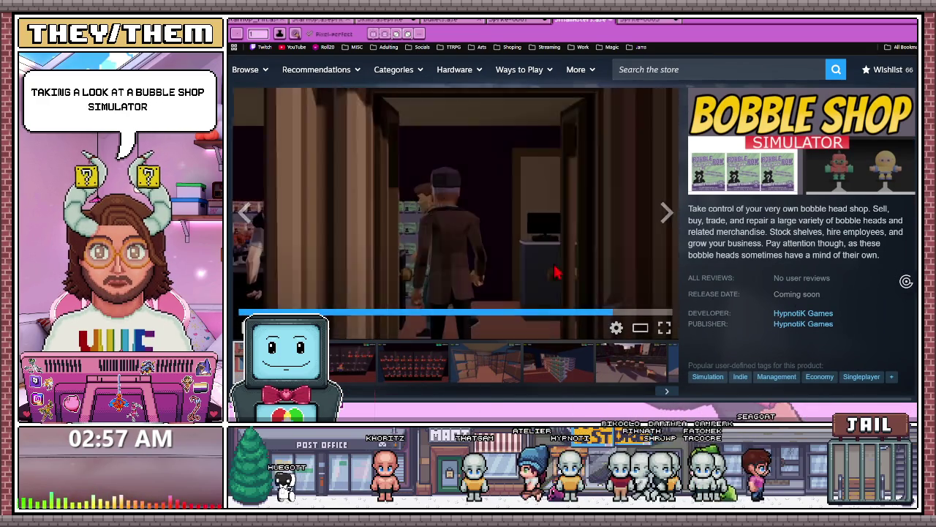
pyautogui.scroll(-4, 539, 271)
pyautogui.scroll(2, 539, 271)
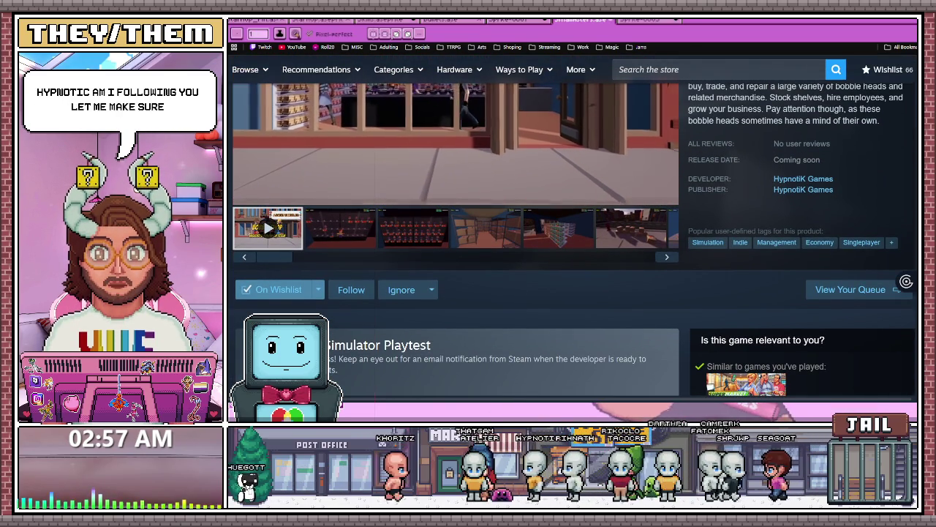
pyautogui.click(803, 178)
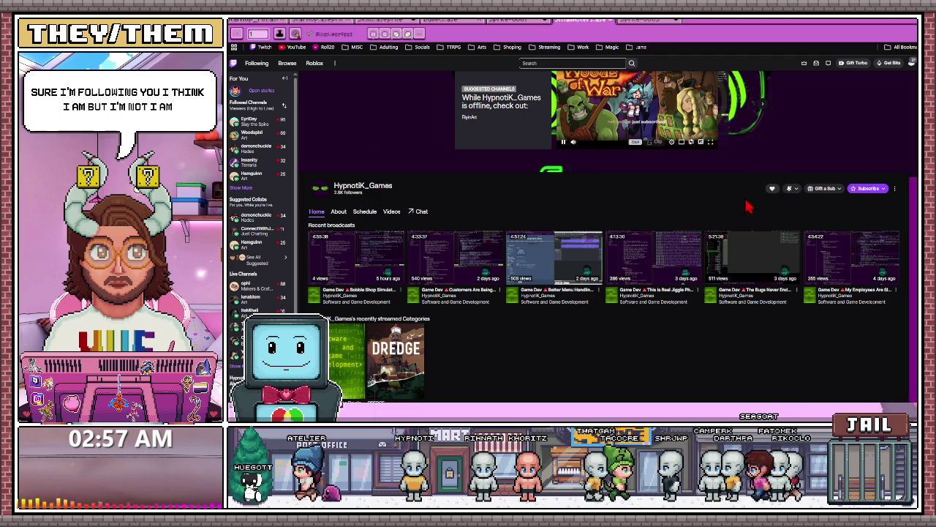
# Look over the developer's Twitch broadcasts, then return to the Bobble Shop Simulator store page
pyautogui.scroll(1, 635, 240)
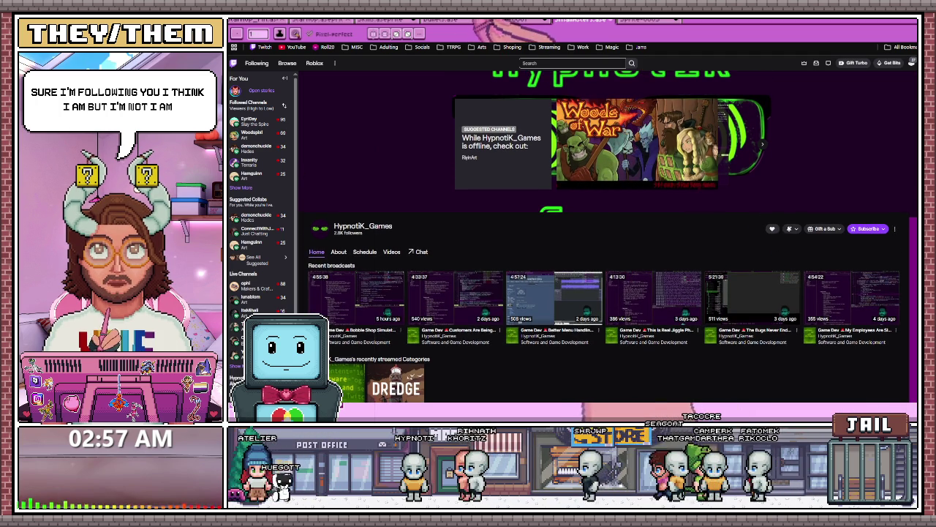
pyautogui.click(581, 20)
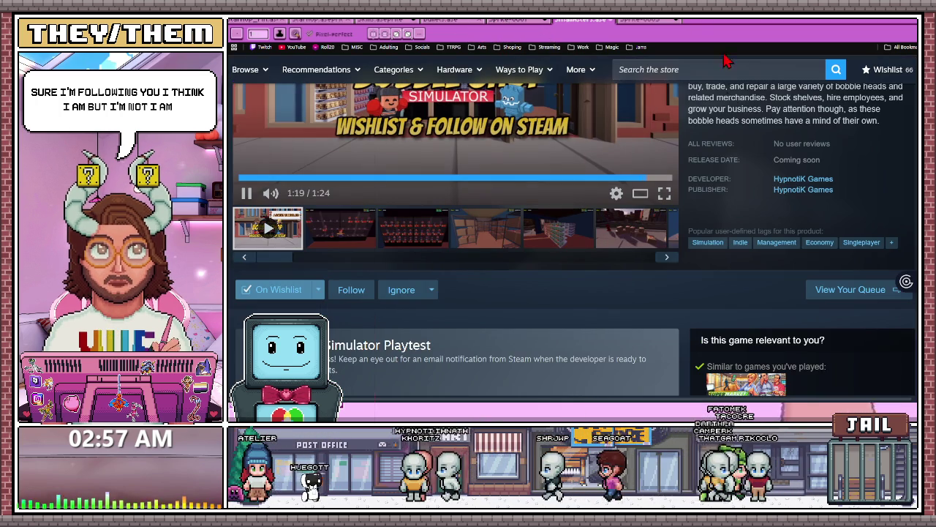
# Scroll down to About This Game and expand the full description with READ MORE
pyautogui.scroll(-2, 439, 268)
pyautogui.scroll(-4, 439, 268)
pyautogui.scroll(3, 439, 268)
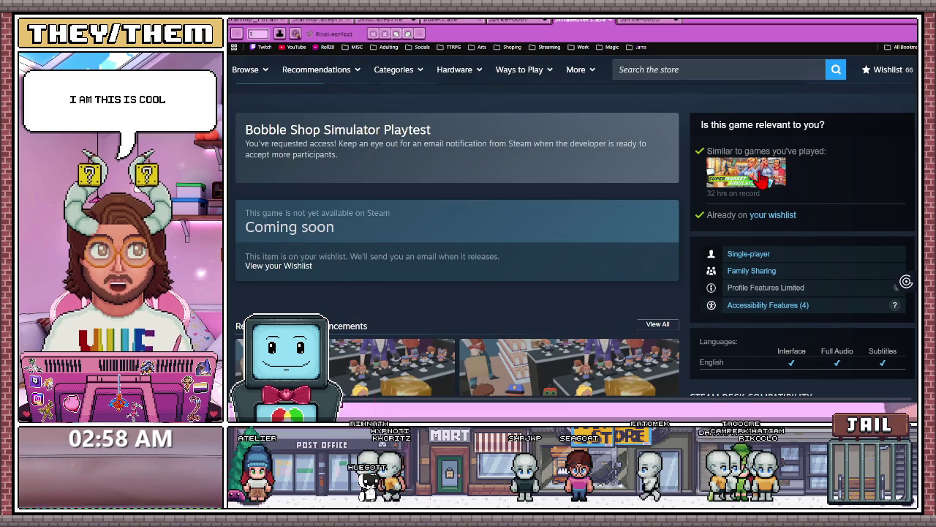
pyautogui.scroll(-4, 502, 220)
pyautogui.scroll(-3, 503, 219)
pyautogui.scroll(-2, 503, 218)
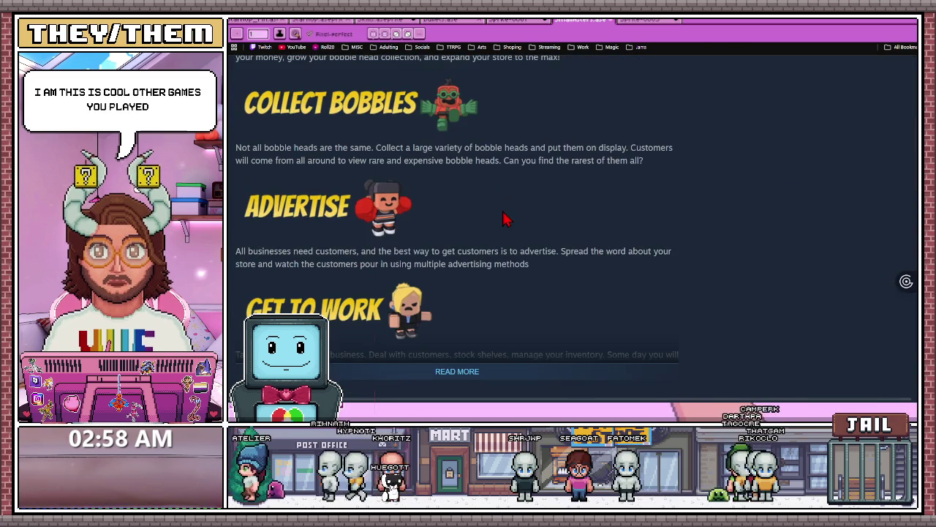
pyautogui.scroll(-2, 386, 249)
pyautogui.click(468, 209)
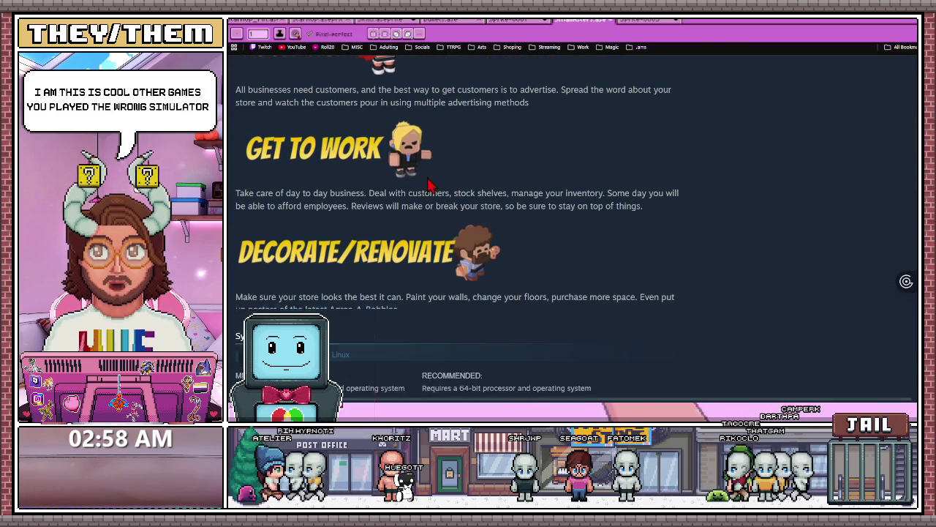
# Read through the expanded description, then open a new browser tab
pyautogui.scroll(-1, 486, 270)
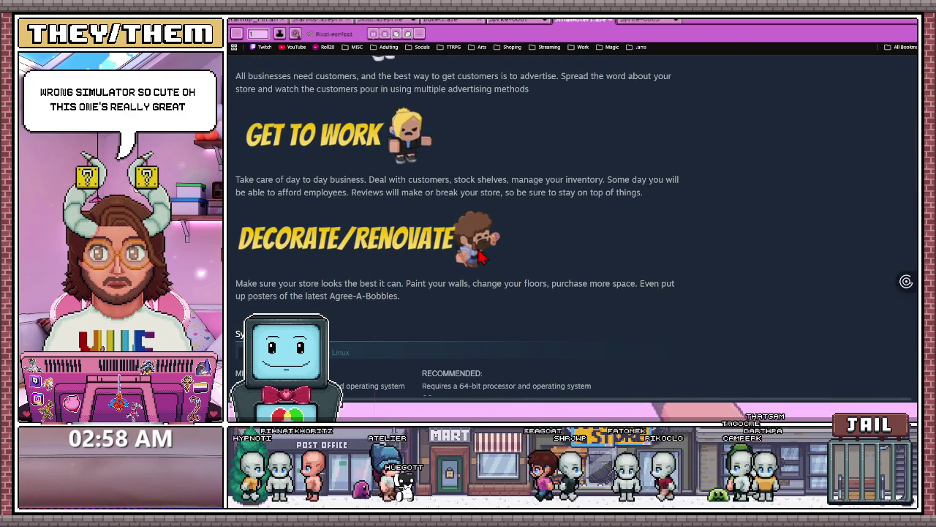
pyautogui.scroll(-4, 474, 249)
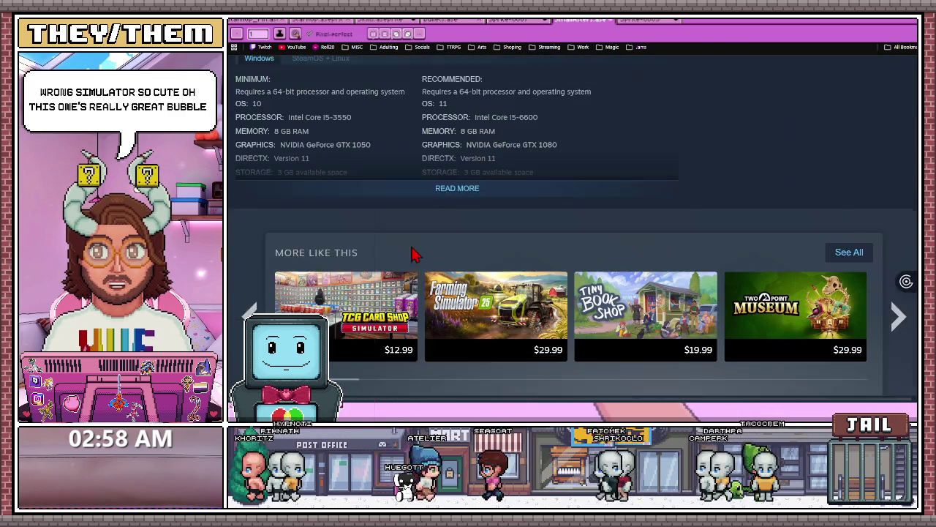
pyautogui.scroll(1, 351, 252)
pyautogui.scroll(2, 409, 264)
pyautogui.scroll(3, 403, 266)
pyautogui.scroll(2, 399, 267)
pyautogui.scroll(2, 399, 268)
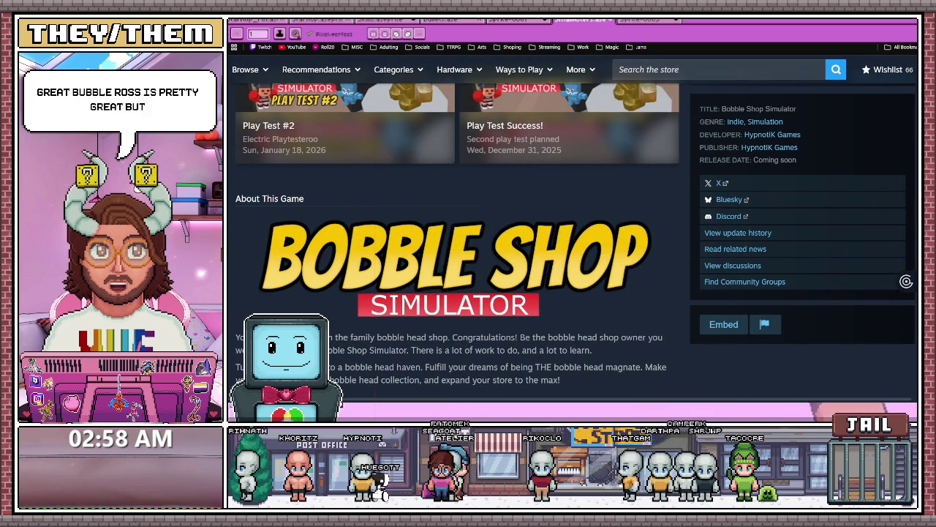
pyautogui.scroll(2, 665, 246)
pyautogui.scroll(1, 664, 247)
pyautogui.hotkey('ctrl', 't')
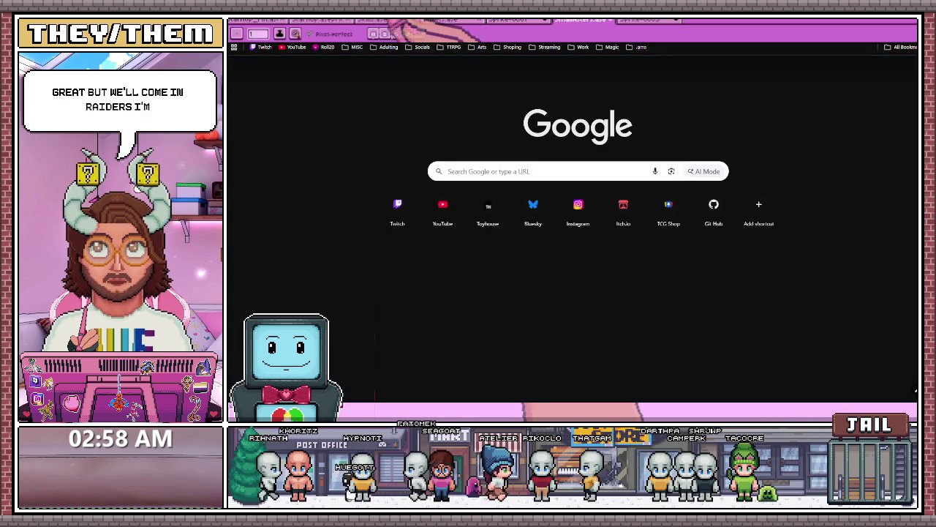
# Open Instagram, go to your profile, view the Lockhorn goat post, then advance to the Derpy fan art
pyautogui.write('i')
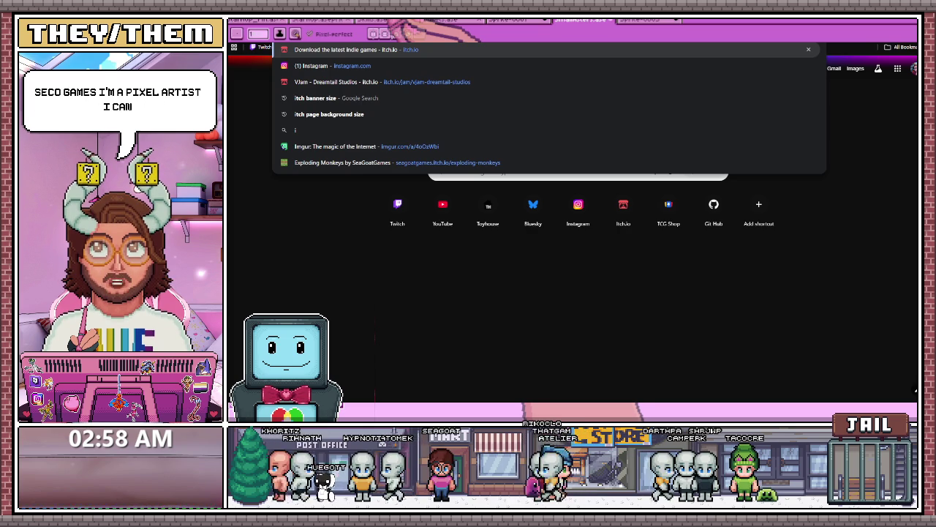
pyautogui.click(379, 65)
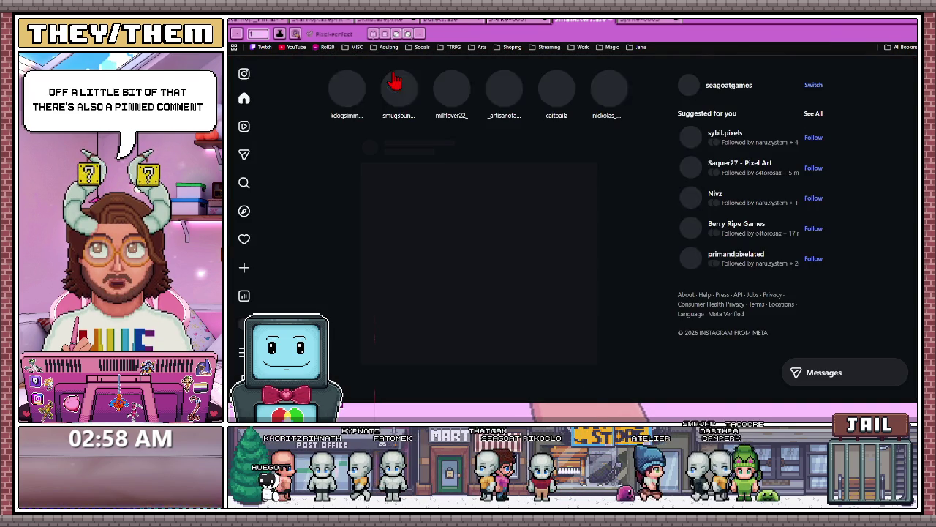
pyautogui.click(244, 324)
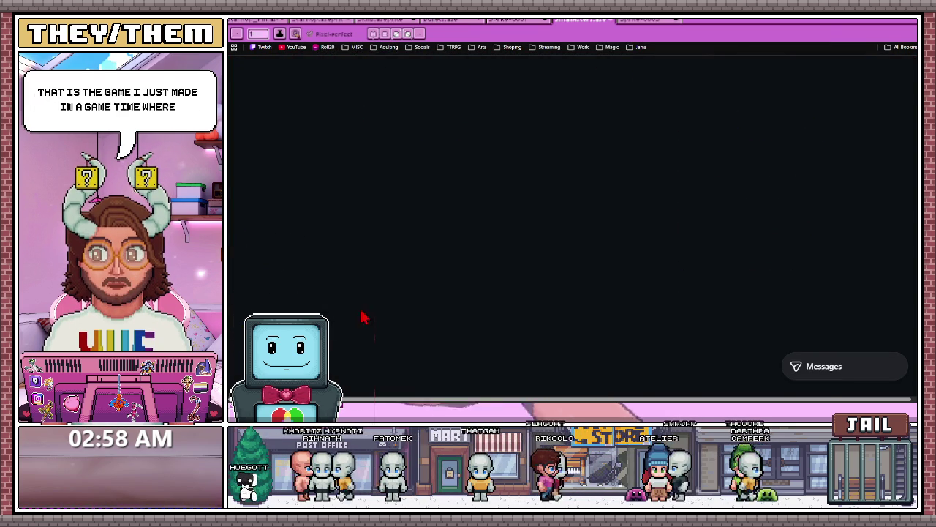
pyautogui.scroll(-3, 581, 197)
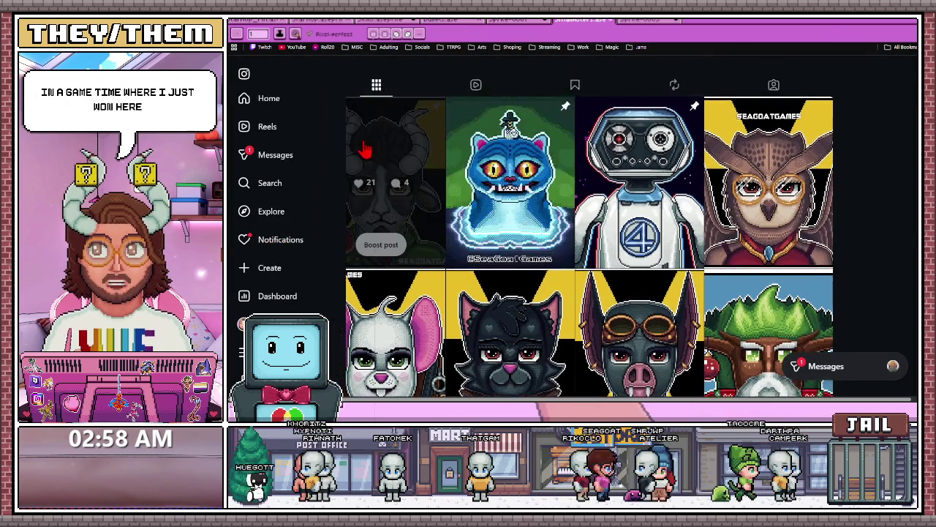
pyautogui.click(363, 150)
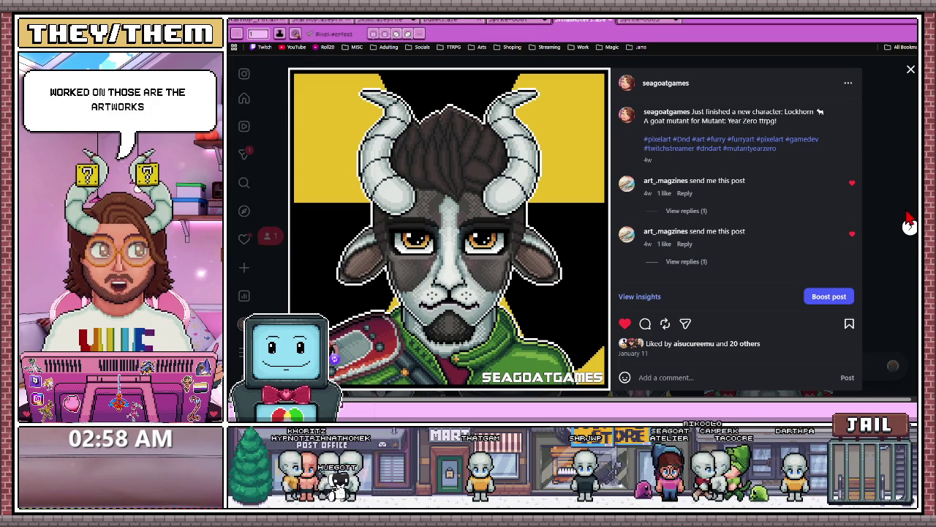
pyautogui.click(909, 226)
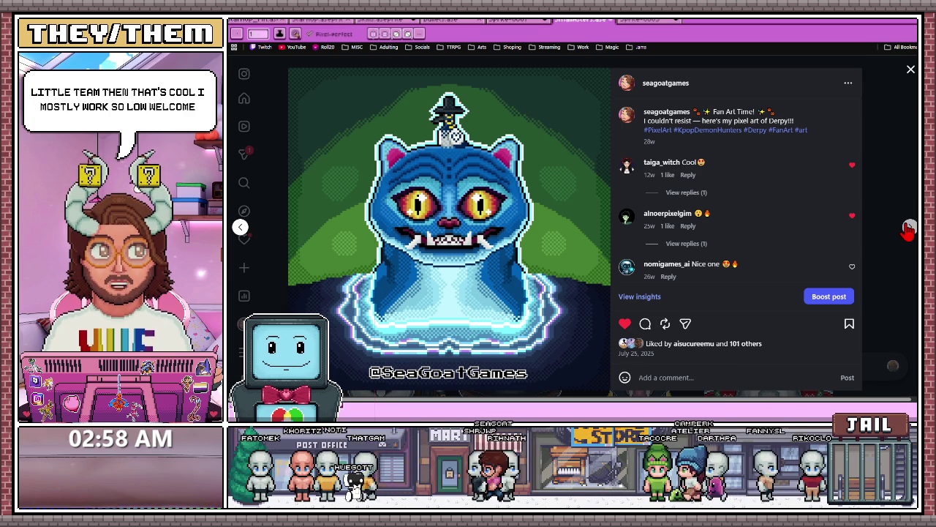
# Page forward through the profile's pixel-art posts in the Instagram post viewer
pyautogui.click(908, 229)
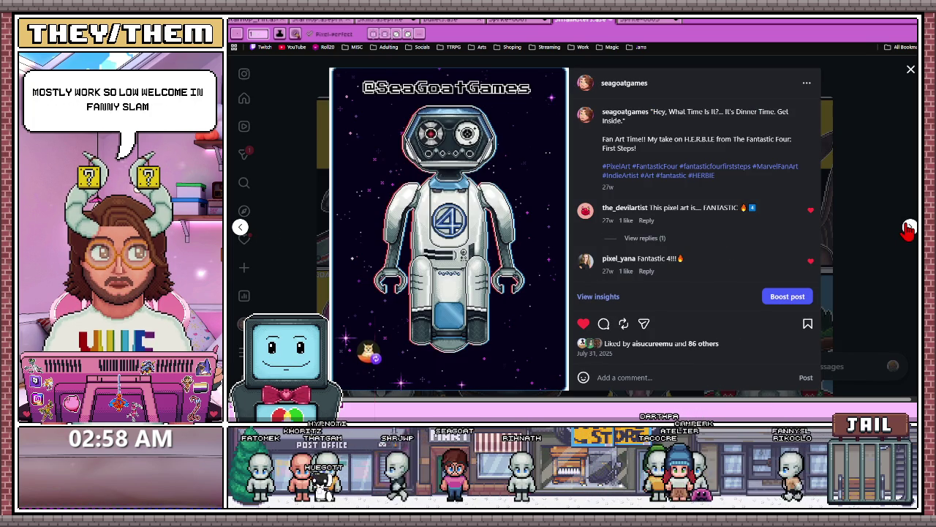
pyautogui.click(908, 229)
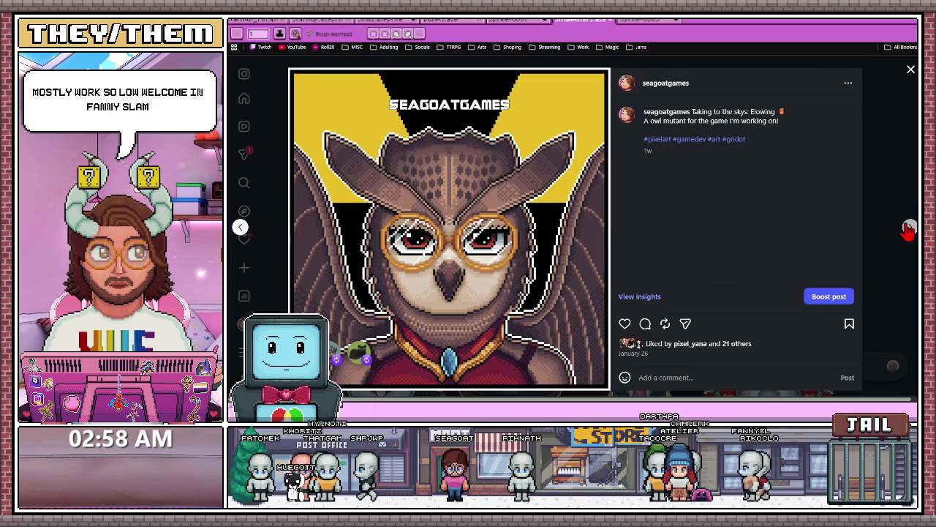
pyautogui.click(908, 229)
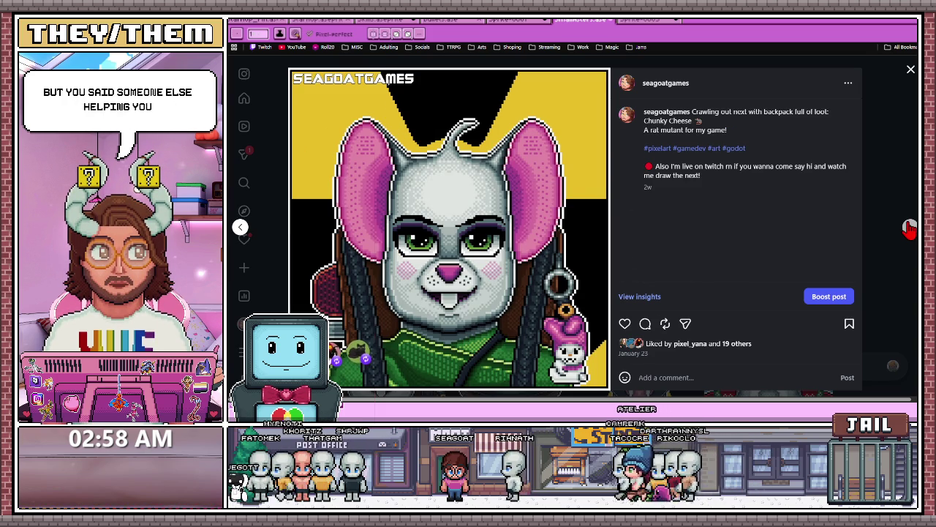
pyautogui.click(908, 229)
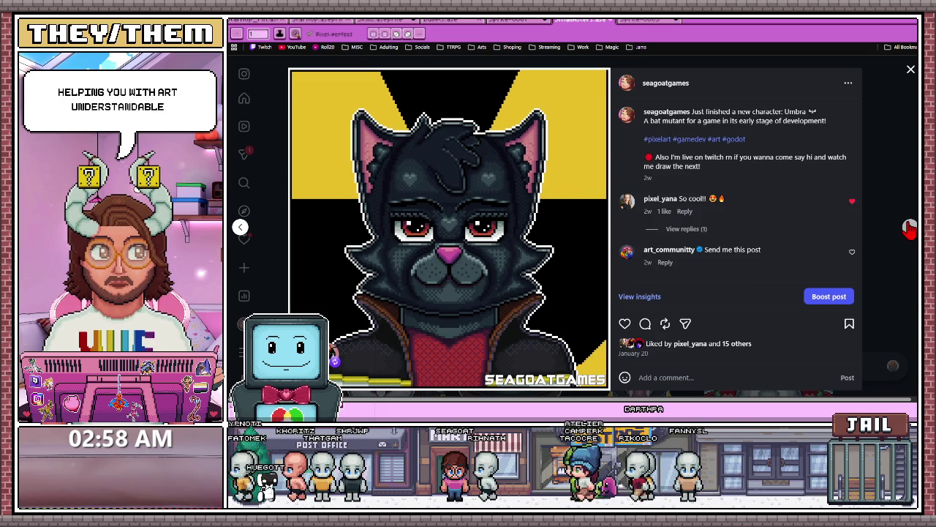
pyautogui.click(908, 229)
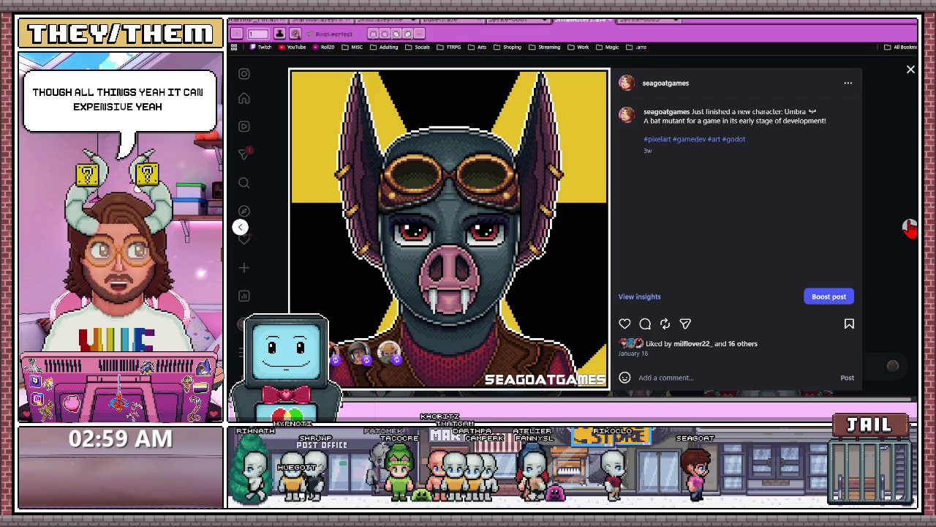
pyautogui.click(909, 229)
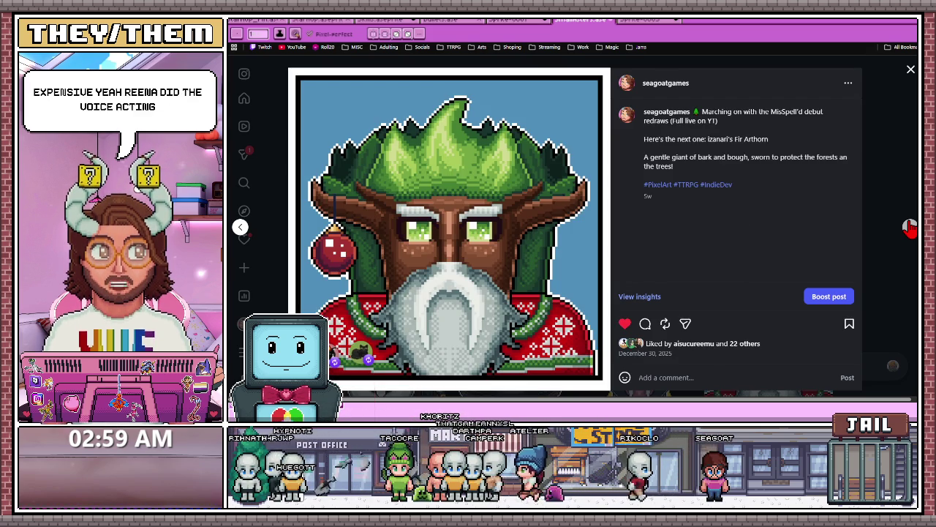
pyautogui.click(910, 228)
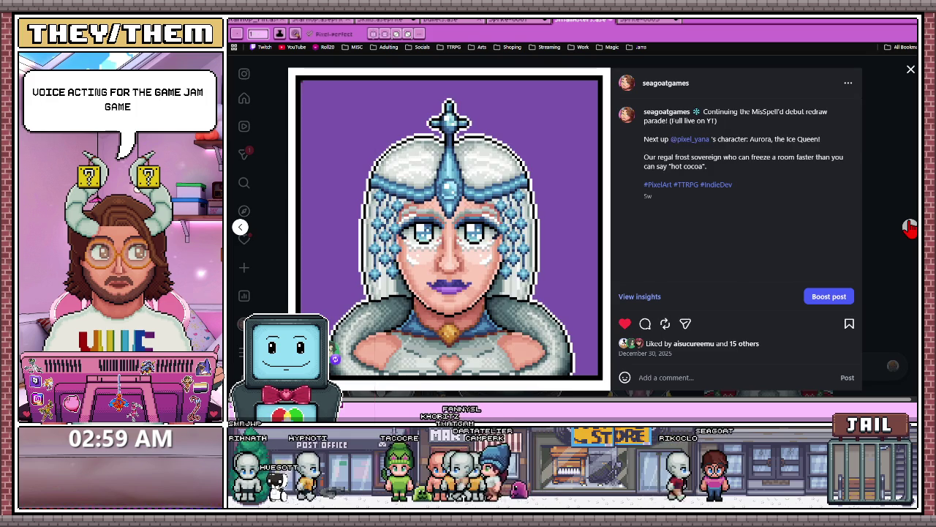
# Skip ahead to the boot-up screen bumper post, then leave for the game's page
pyautogui.click(909, 228)
pyautogui.click(910, 229)
pyautogui.click(909, 229)
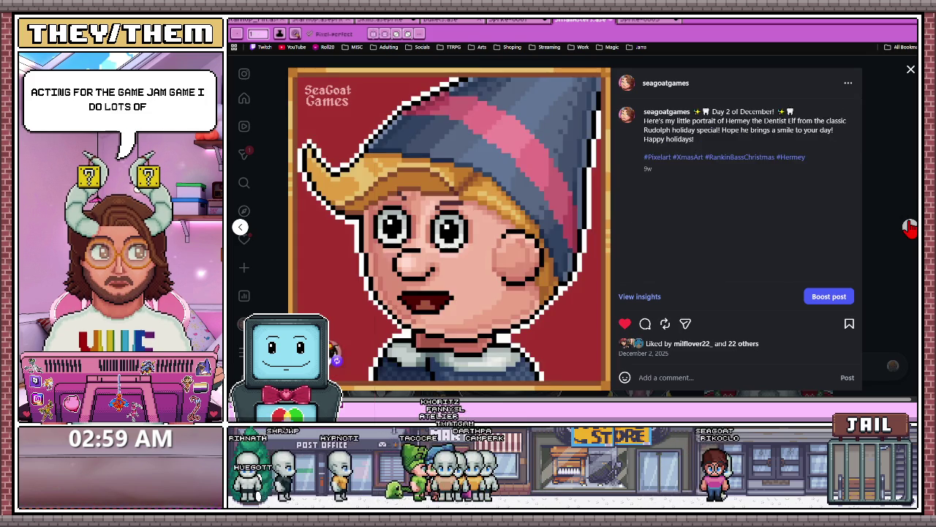
pyautogui.click(909, 228)
pyautogui.click(909, 228)
pyautogui.click(910, 228)
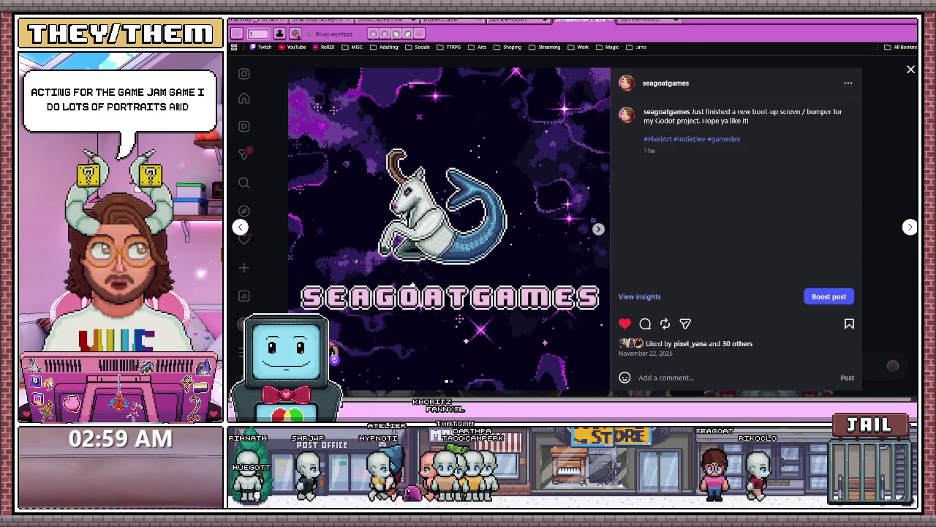
pyautogui.click(706, 139)
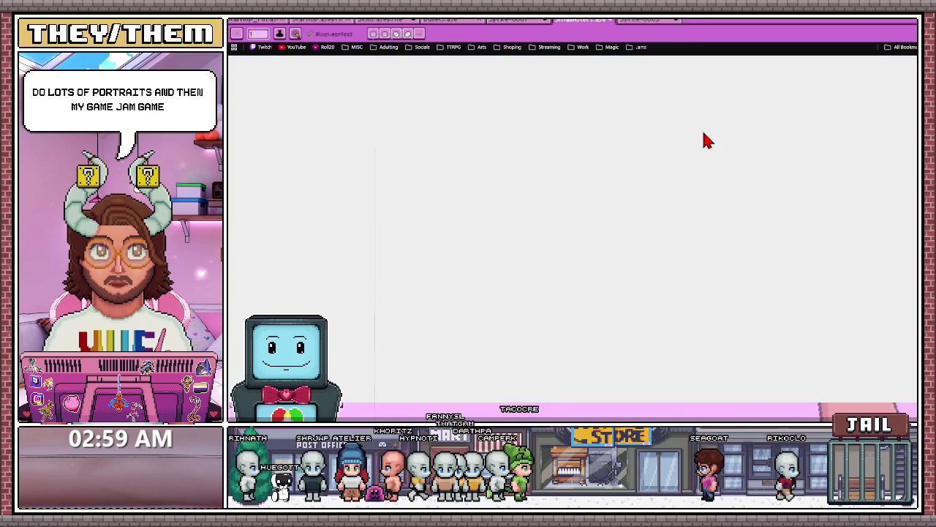
# Run the embedded Go Live Again In Cyberspace game, play a round, then open the Shop
pyautogui.scroll(-3, 626, 227)
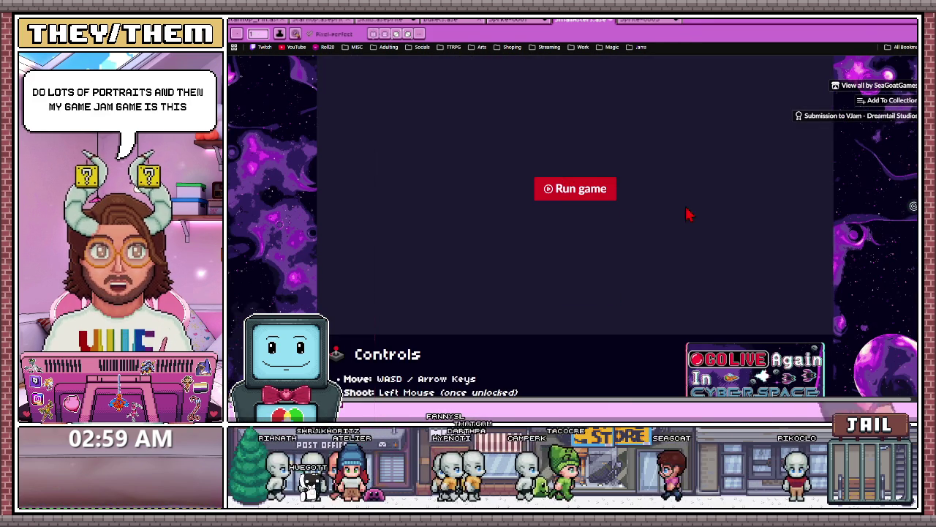
pyautogui.click(573, 192)
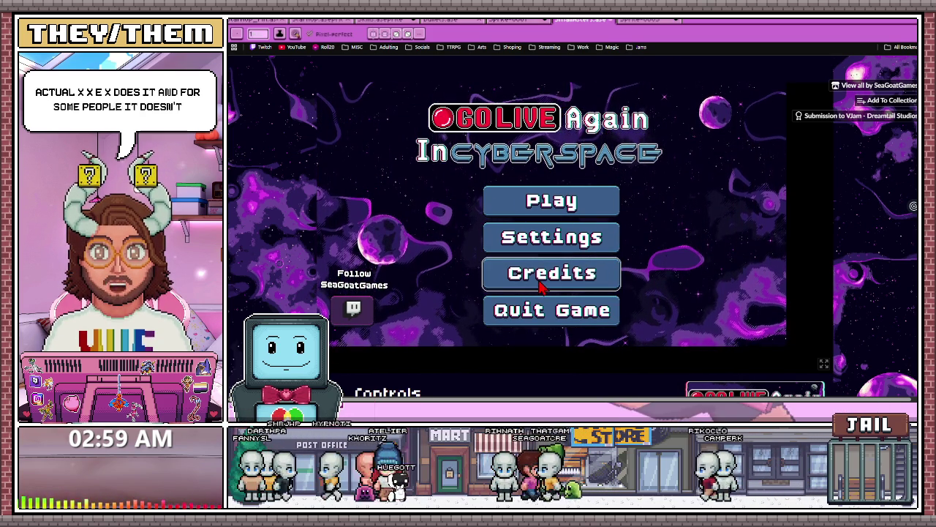
pyautogui.click(551, 208)
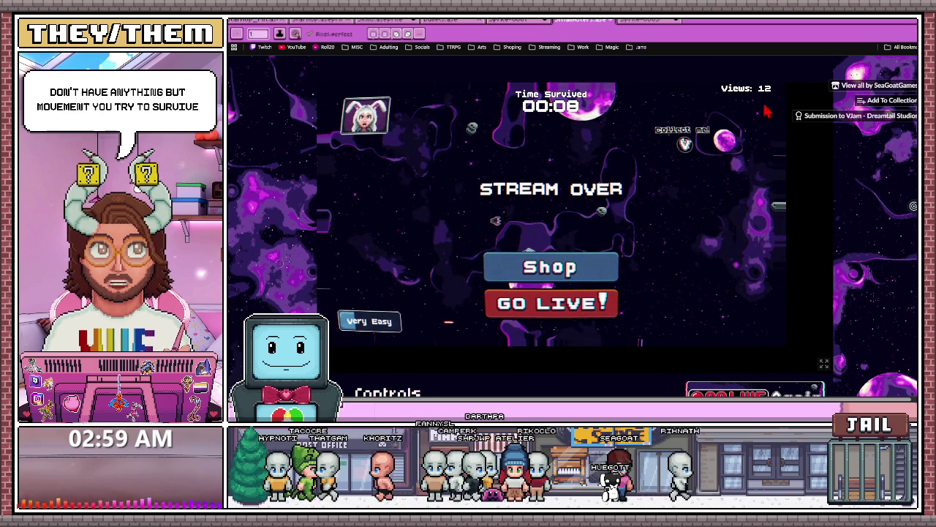
pyautogui.click(591, 275)
pyautogui.moveTo(552, 206)
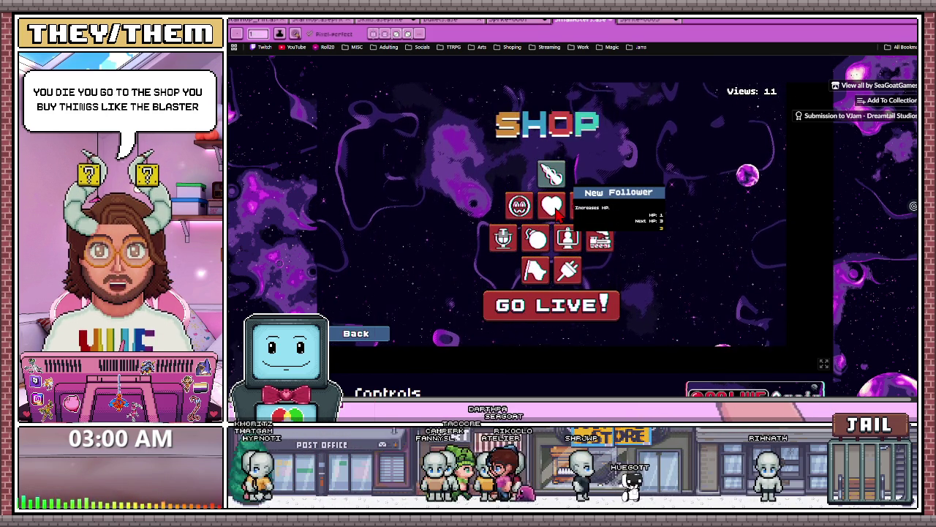
# Buy the New Follower health upgrade and start a new round, flying right while firing
pyautogui.click(558, 211)
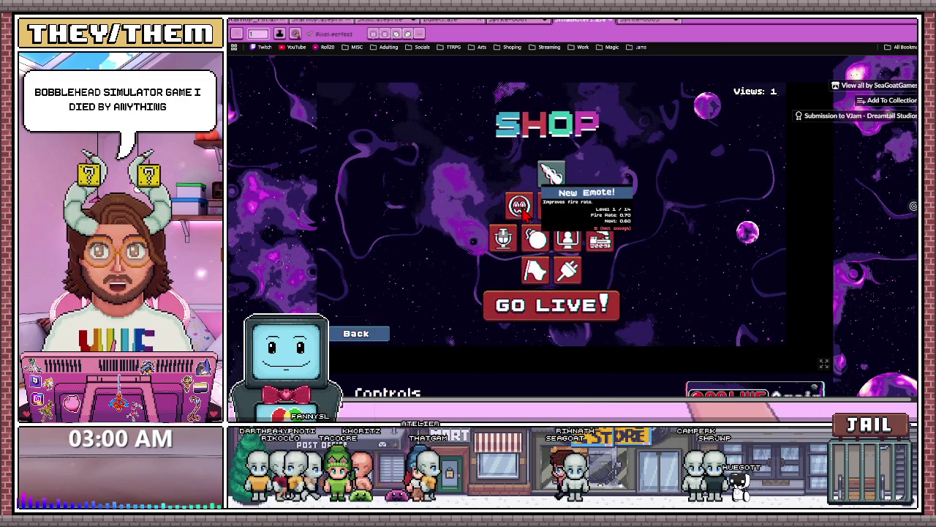
pyautogui.click(578, 306)
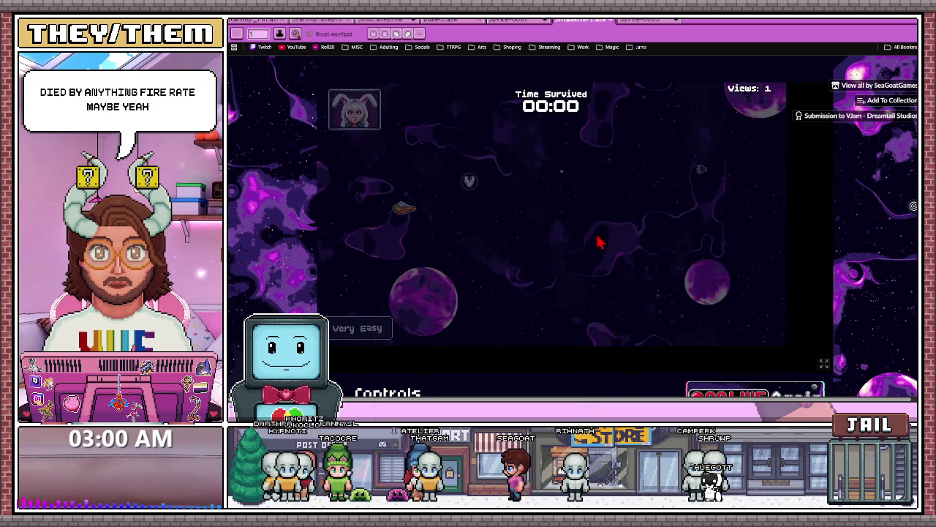
pyautogui.press('d')
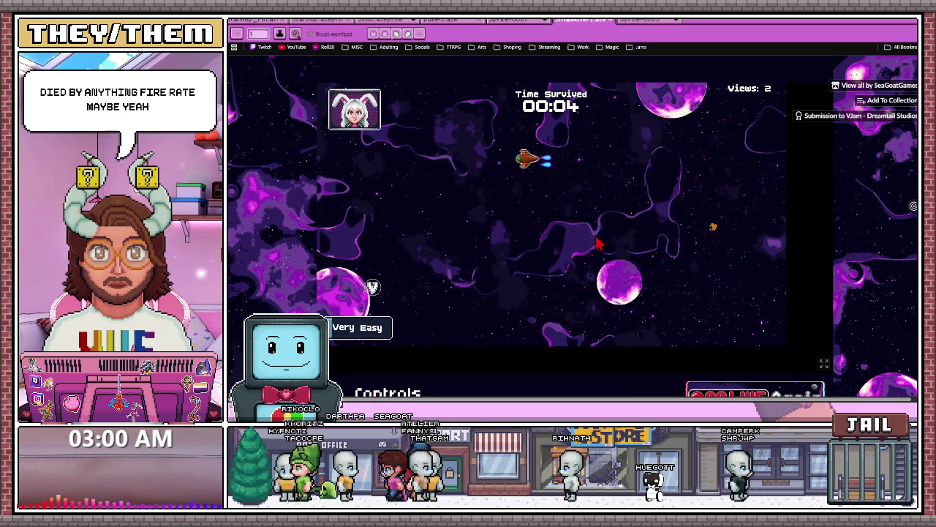
pyautogui.press('a')
pyautogui.press('s')
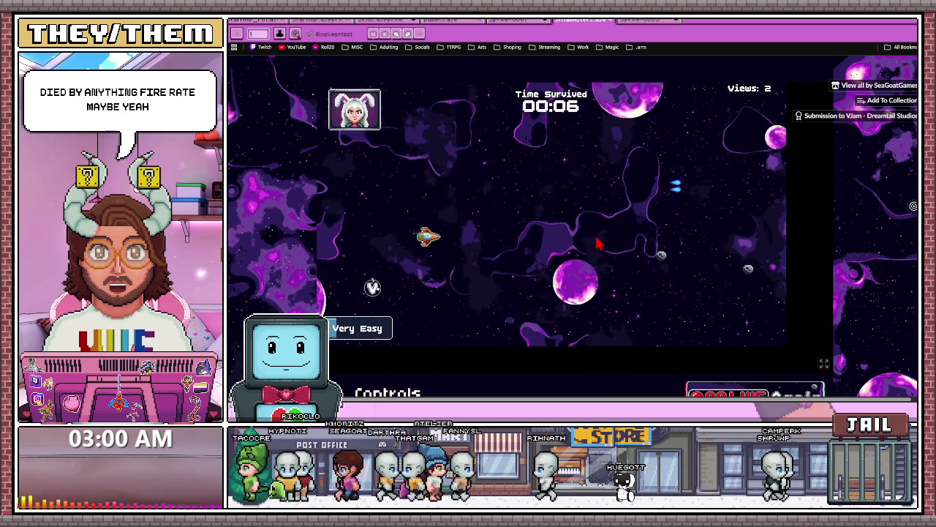
pyautogui.press('d')
pyautogui.press('w')
pyautogui.press('d')
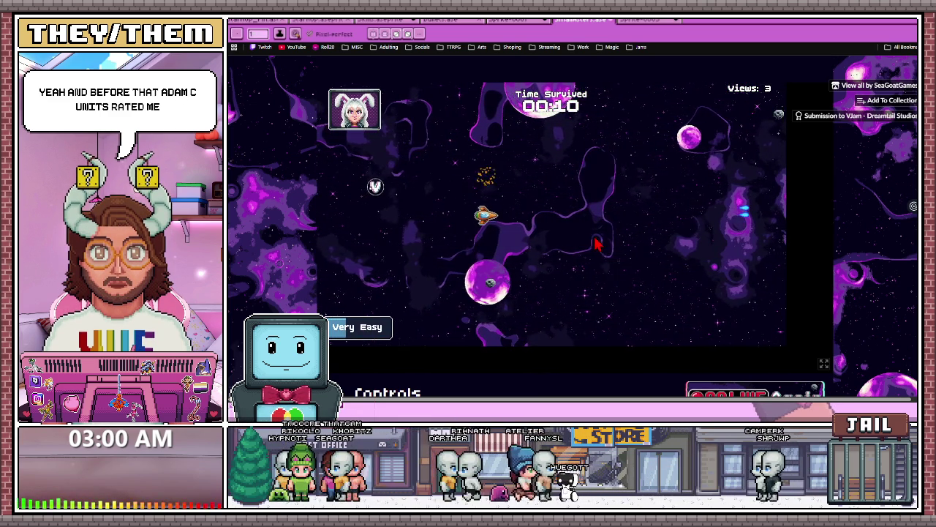
pyautogui.press('d')
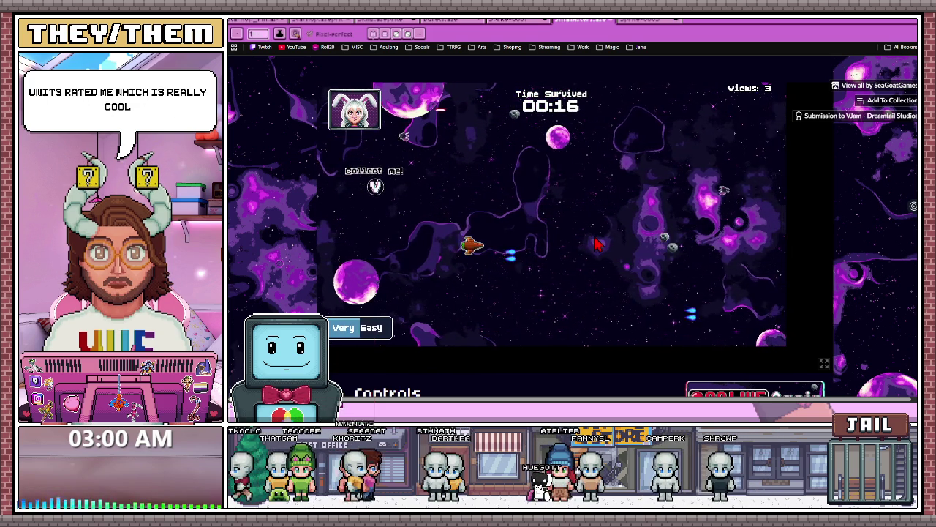
# Weave the ship with WASD to dodge asteroids until the stream ends at 00:45
pyautogui.press('d')
pyautogui.press('s')
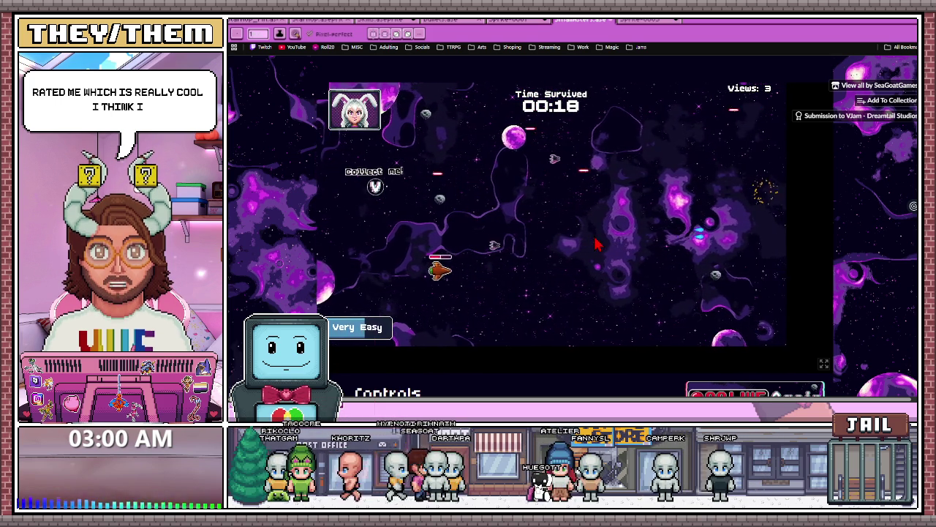
pyautogui.press('a')
pyautogui.press('w')
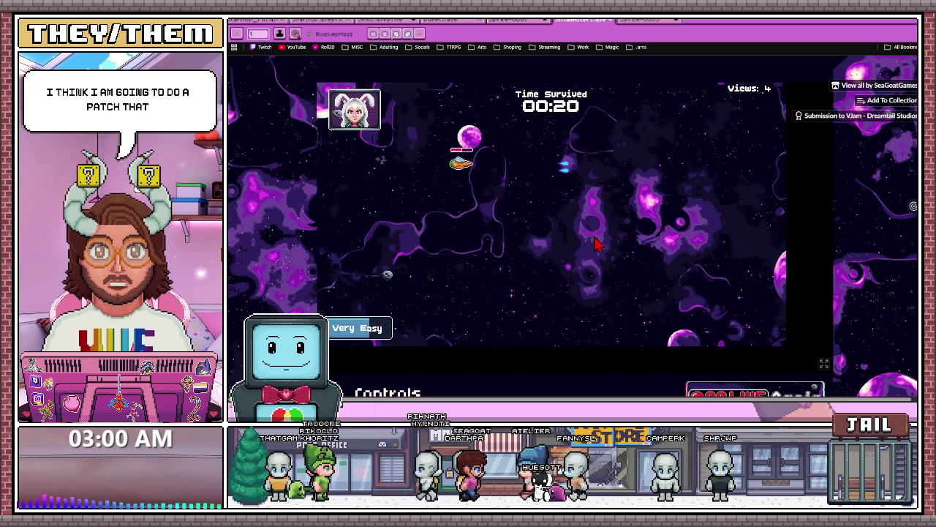
pyautogui.press('d')
pyautogui.press('w')
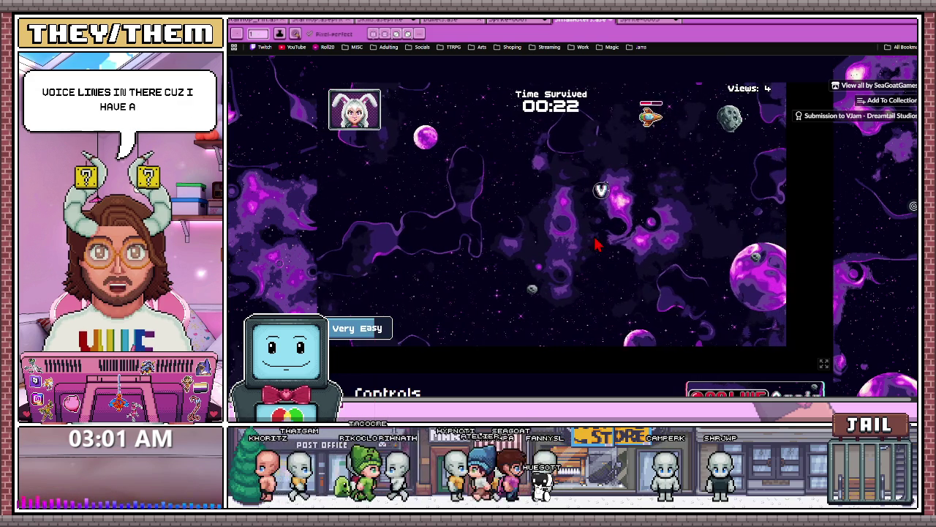
pyautogui.press('a')
pyautogui.press('w')
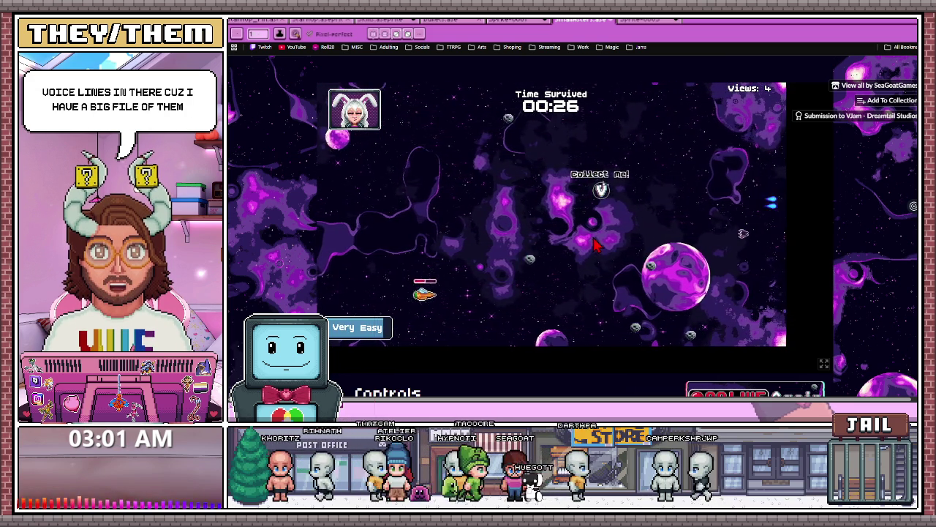
pyautogui.press('d')
pyautogui.press('s')
pyautogui.press('a')
pyautogui.press('w')
pyautogui.press('d')
pyautogui.press('w')
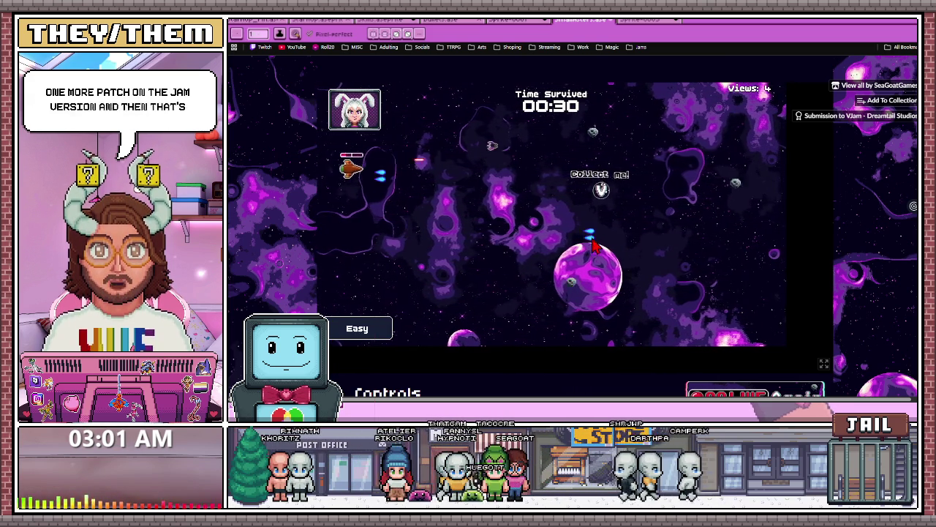
pyautogui.press('d')
pyautogui.press('s')
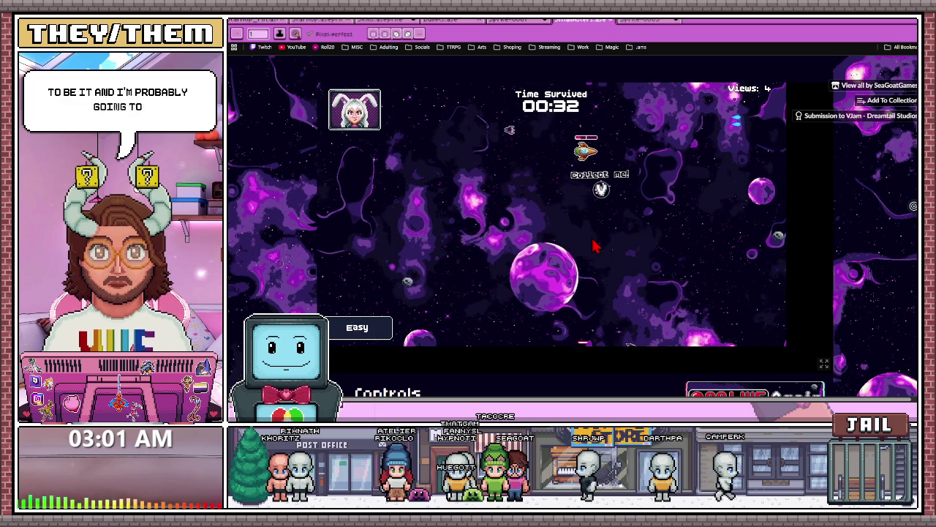
pyautogui.press('a')
pyautogui.press('w')
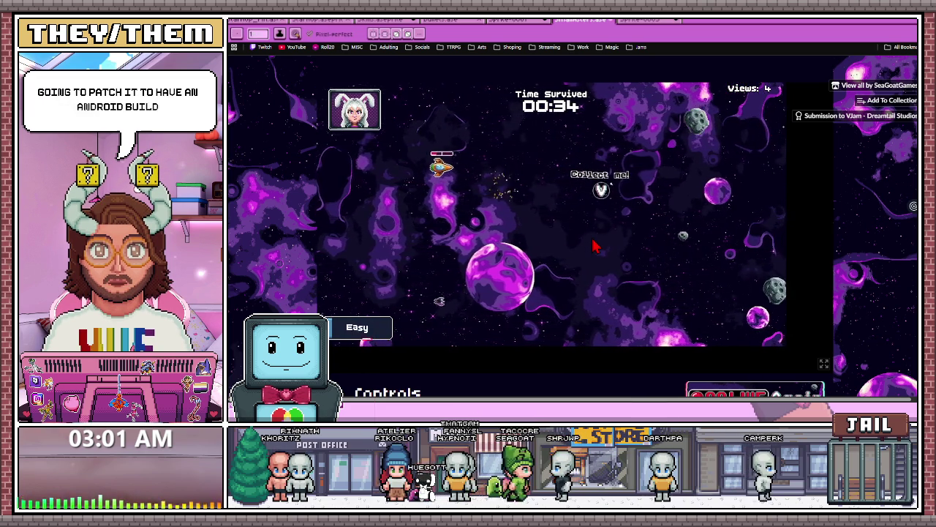
pyautogui.press('d')
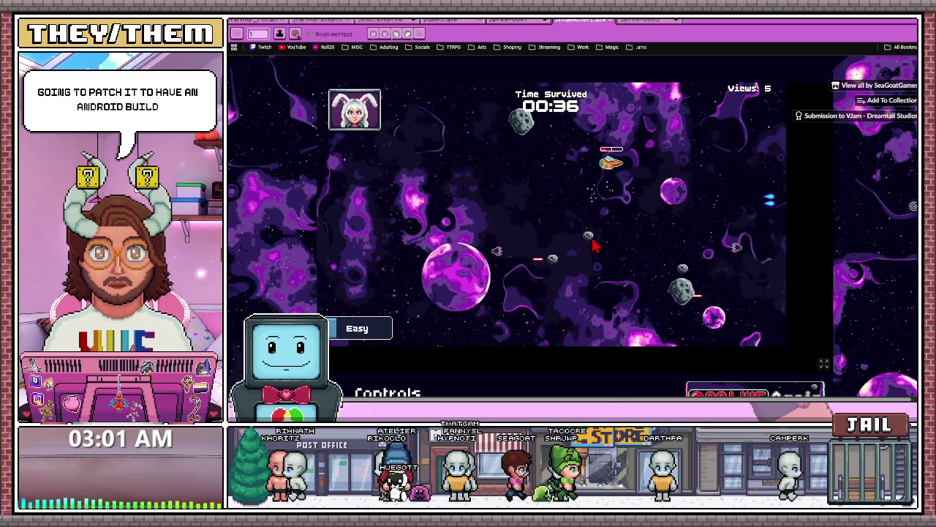
pyautogui.press('a')
pyautogui.press('s')
pyautogui.press('s')
pyautogui.press('d')
pyautogui.press('w')
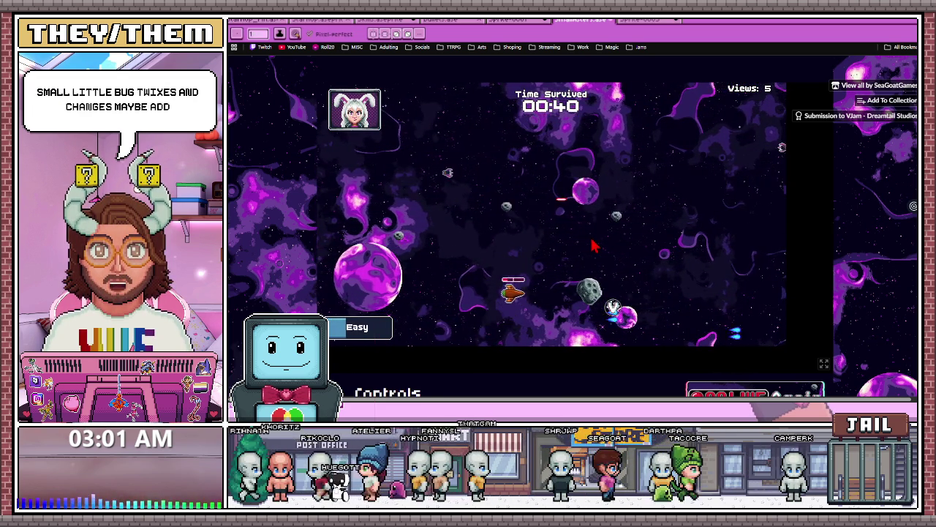
pyautogui.press('a')
pyautogui.press('w')
pyautogui.press('s')
pyautogui.press('d')
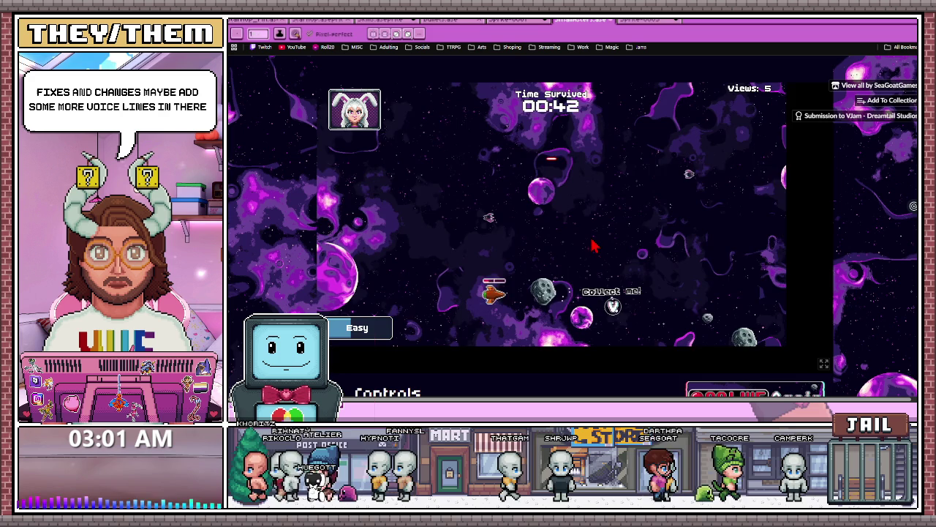
pyautogui.press('a')
pyautogui.press('s')
pyautogui.press('d')
pyautogui.press('d')
pyautogui.press('w')
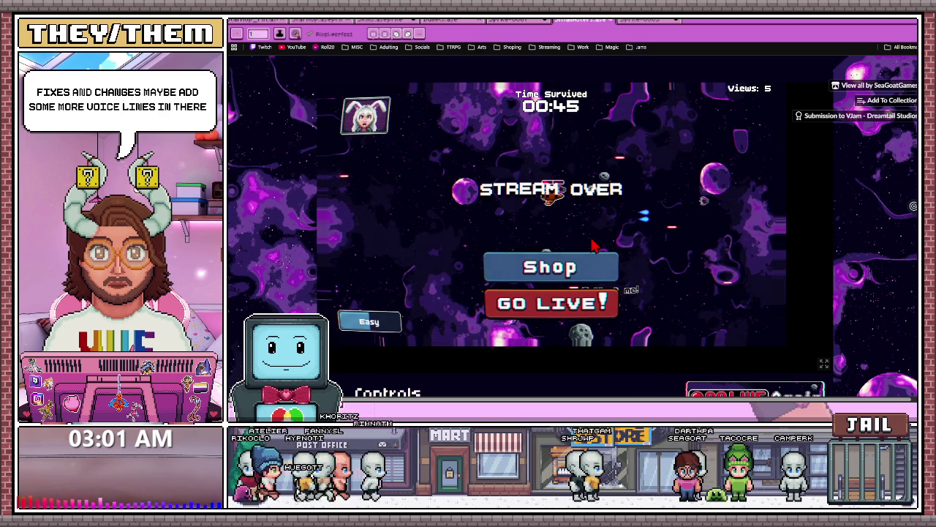
# Buy the level 2 New Emote! upgrade, play a run to 00:40, and reopen the Shop
pyautogui.click(591, 268)
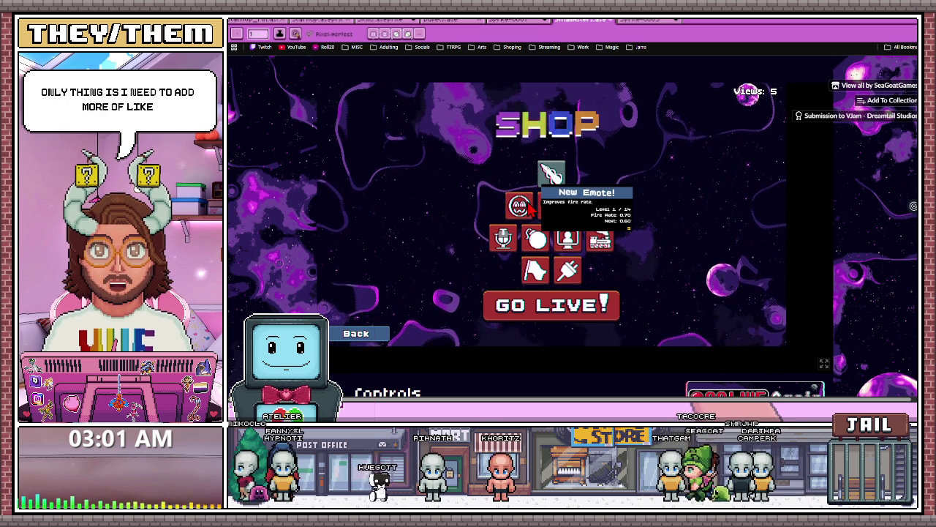
pyautogui.moveTo(519, 206)
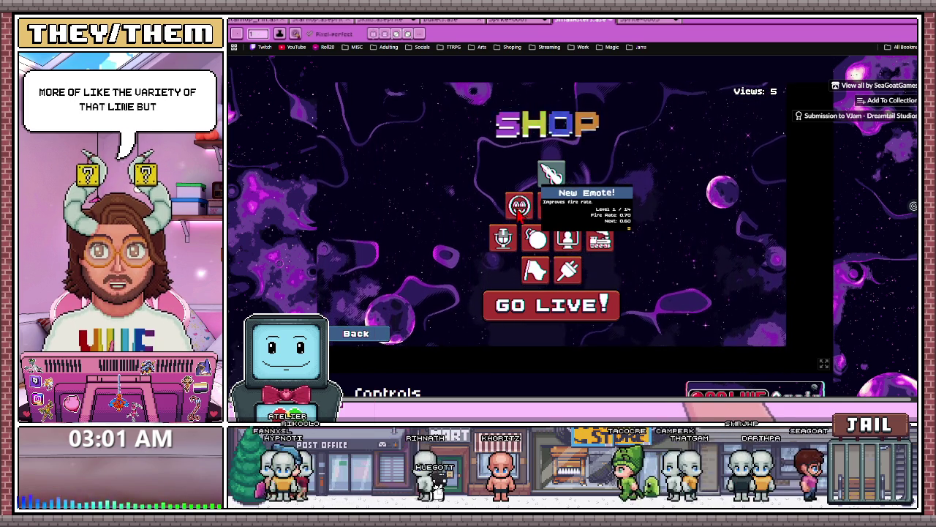
pyautogui.click(518, 206)
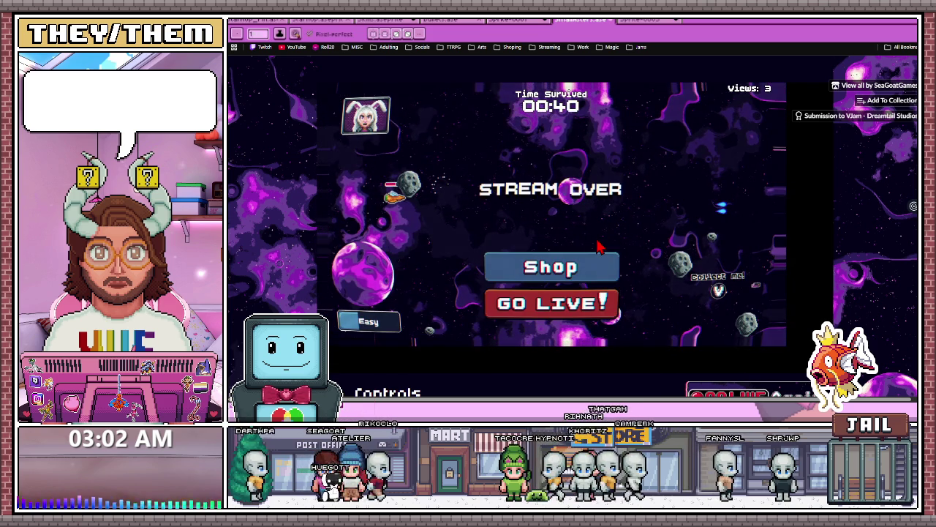
pyautogui.click(575, 266)
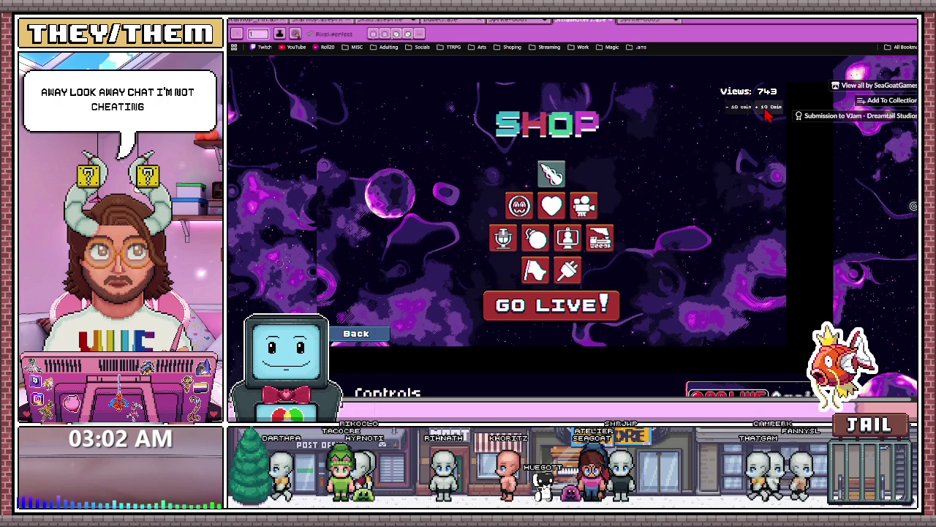
# Buy New Emote!, New Follower and Vfuel Sponsorship upgrades, leaving 117 views
pyautogui.click(521, 207)
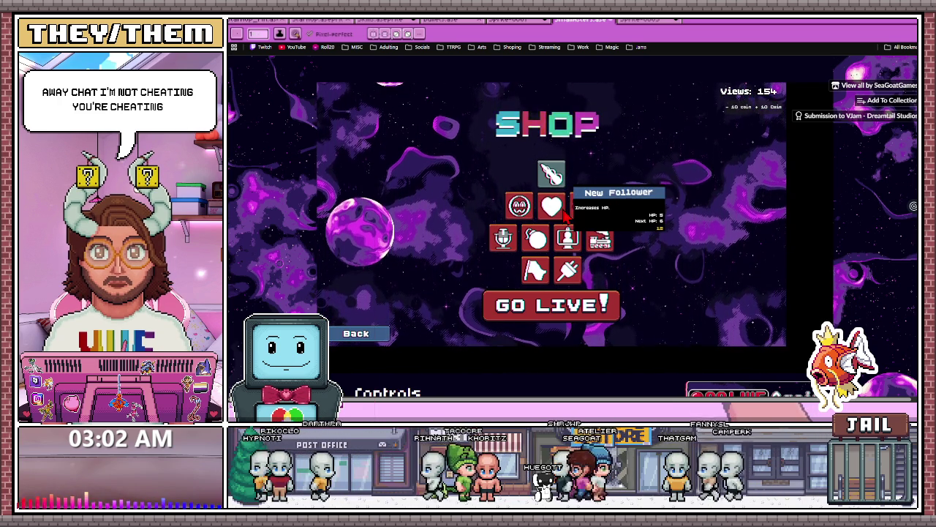
pyautogui.click(564, 210)
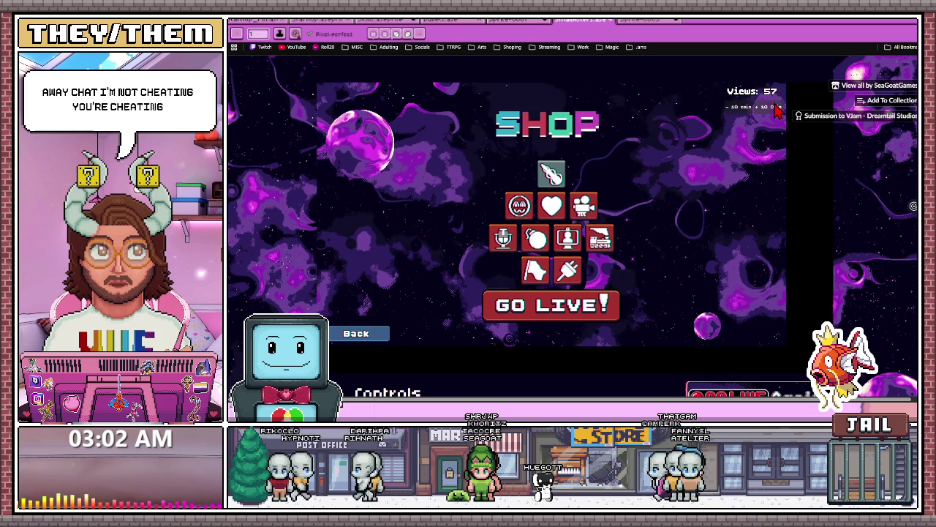
pyautogui.click(567, 238)
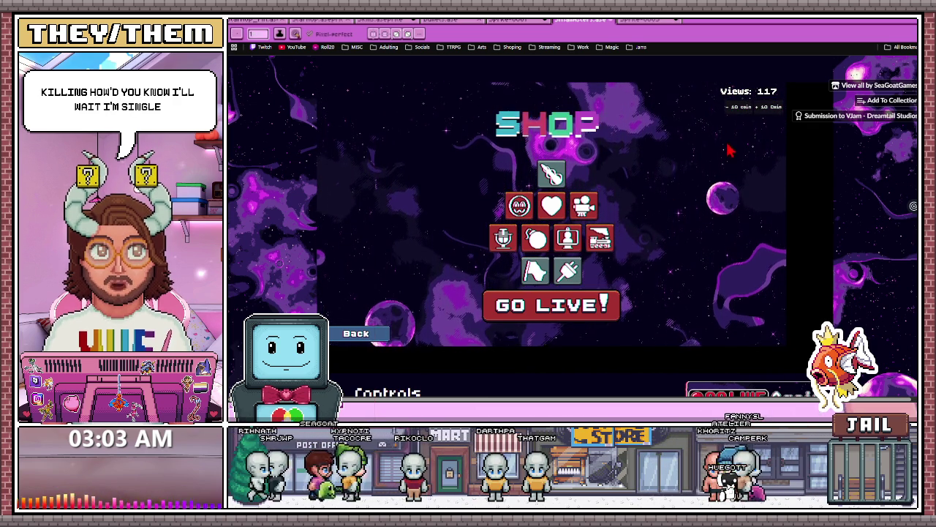
# Go live for a new run and pause it with Escape at 01:17 survived
pyautogui.click(560, 306)
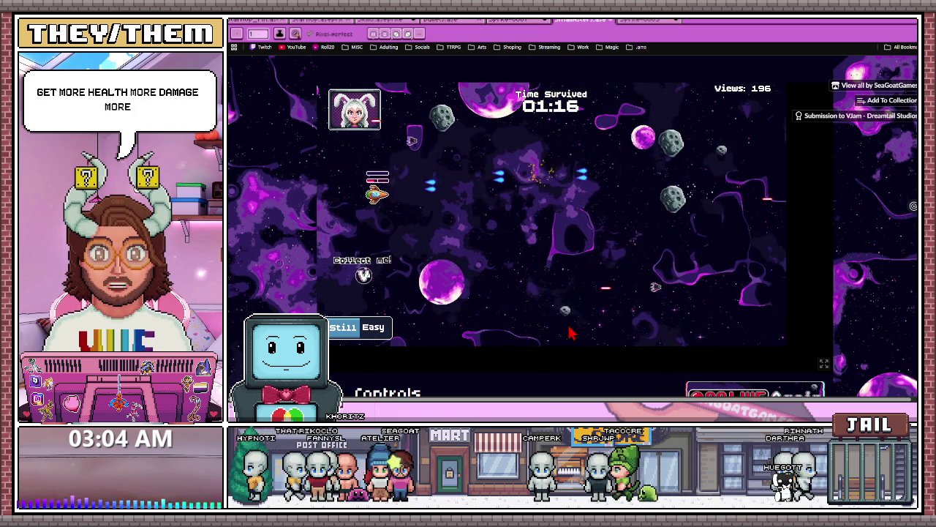
pyautogui.press('Escape')
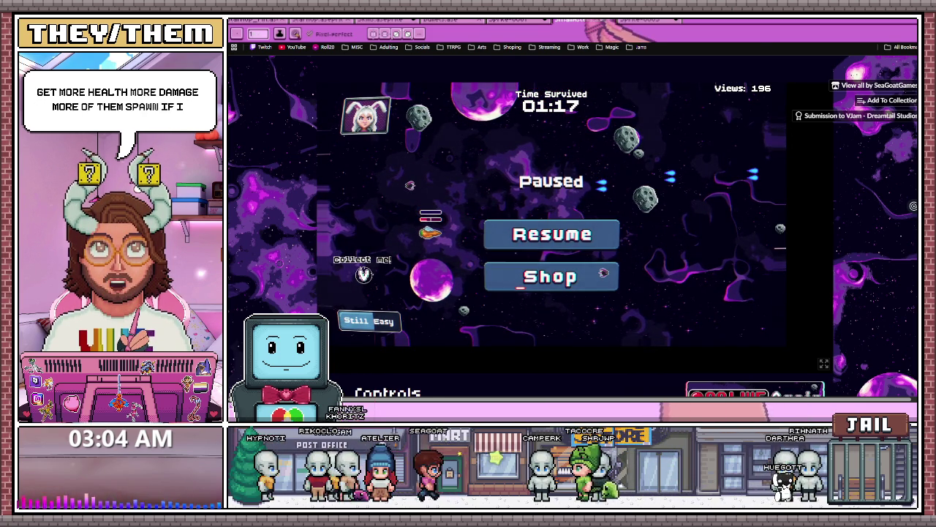
# Switch to the browser tab with the studio's Godot boot-up screen Instagram post
pyautogui.hotkey('ctrl', 'Tab')
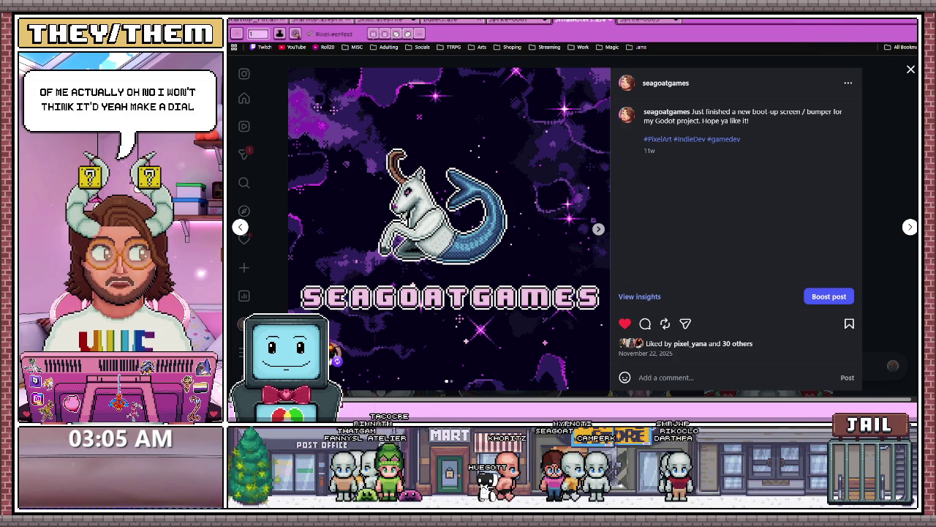
# Return to the game, play a run until it ends at 02:36, and open the Shop
pyautogui.hotkey('alt', 'Tab')
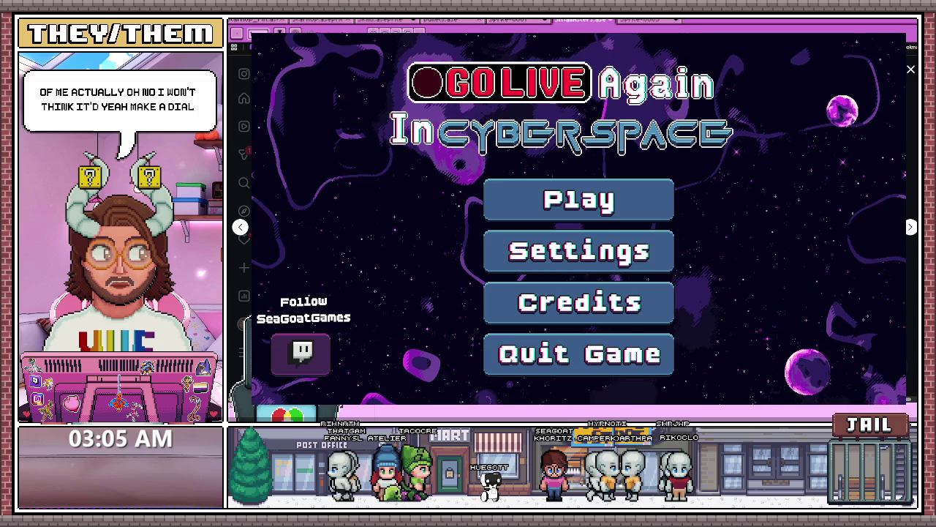
pyautogui.click(638, 216)
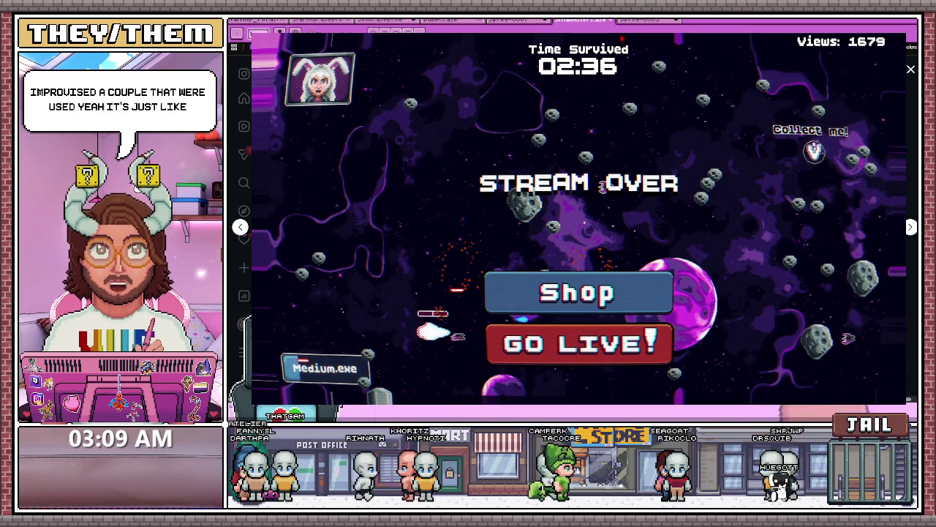
pyautogui.click(578, 293)
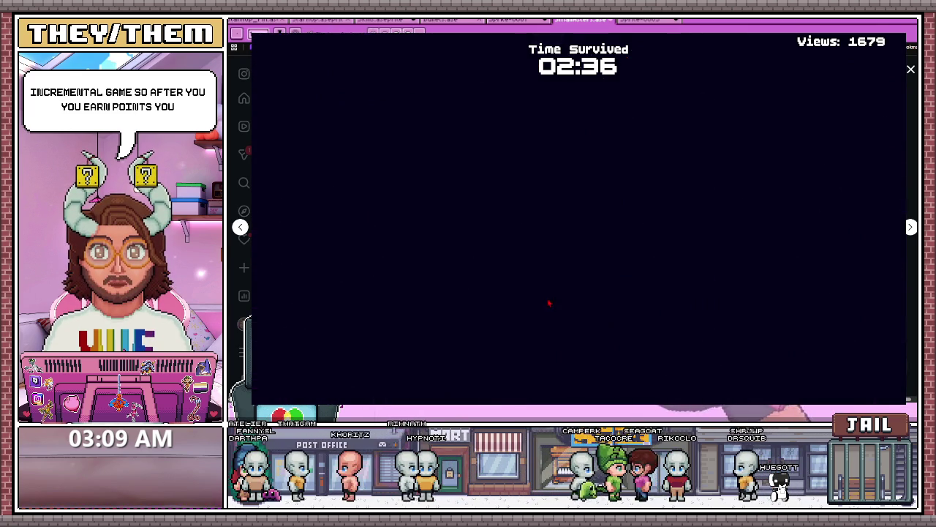
# Buy a 500-view upgrade and a 100-view upgrade in the game's Shop
pyautogui.click(535, 207)
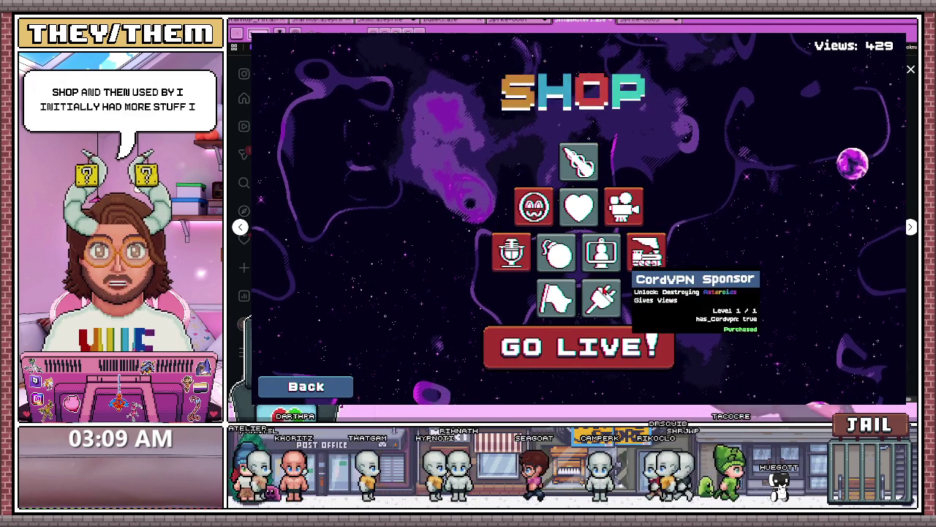
pyautogui.click(623, 207)
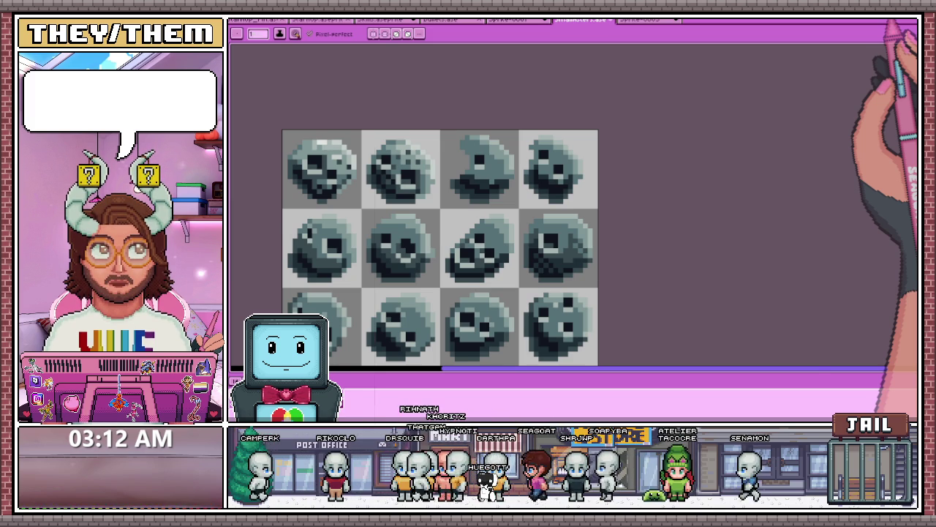
# Draw a pencil bracket down the side of the numbered objective list
pyautogui.click(509, 19)
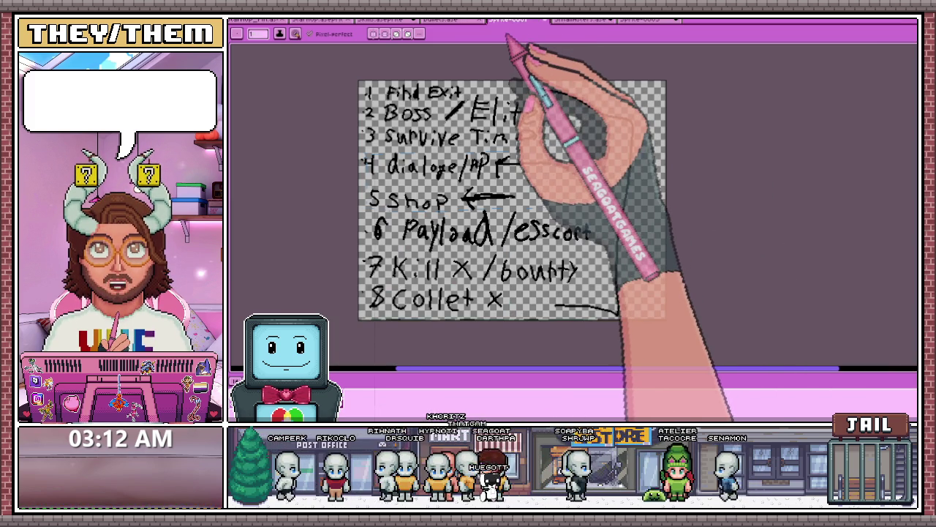
pyautogui.moveTo(618, 311); pyautogui.dragTo(538, 88)
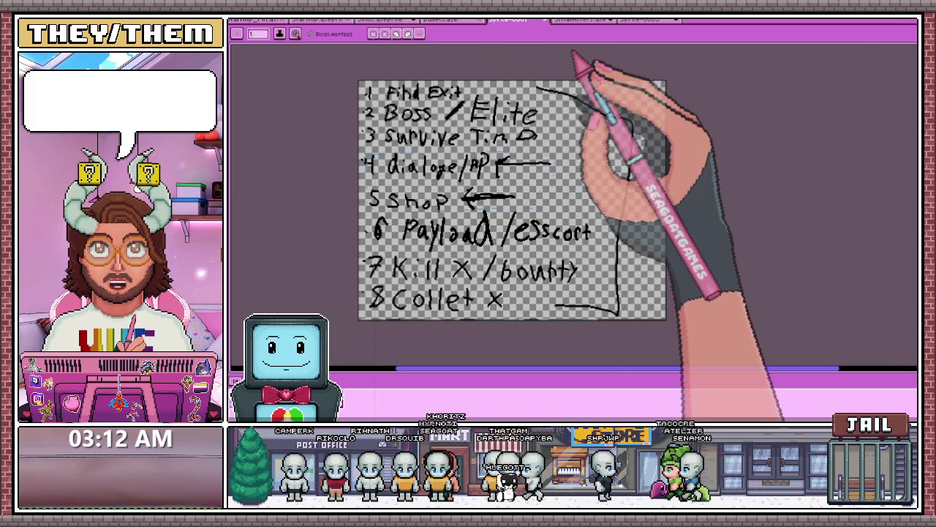
pyautogui.click(581, 19)
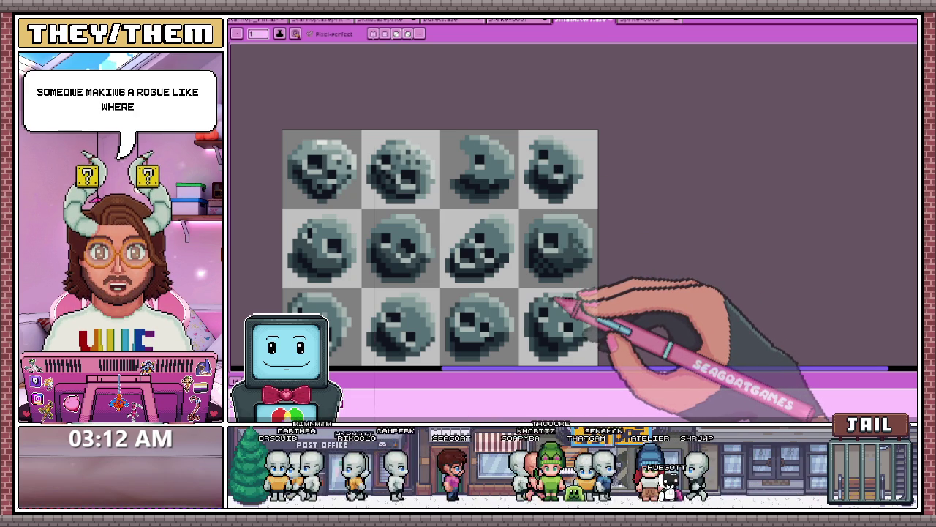
# In Sprite-0005, draw a line linking two nodes on the branching map
pyautogui.click(659, 20)
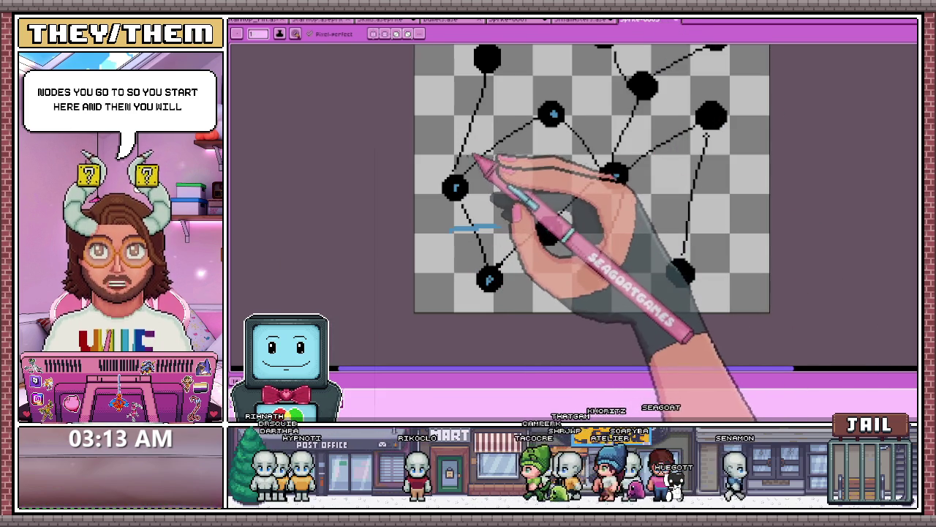
pyautogui.moveTo(706, 125); pyautogui.dragTo(650, 152)
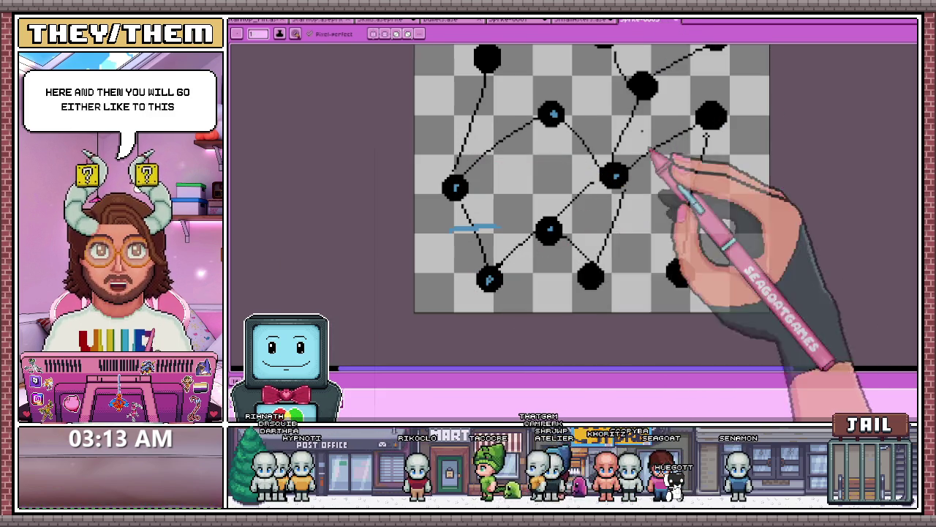
pyautogui.scroll(-2, 607, 146)
pyautogui.scroll(-4, 570, 191)
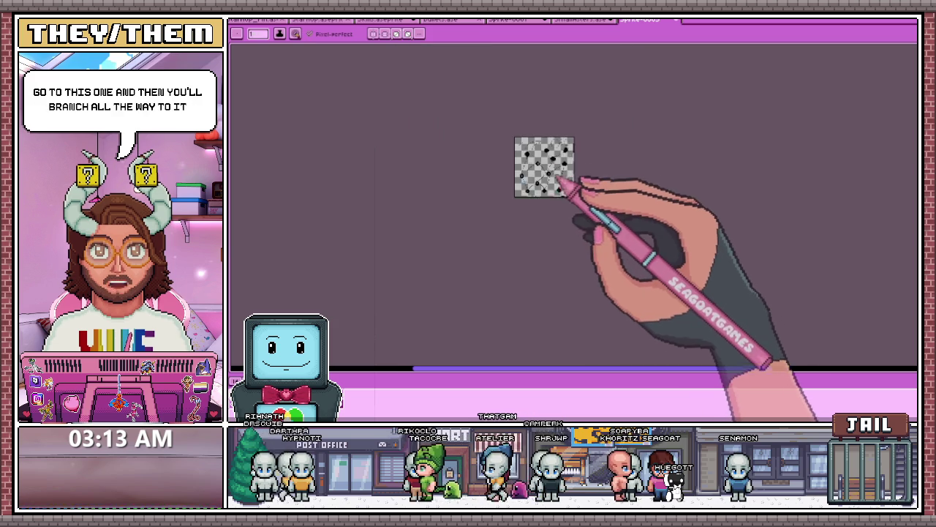
pyautogui.scroll(5, 565, 189)
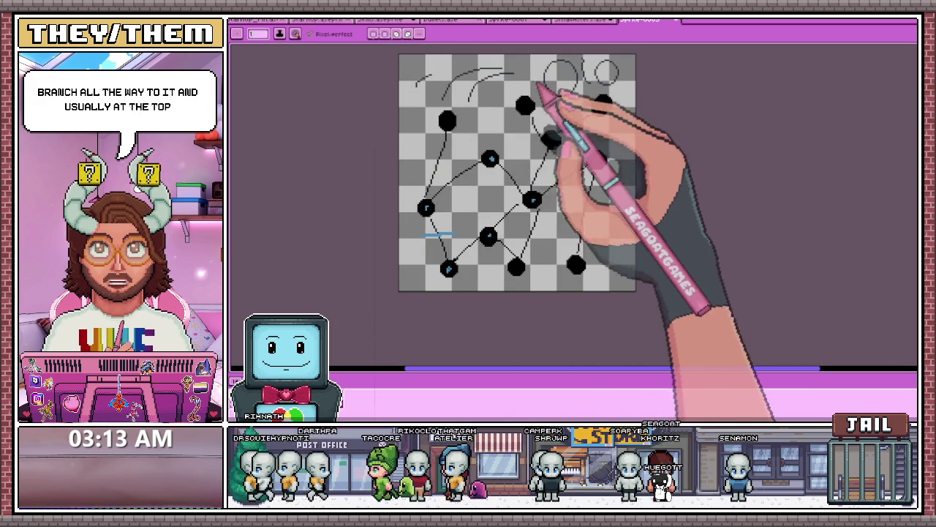